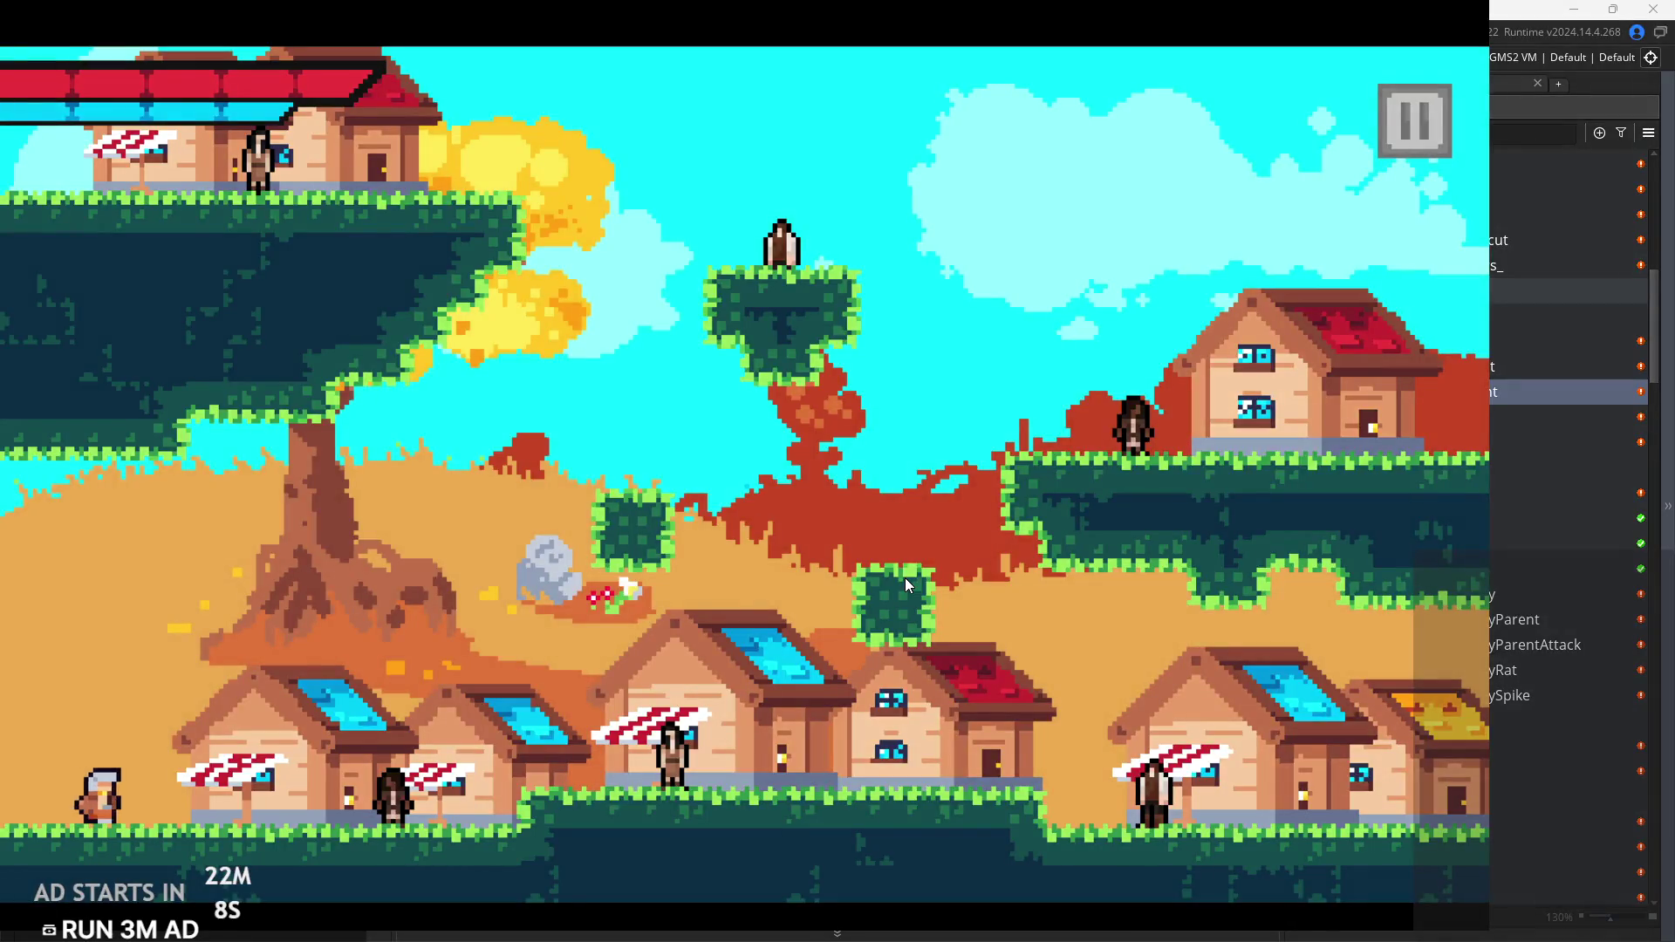
Step: Run and jump the hero right through the rooms to the villager and start the conversation
key("space")
key("Right")
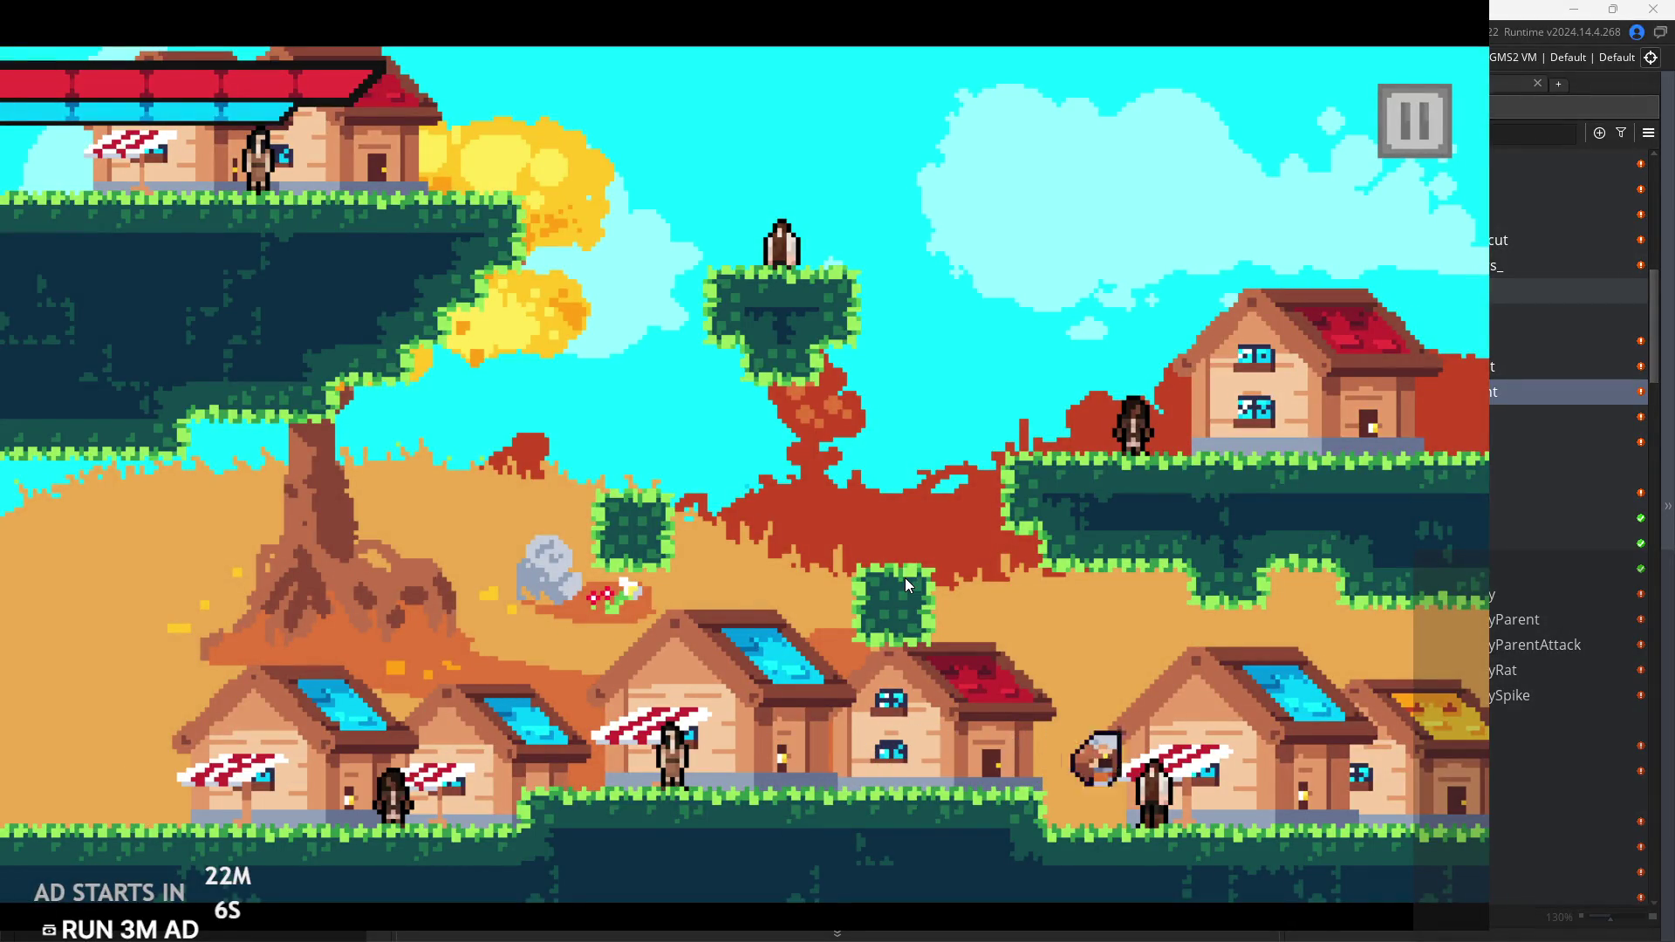
key("Right")
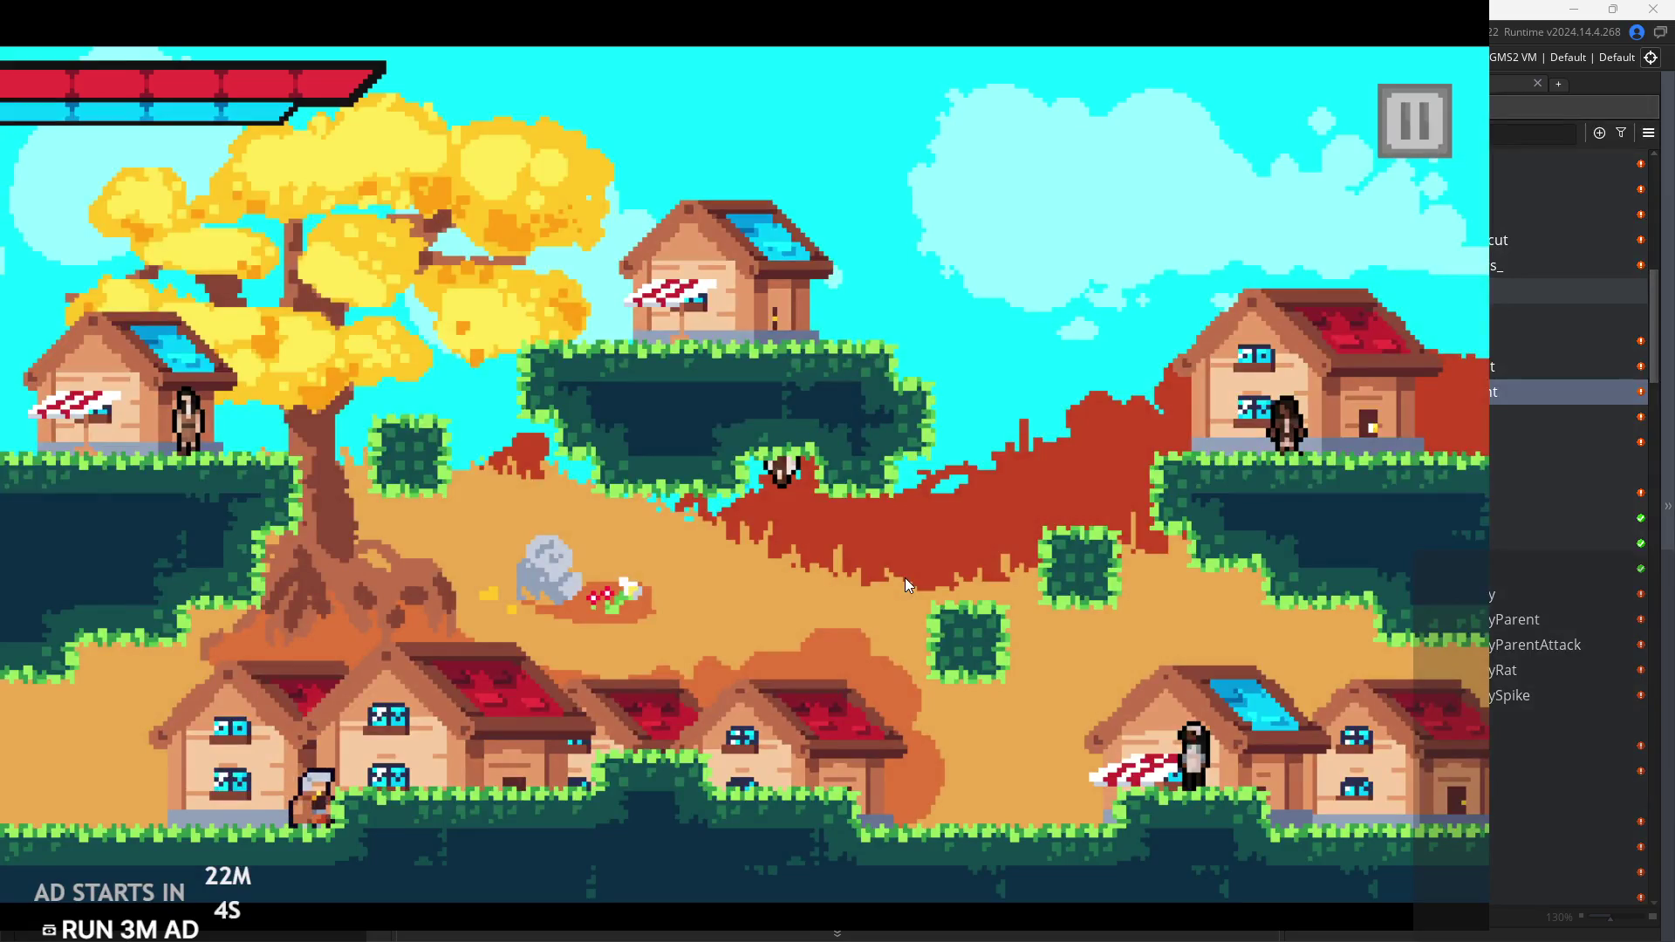
key("Right")
key("space")
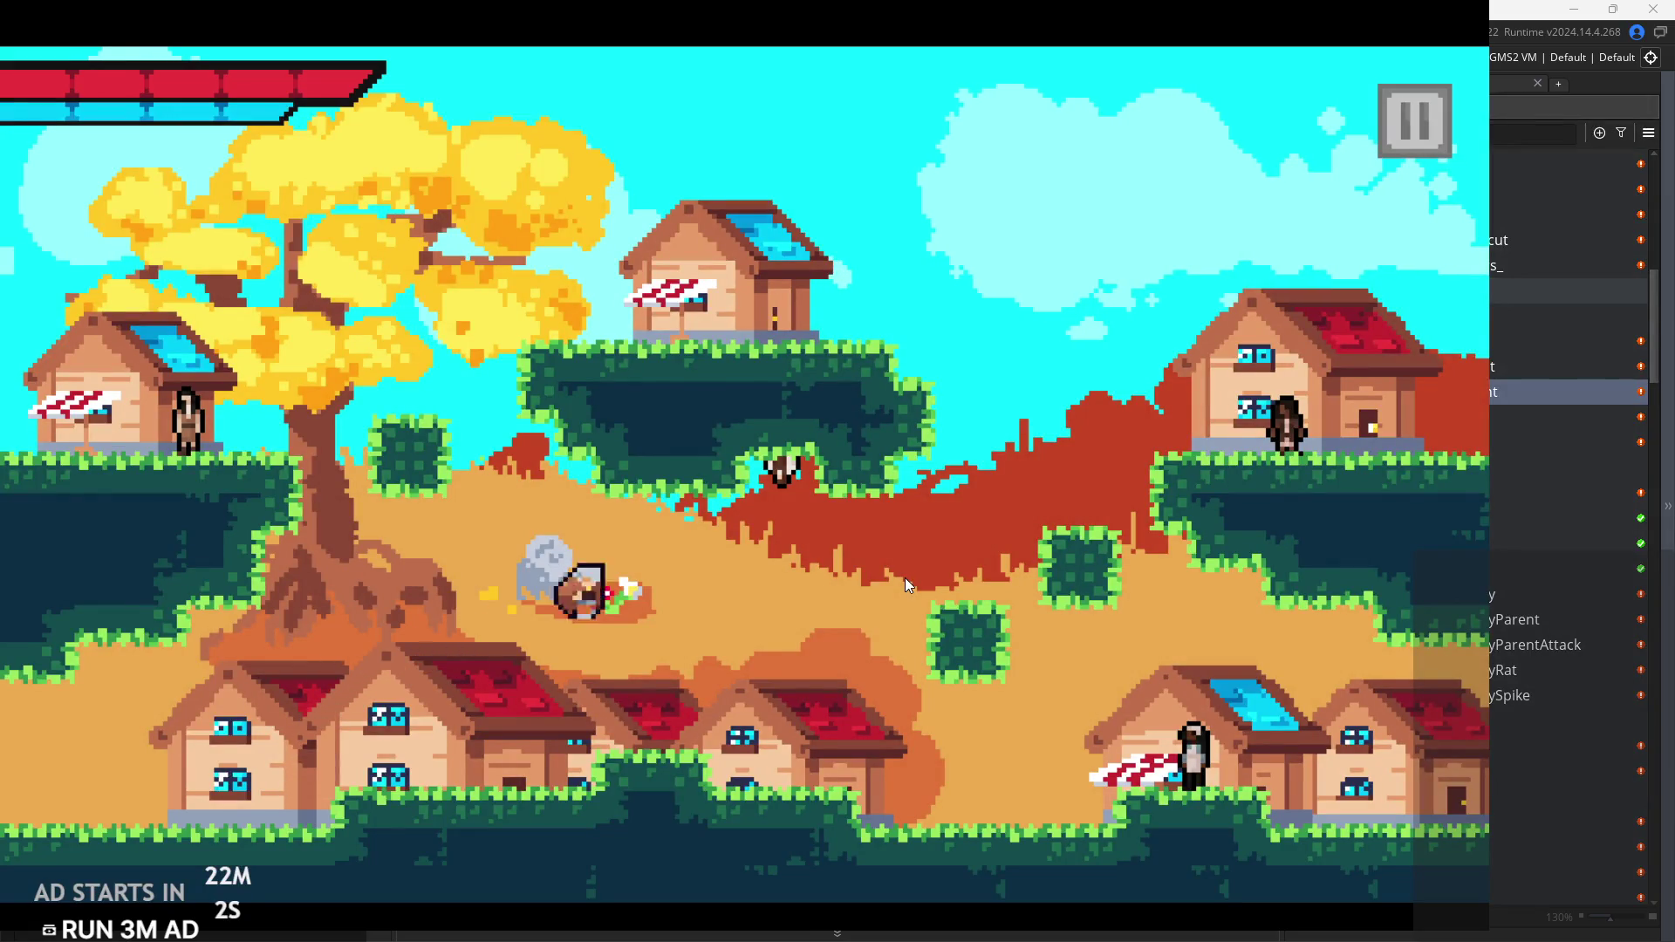
key("Right")
key("space")
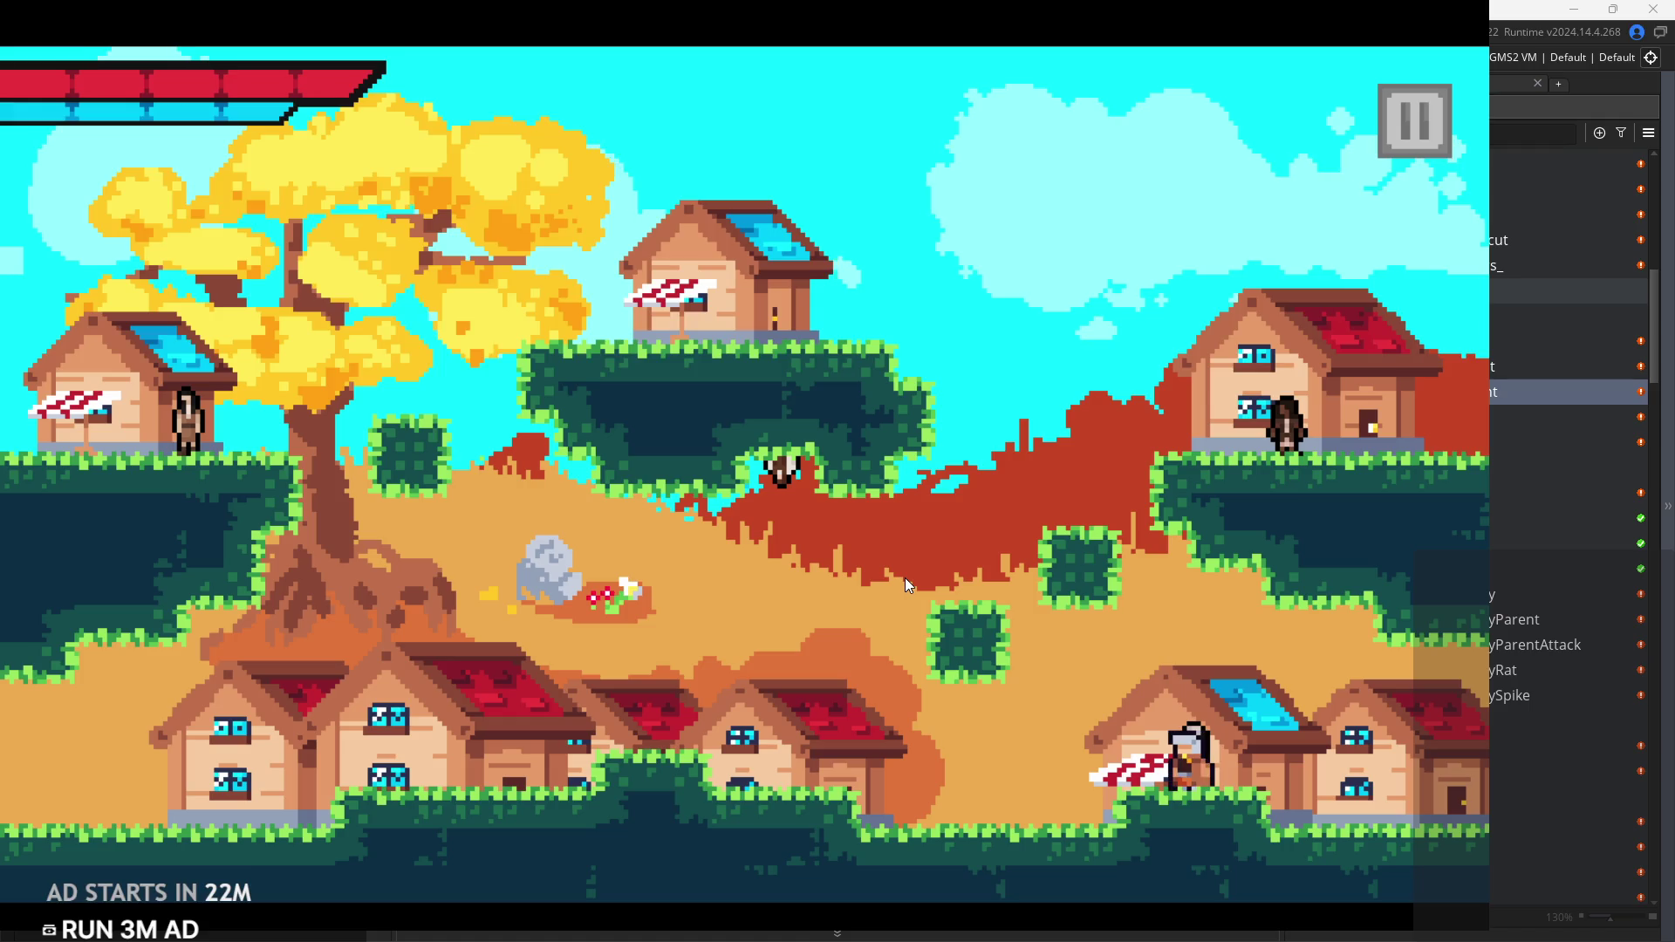
key("space")
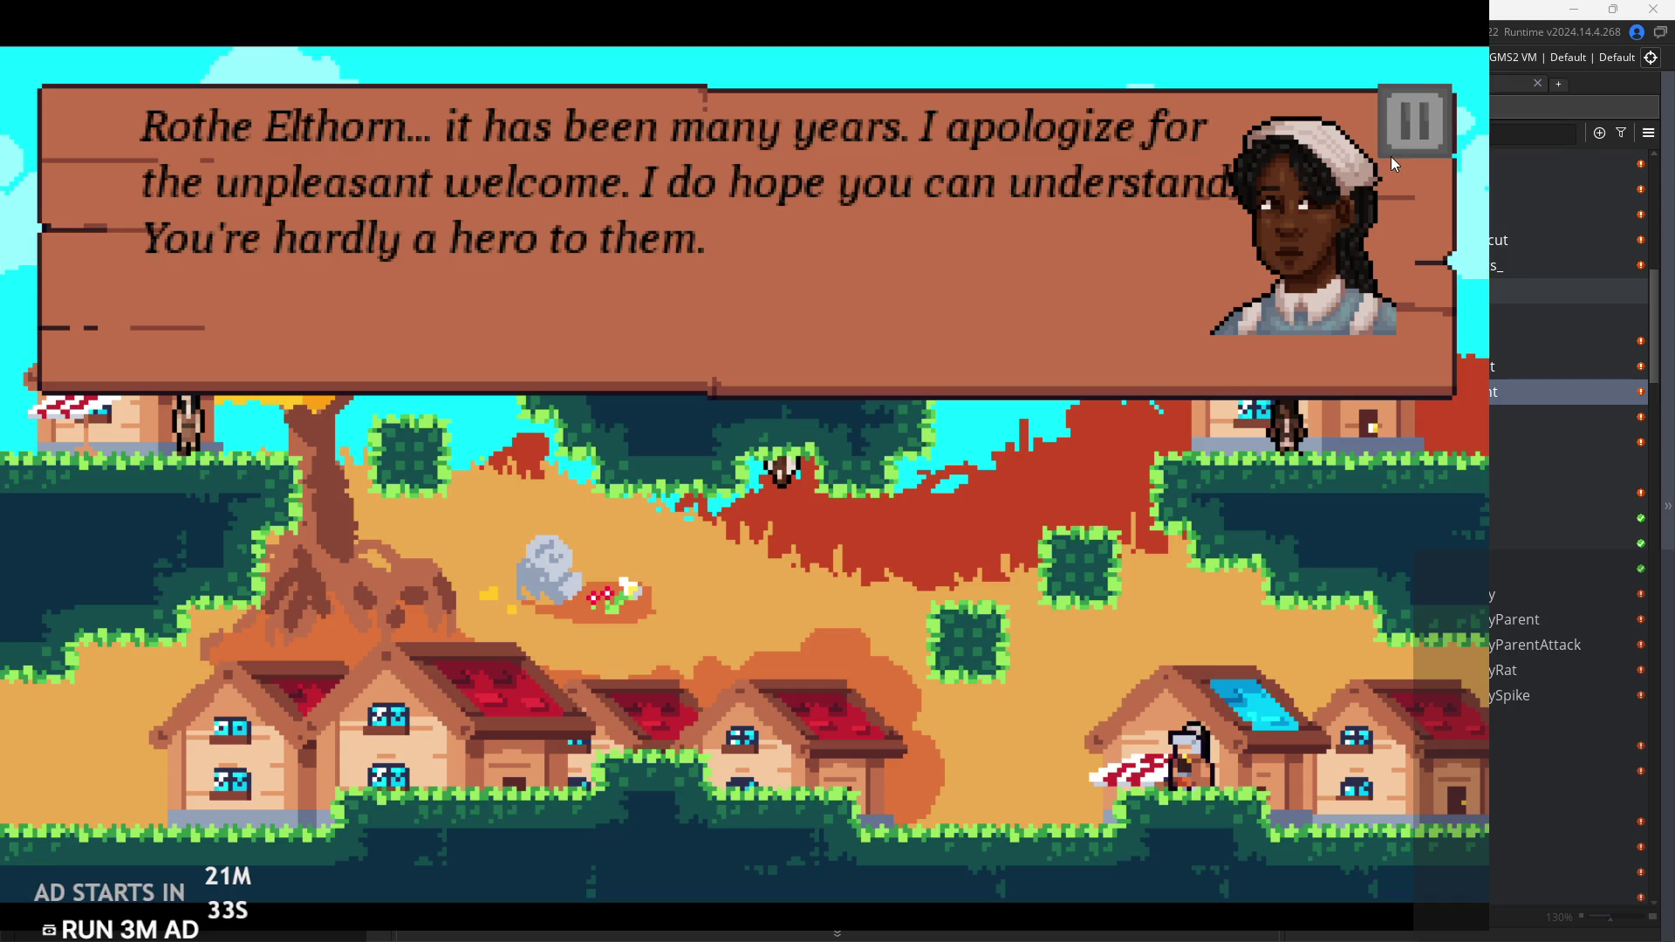
Step: Click through the rest of the dialogue, then pause the game and choose Exit
left_click(1316, 265)
left_click(1316, 264)
left_click(1316, 264)
left_click(1316, 264)
left_click(1316, 264)
left_click(1312, 274)
left_click(1312, 274)
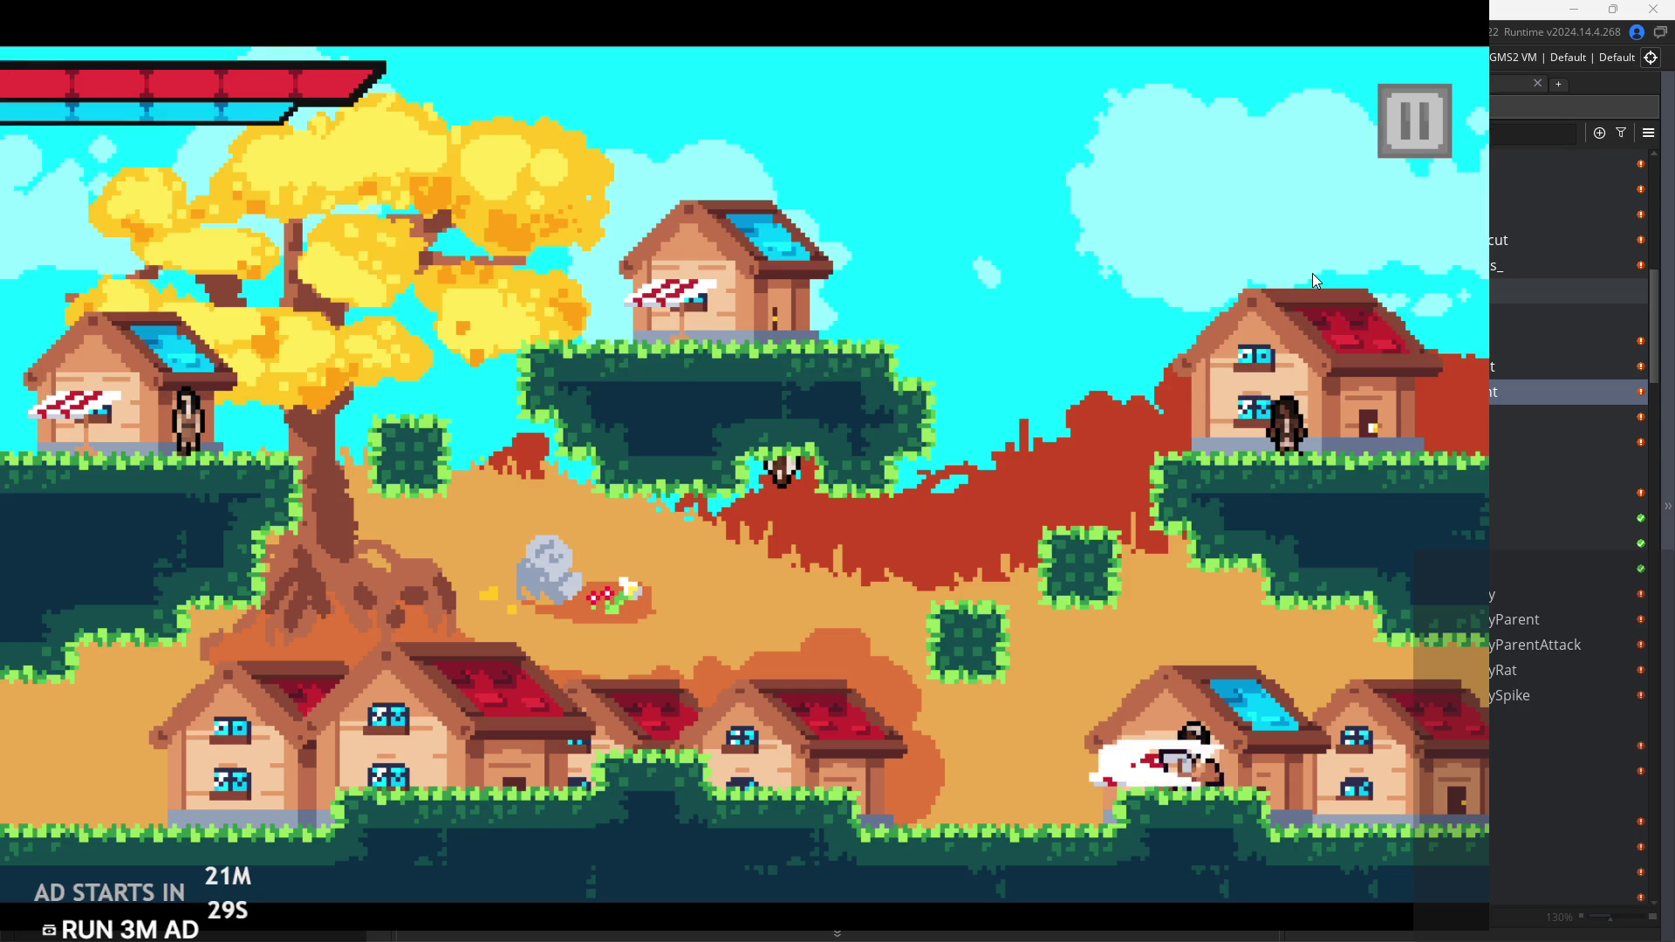
left_click(1437, 118)
left_click(1342, 804)
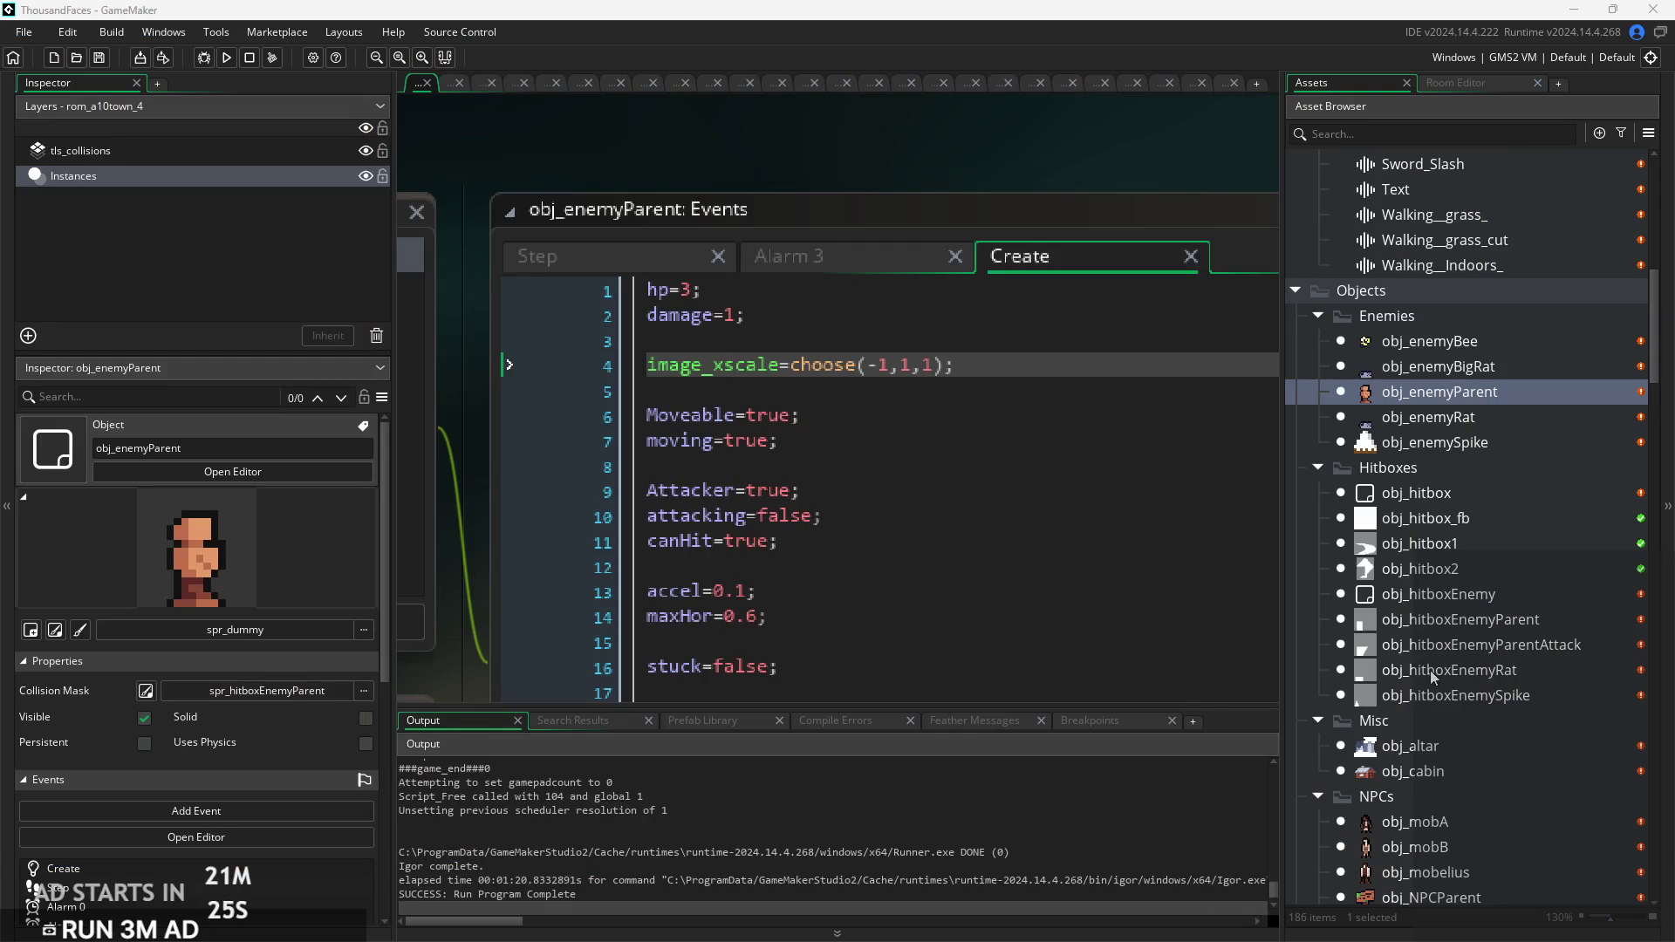
Step: Find obj_dialogue in the Asset Browser and open its events and code
scroll(1431, 670, "down", 3)
scroll(1462, 855, "down", 10)
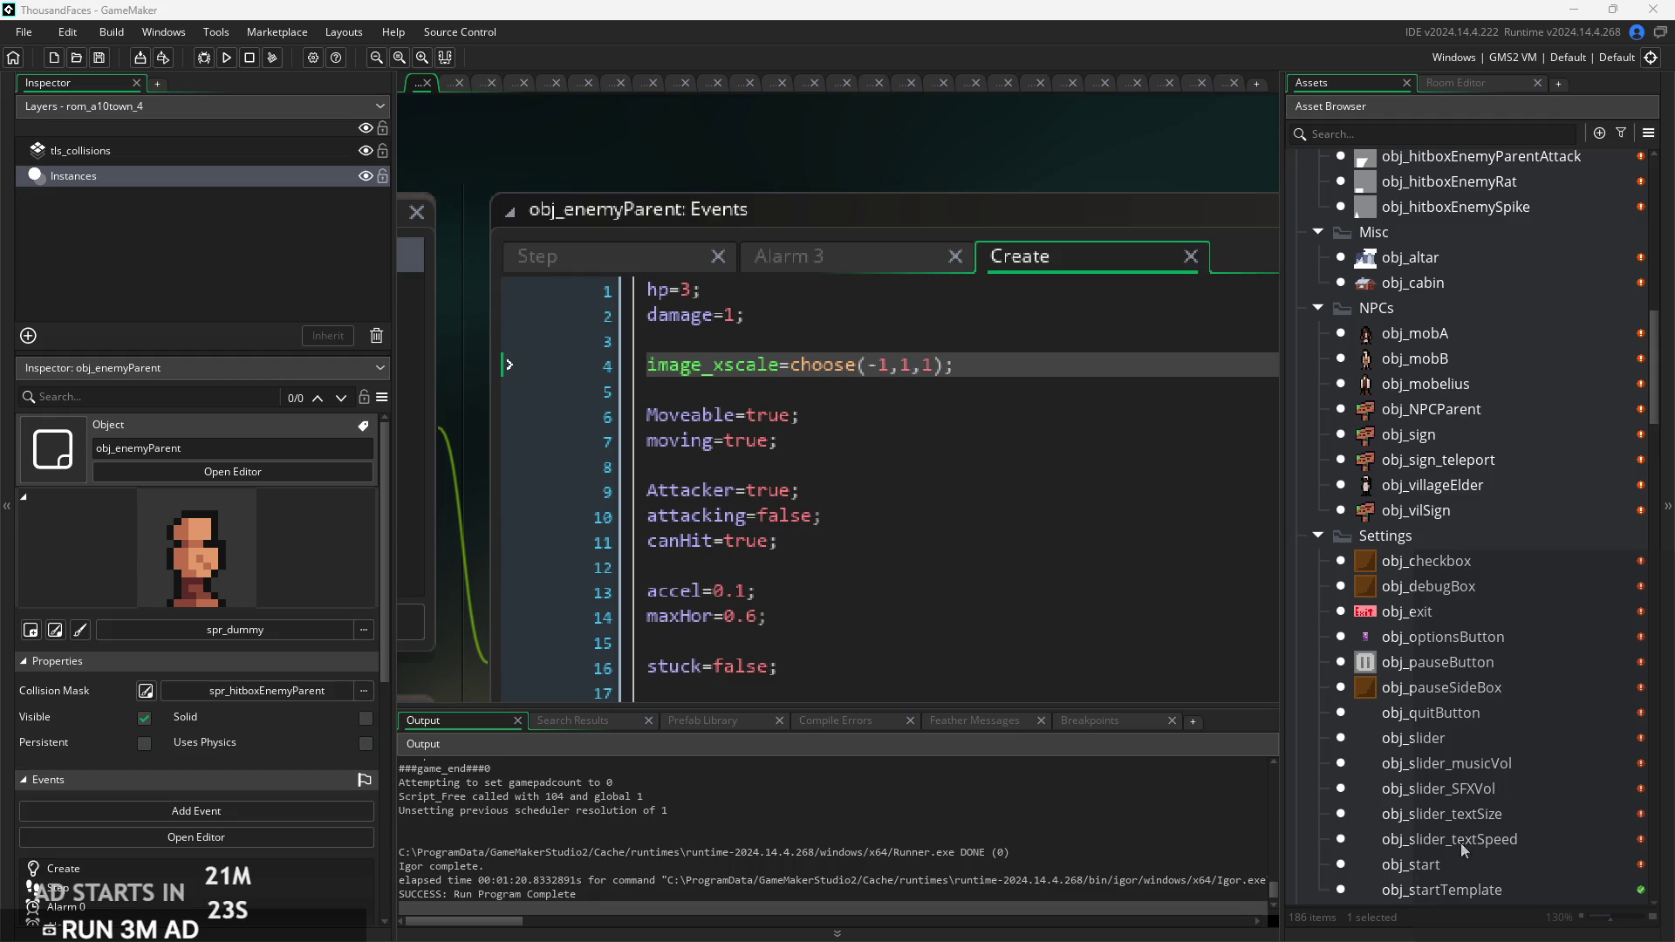
scroll(1442, 704, "down", 6)
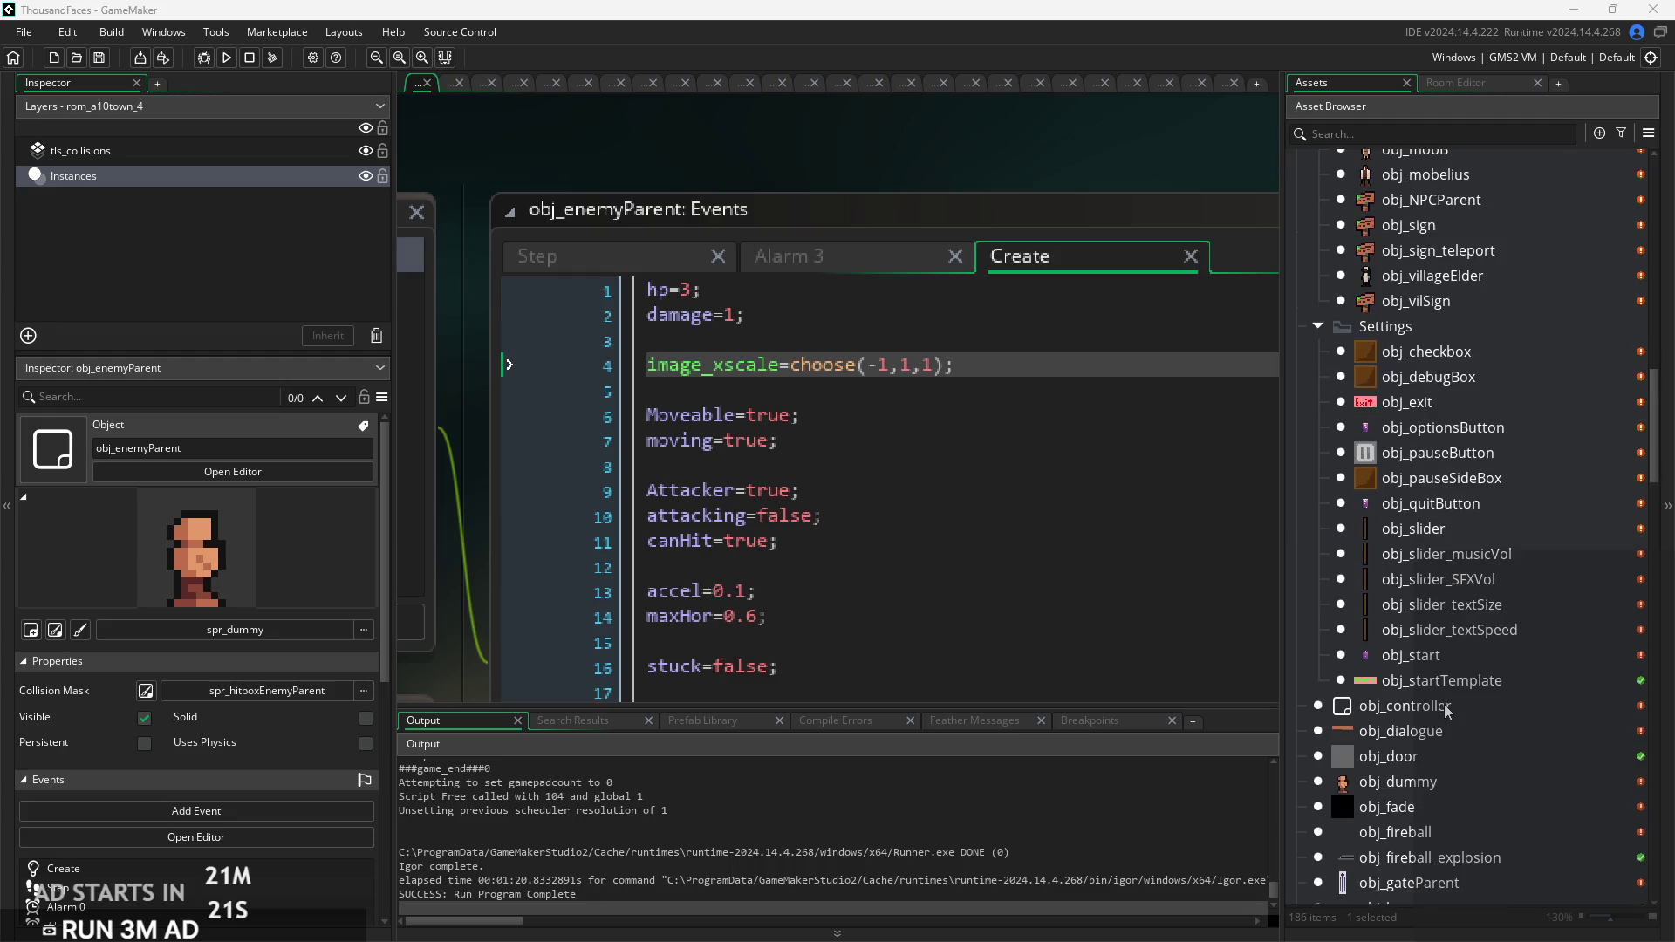
left_click(1440, 731)
double_click(1440, 731)
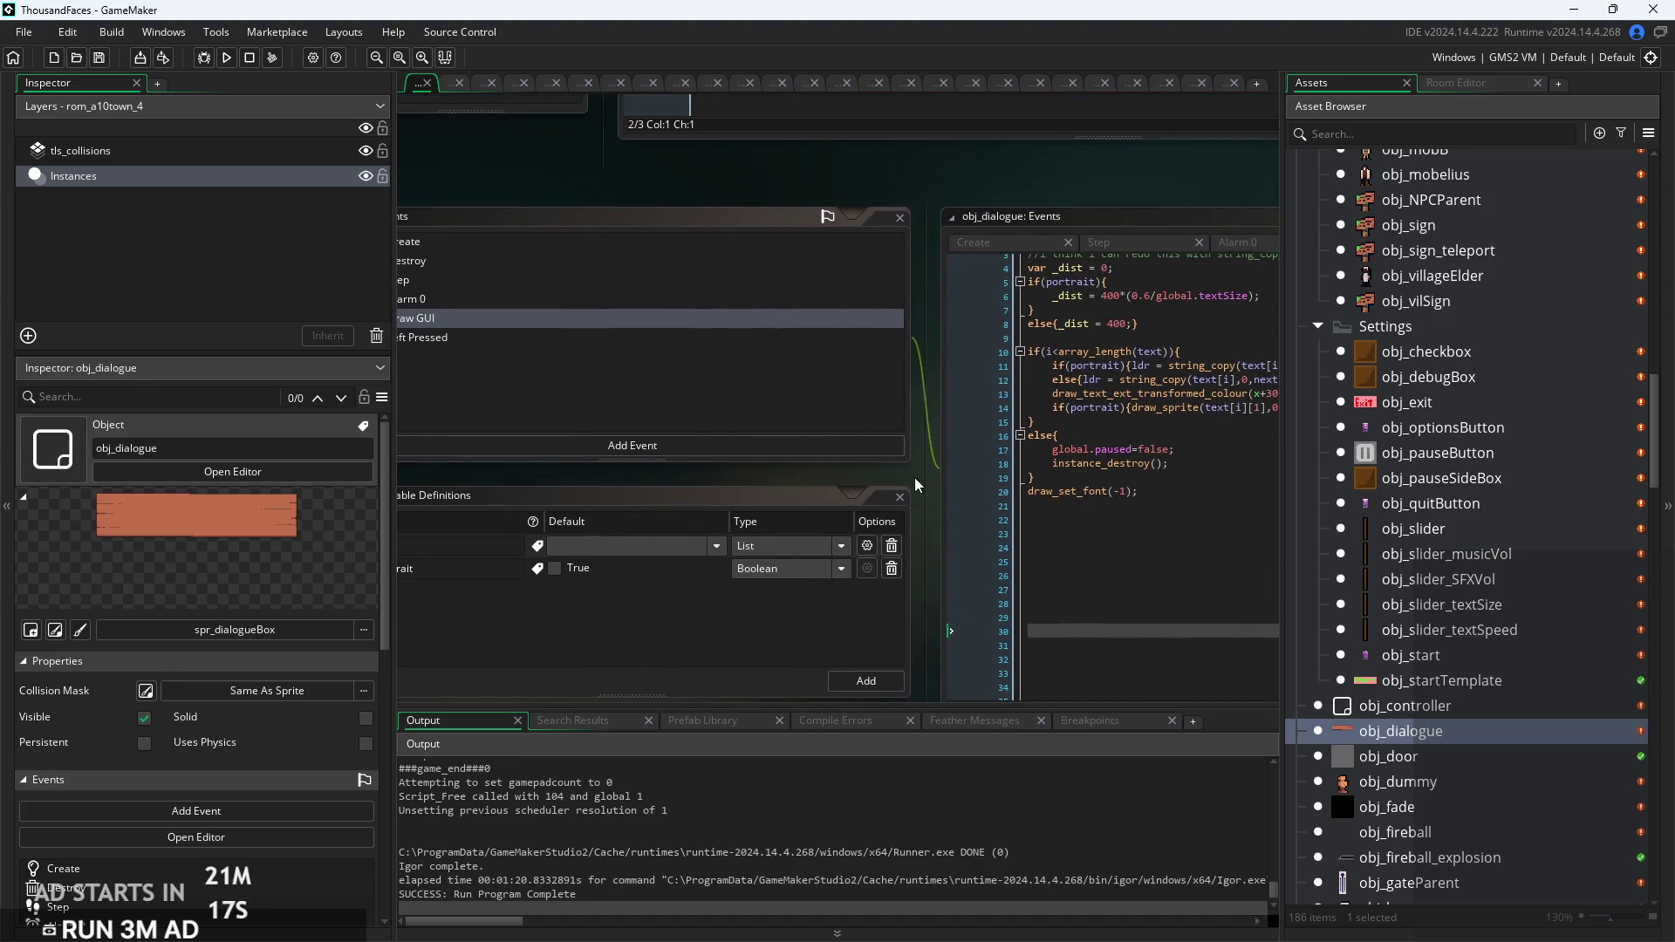
Step: Bring the Draw GUI code's portrait _dist = 400*(0.6/global.textSize) line into view
scroll(809, 483, "up", 2)
left_click(846, 429)
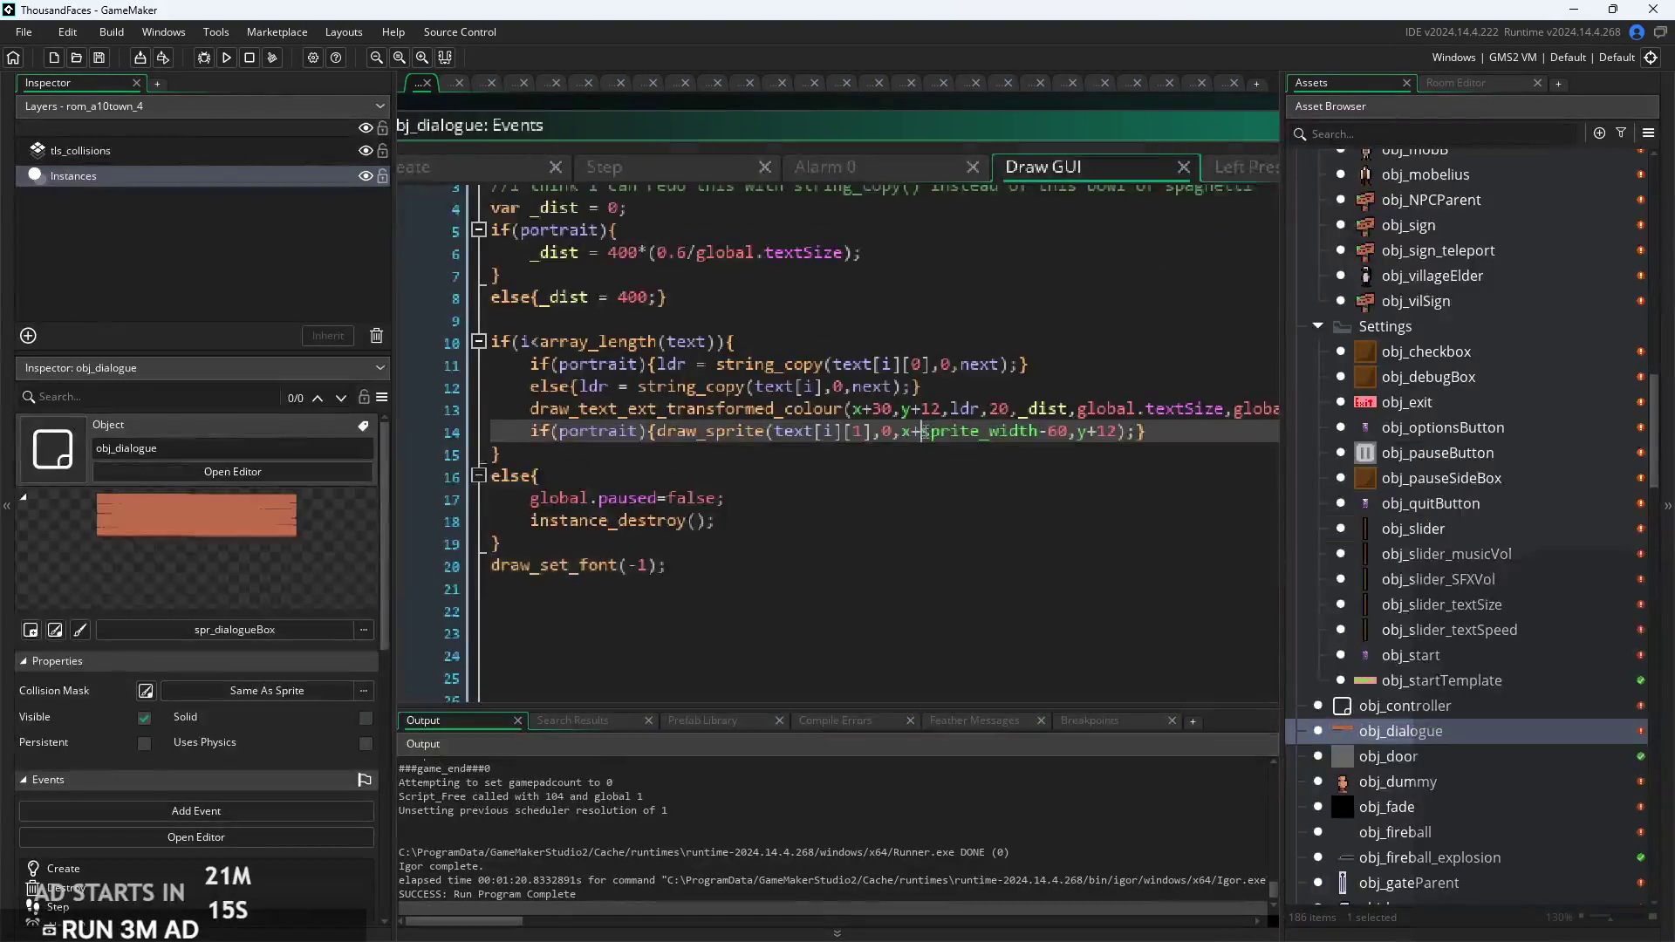
scroll(851, 463, "up", 2)
scroll(786, 473, "up", 1)
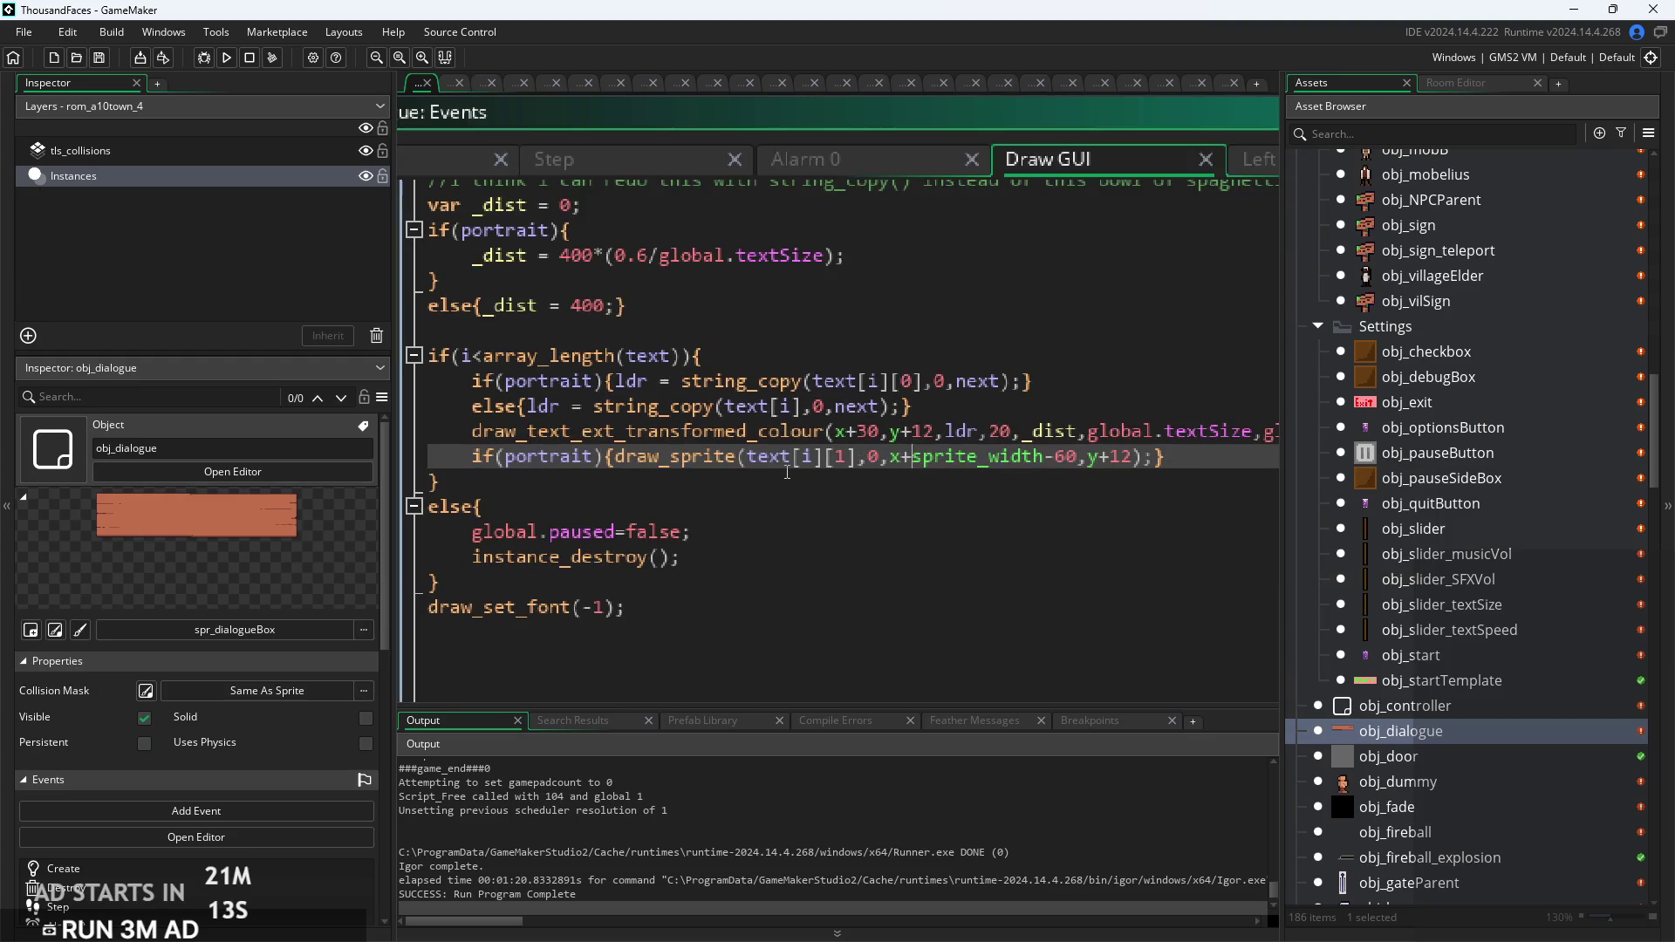
left_click_drag(849, 508, 899, 491)
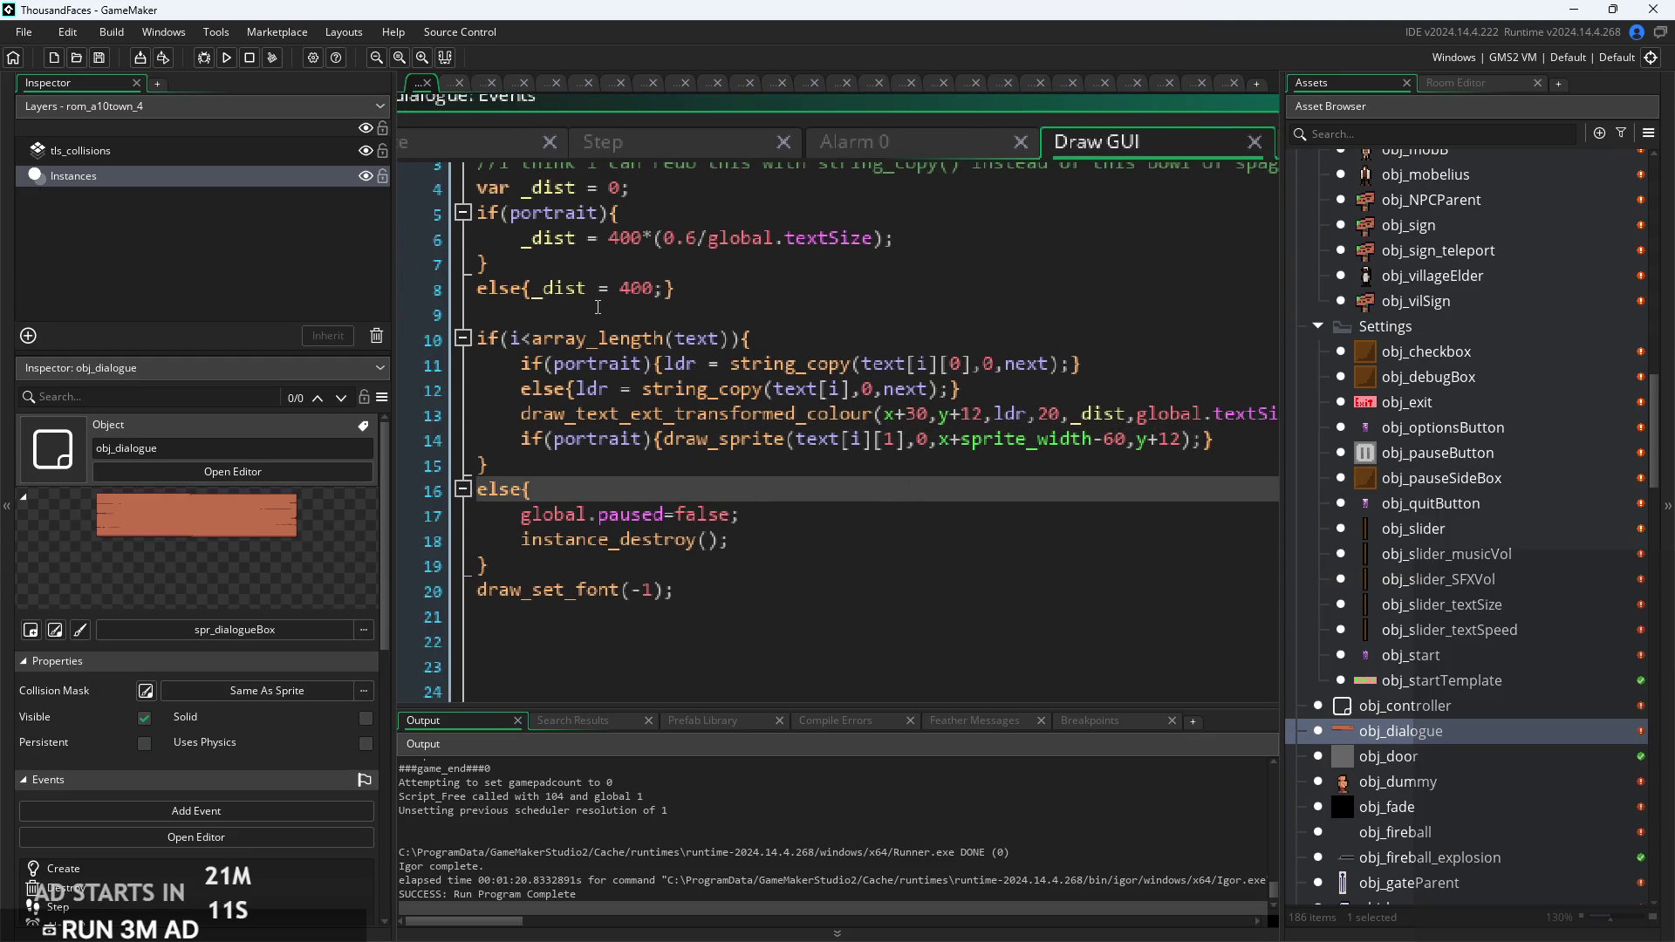
left_click(607, 309)
scroll(731, 358, "up", 2)
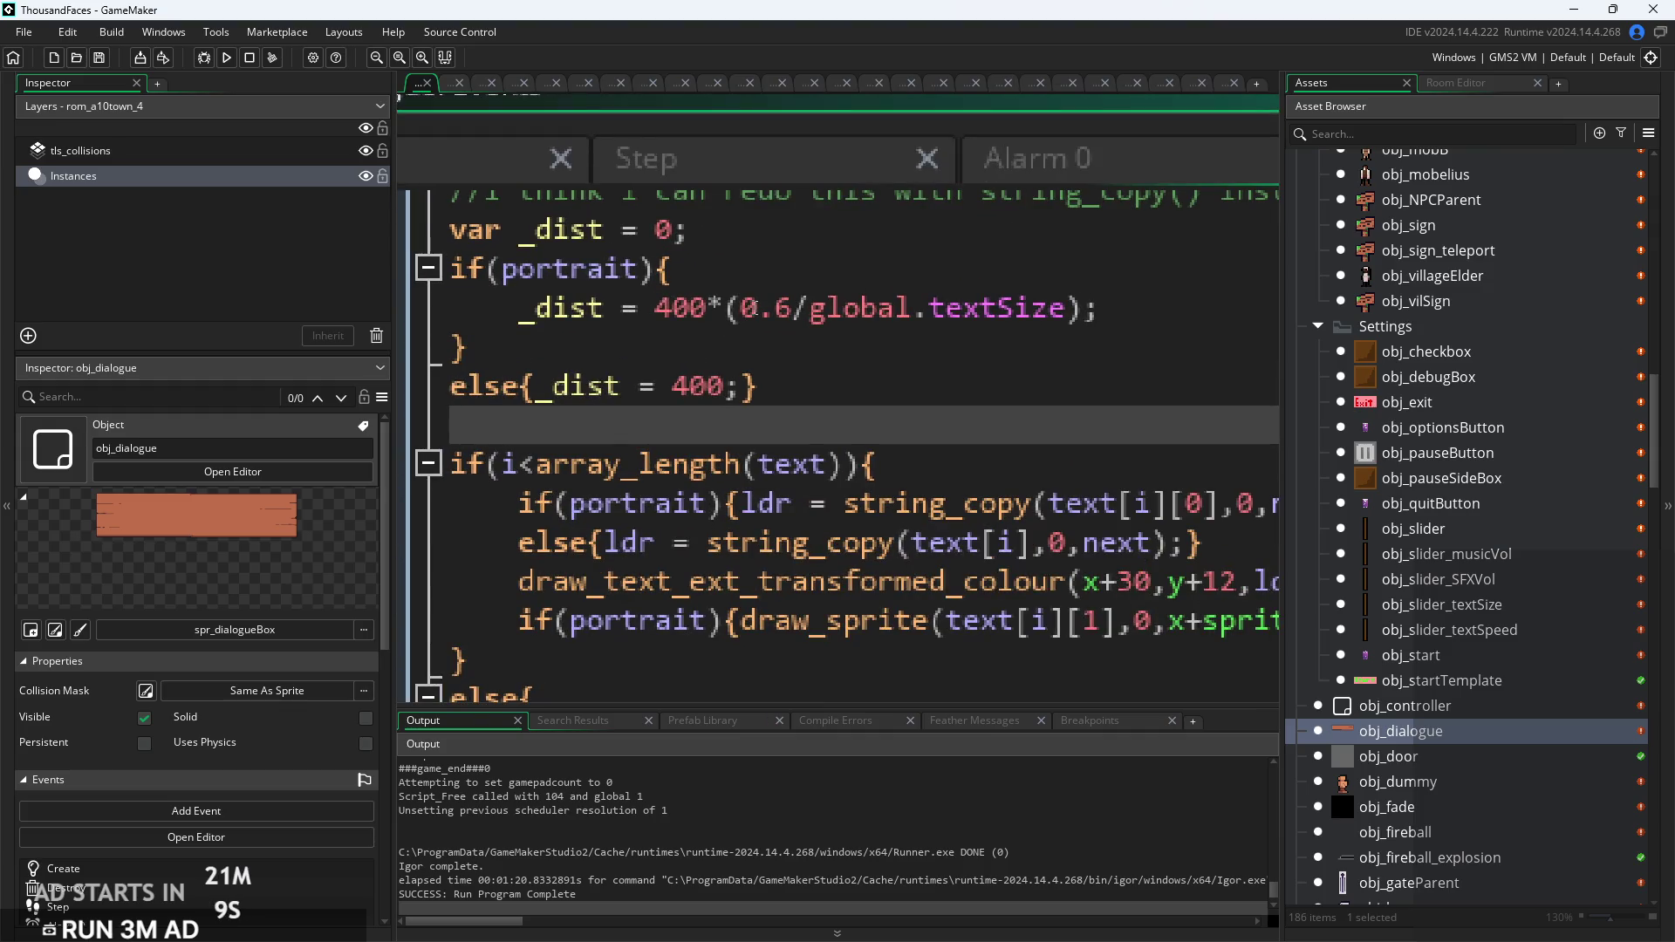
left_click(689, 308)
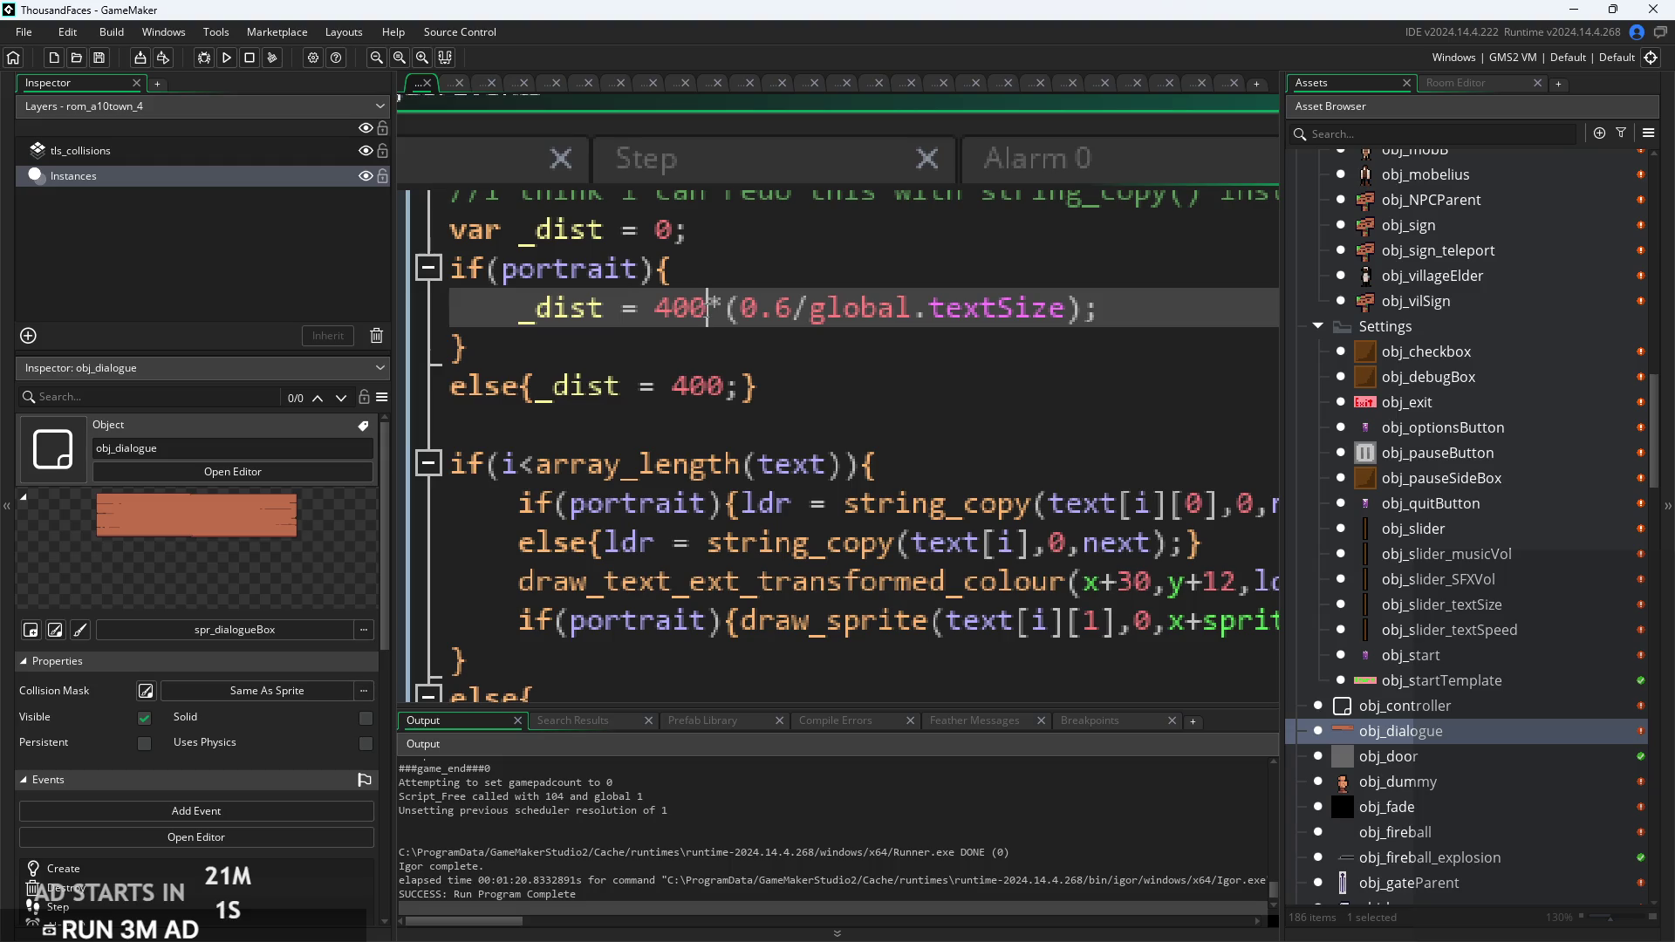
Step: Replace 0.6 with 0.5 in the _dist line and launch a test run
left_click(705, 309)
key("Right")
key("Right")
key("Right")
key("BackSpace")
type("5")
left_click(226, 57)
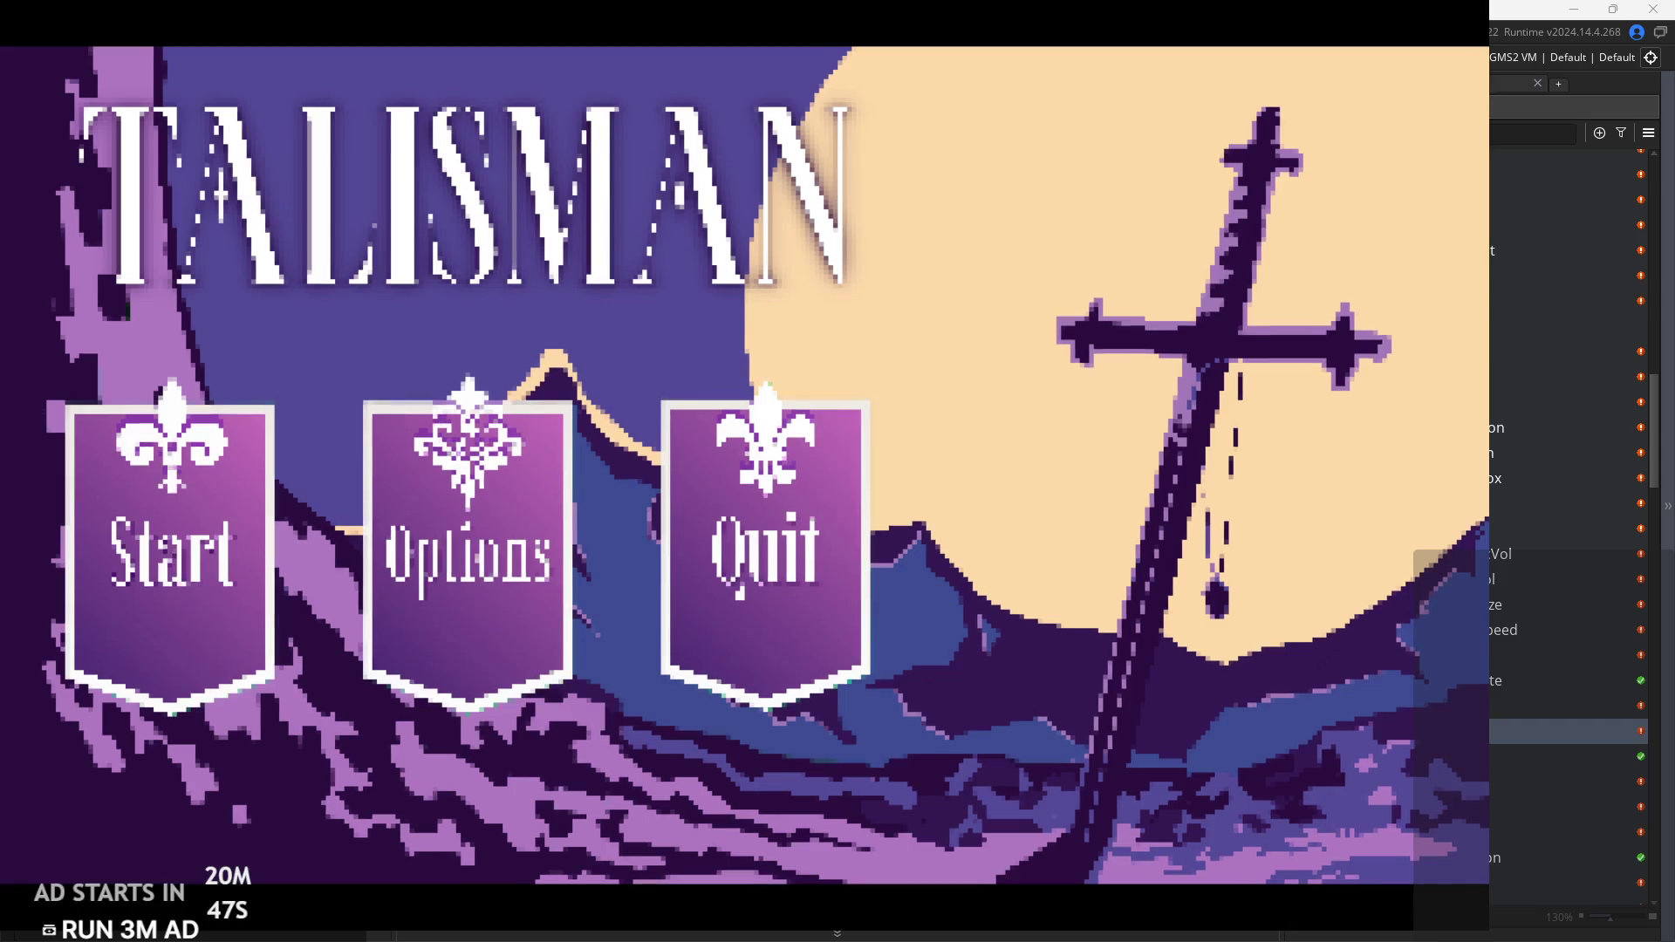
Step: Start a new game from the title screen and run the hero through the forest into the village
left_click(225, 510)
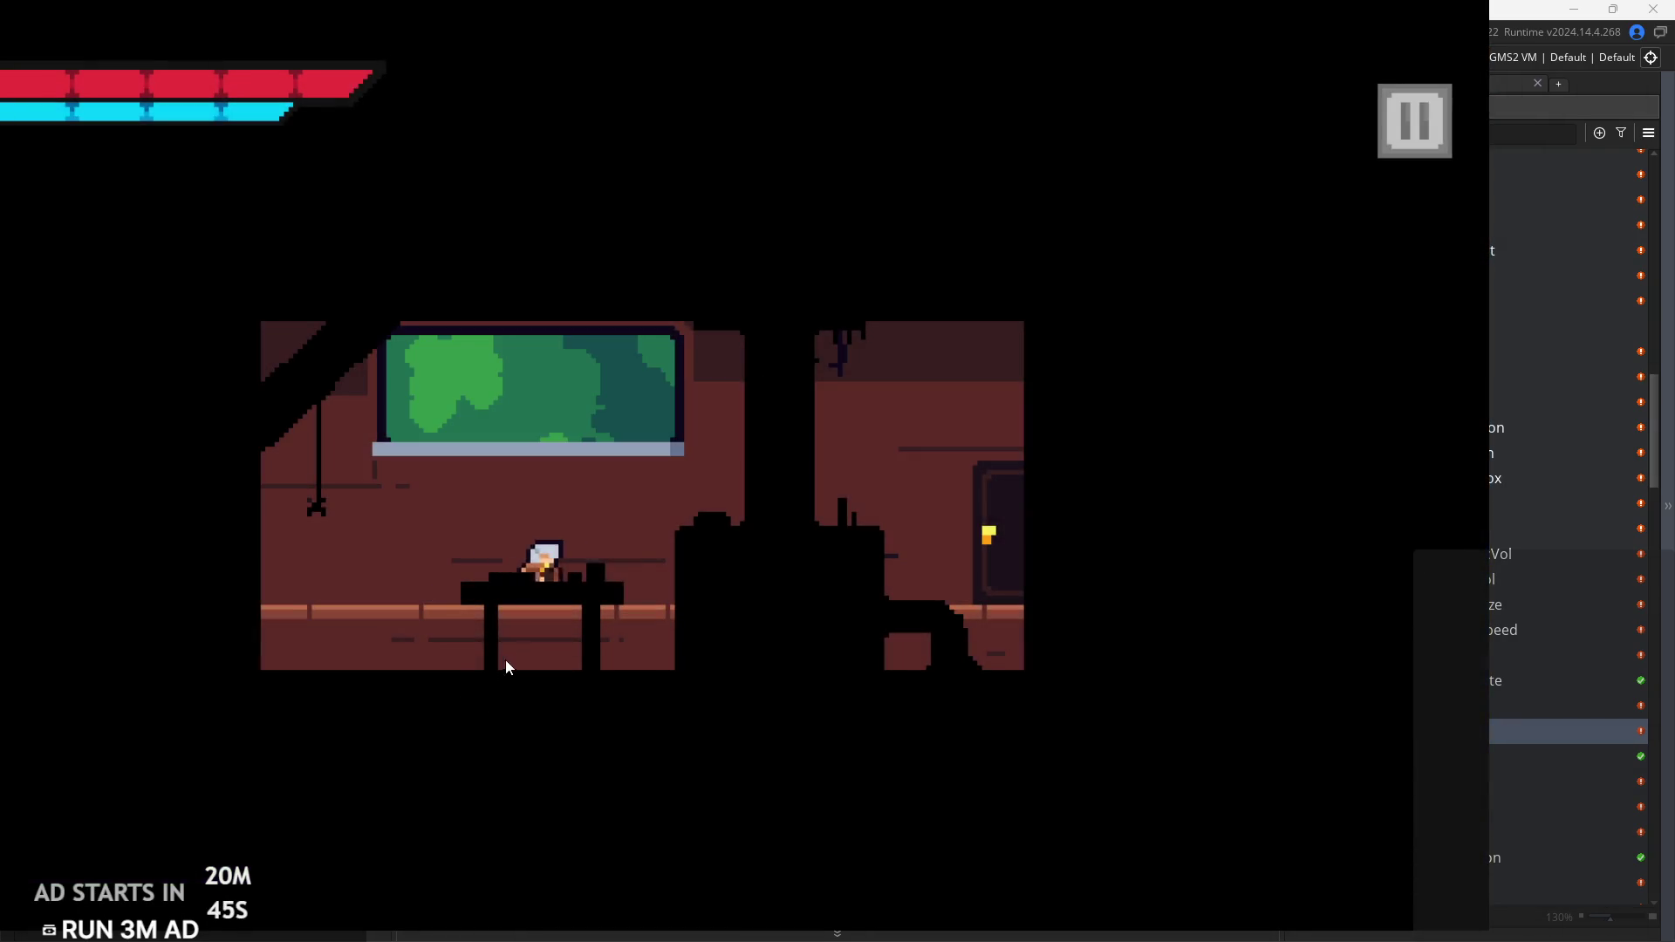
key("Right")
key("Right")
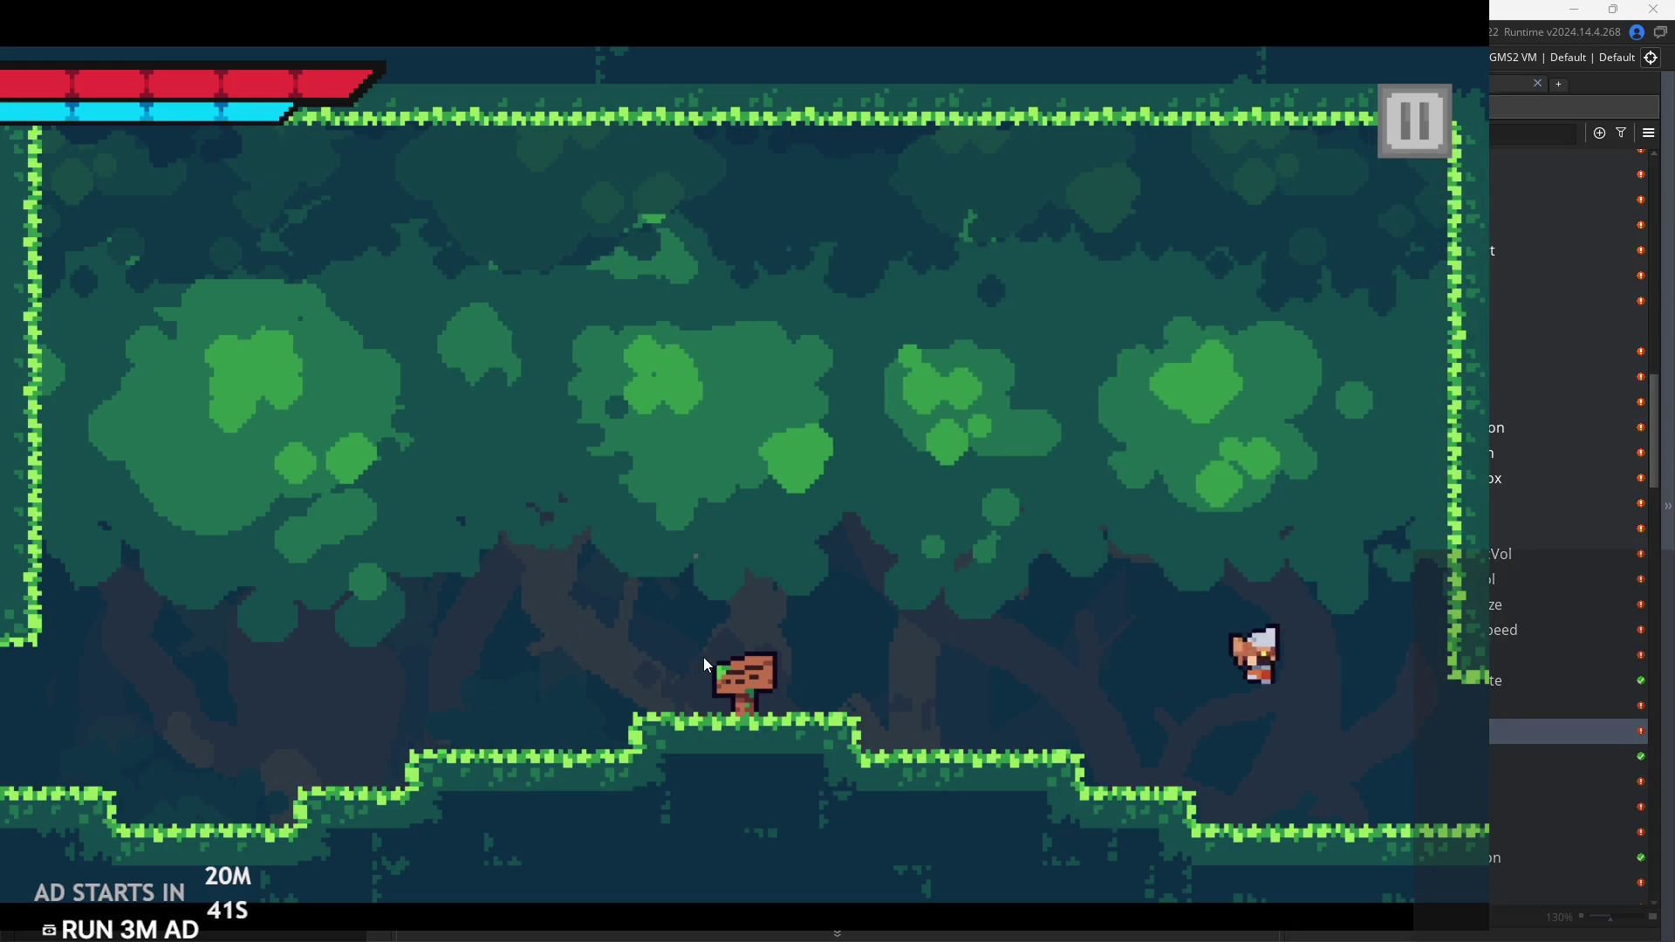
key("Right")
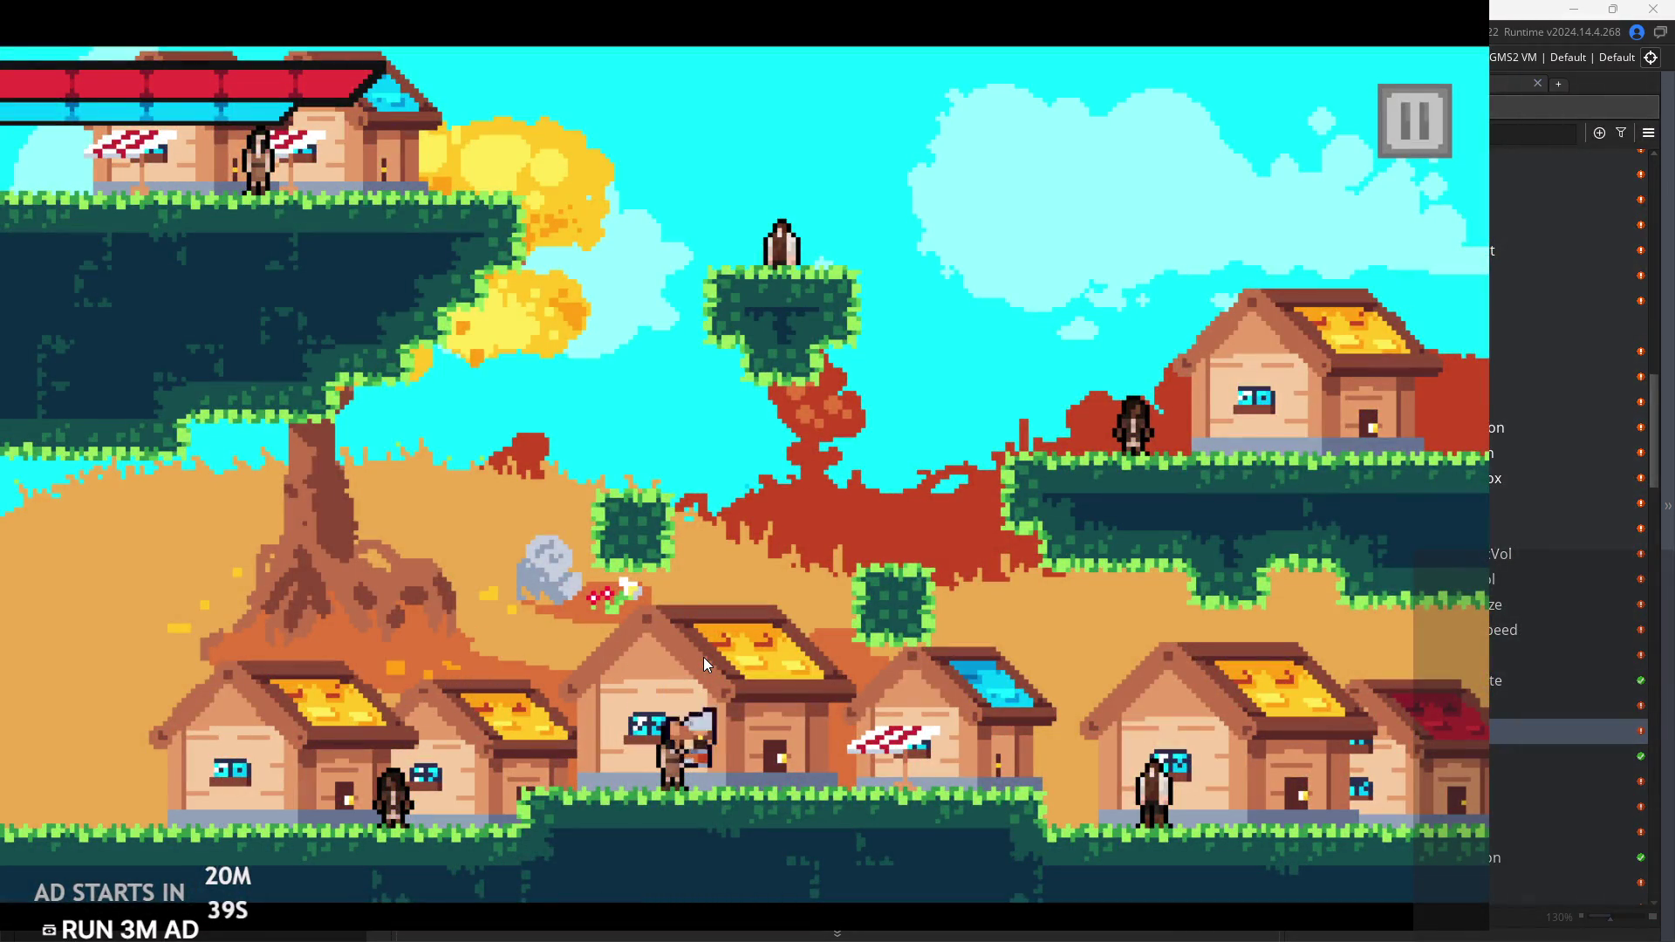
key("Left")
key("space")
key("Right")
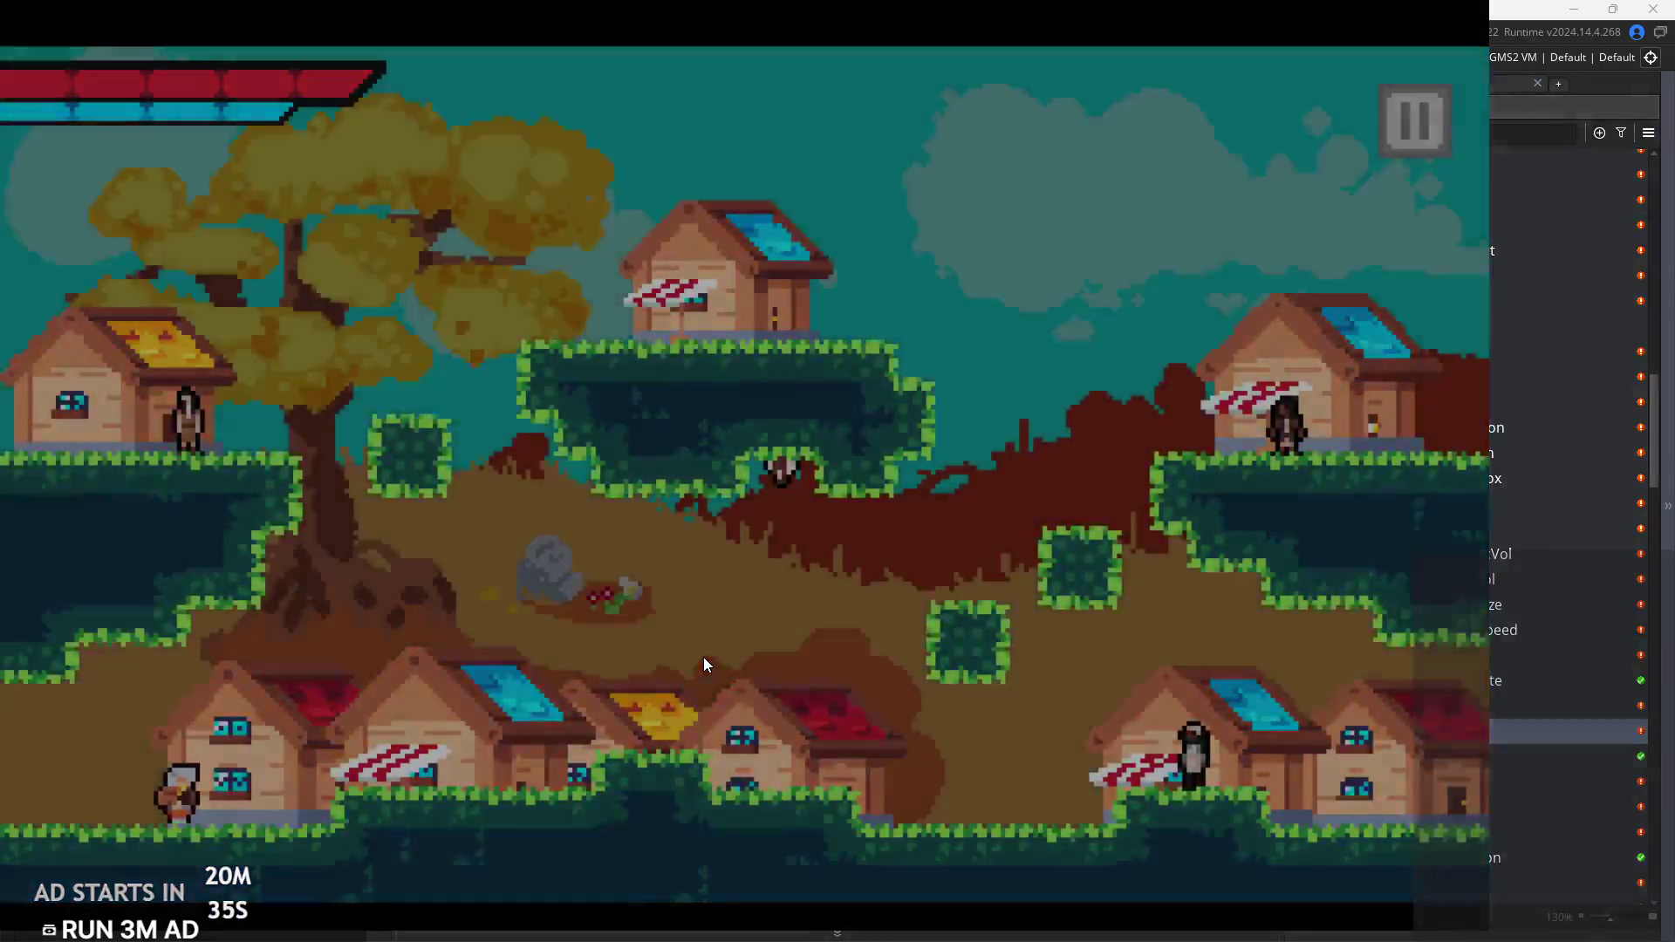
key("Right")
key("Right")
Step: Talk to the villager and step through every line of the re-wrapped dialogue
key("space")
key("space")
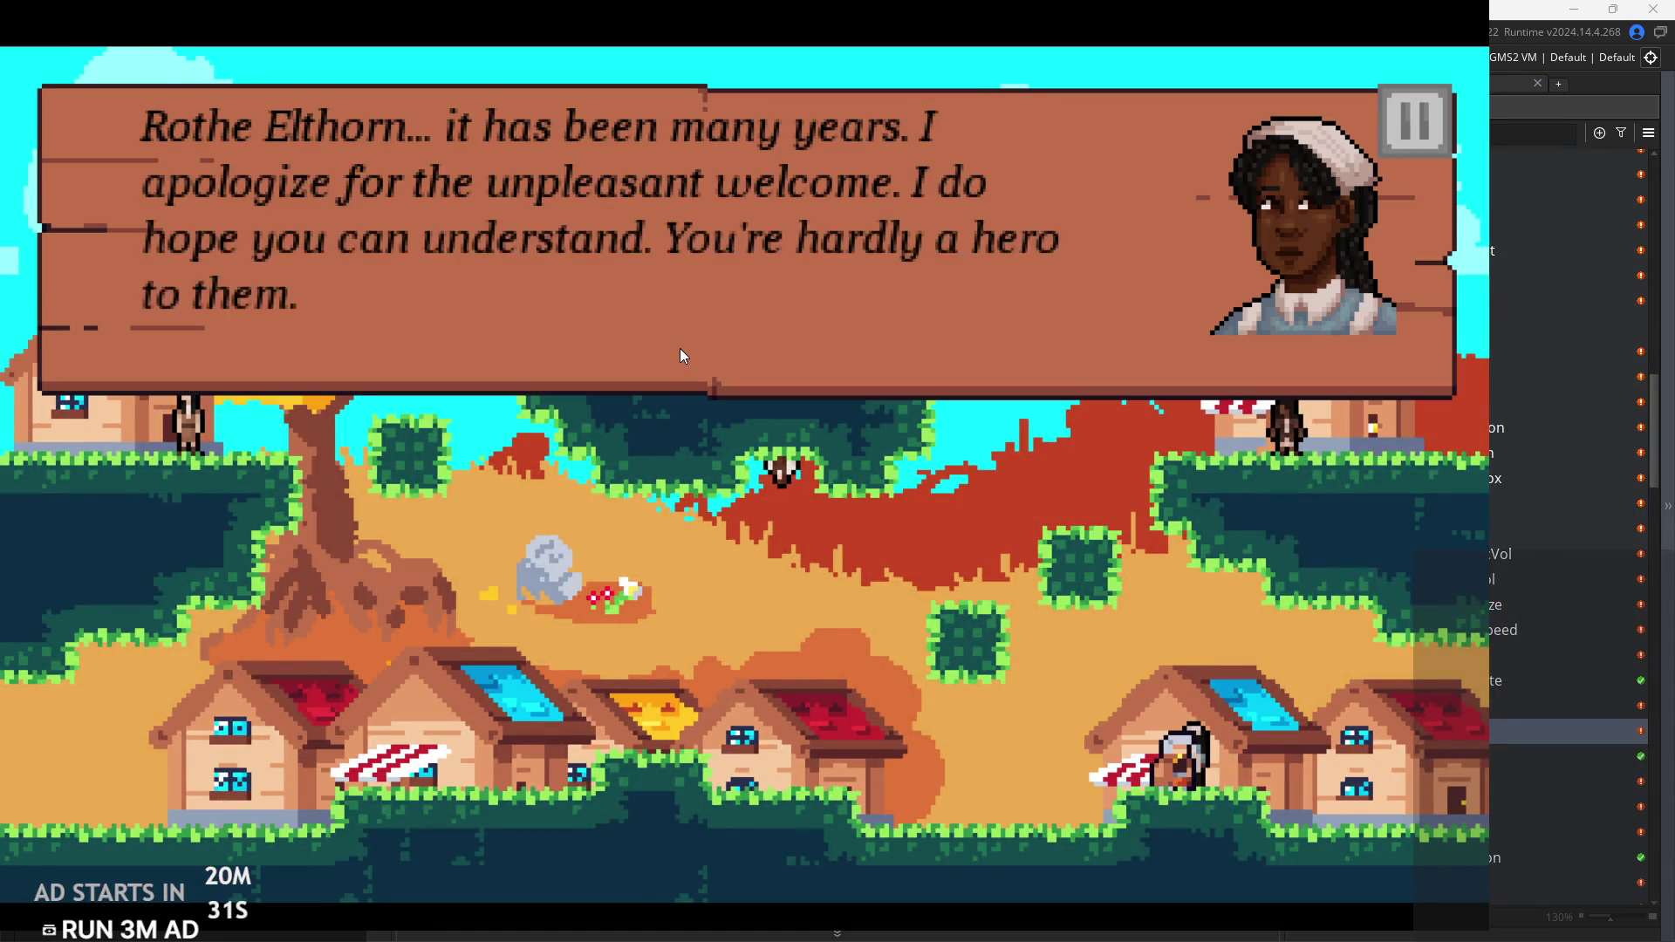
key("space")
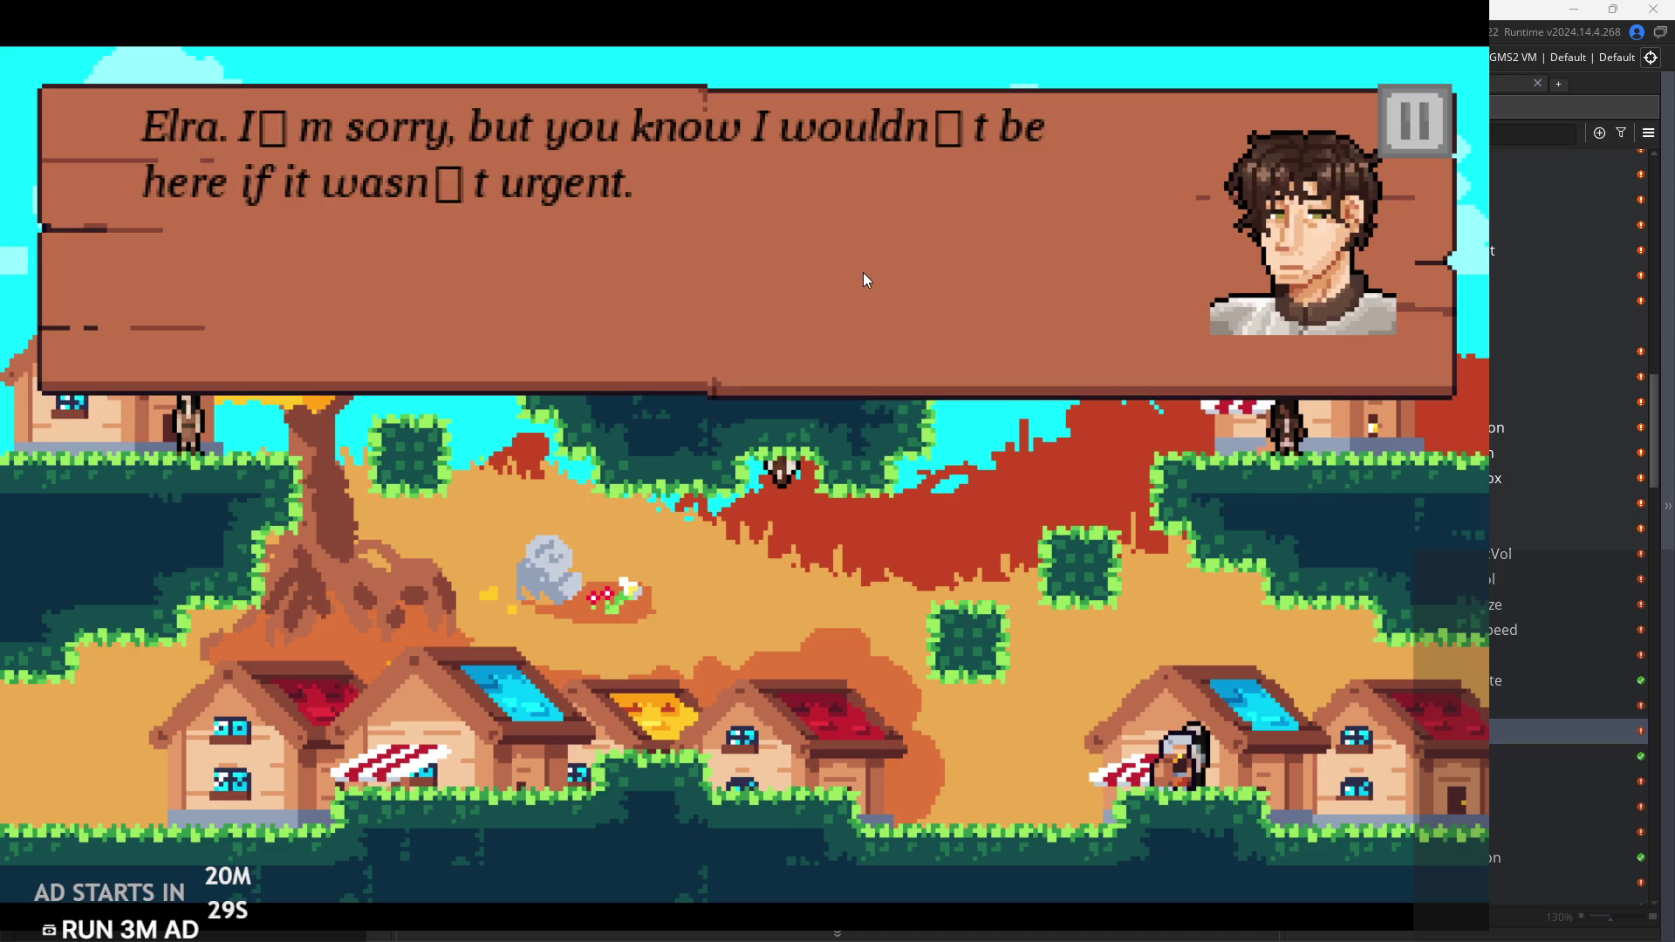
key("space")
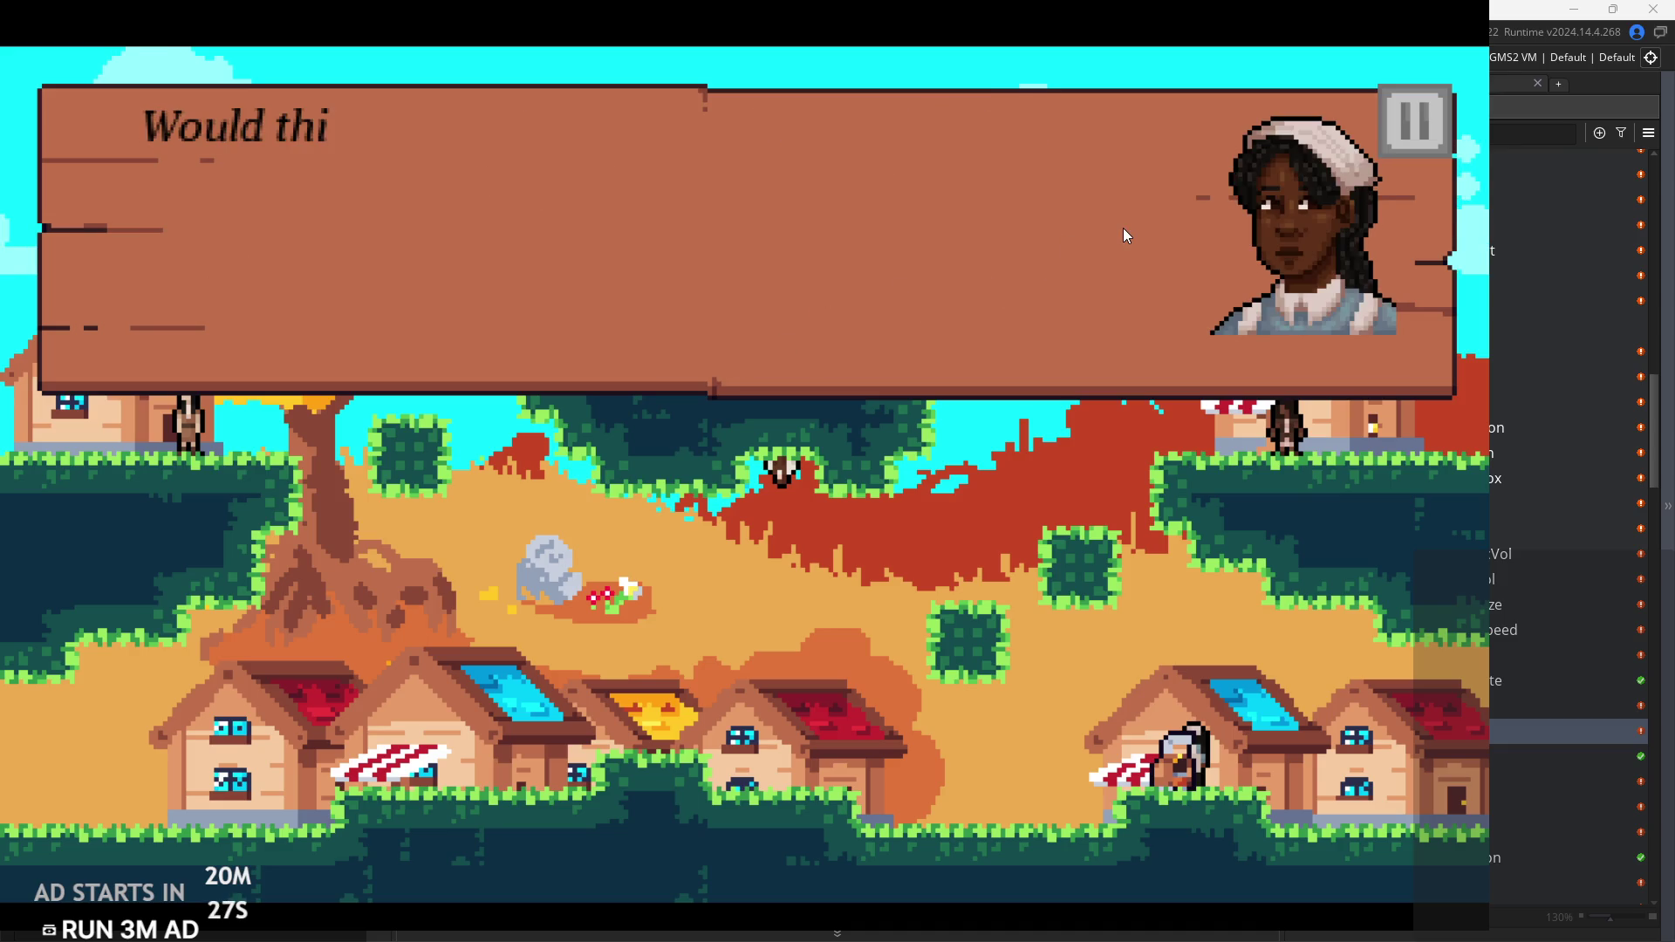
key("space")
key("space")
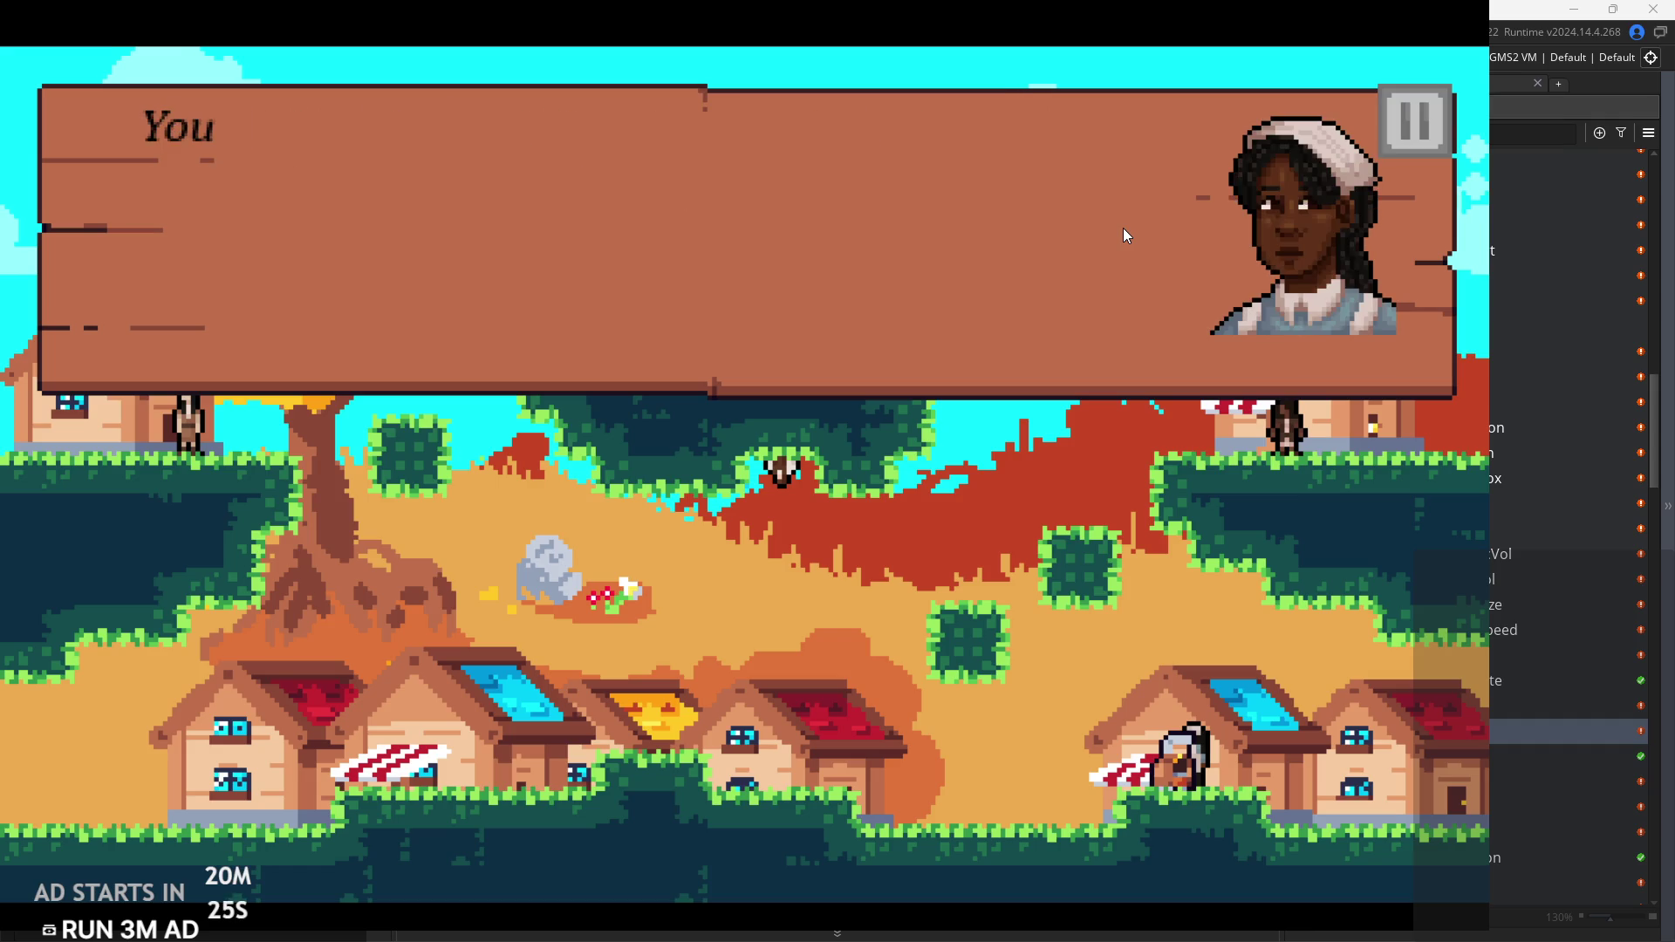
key("space")
key("space")
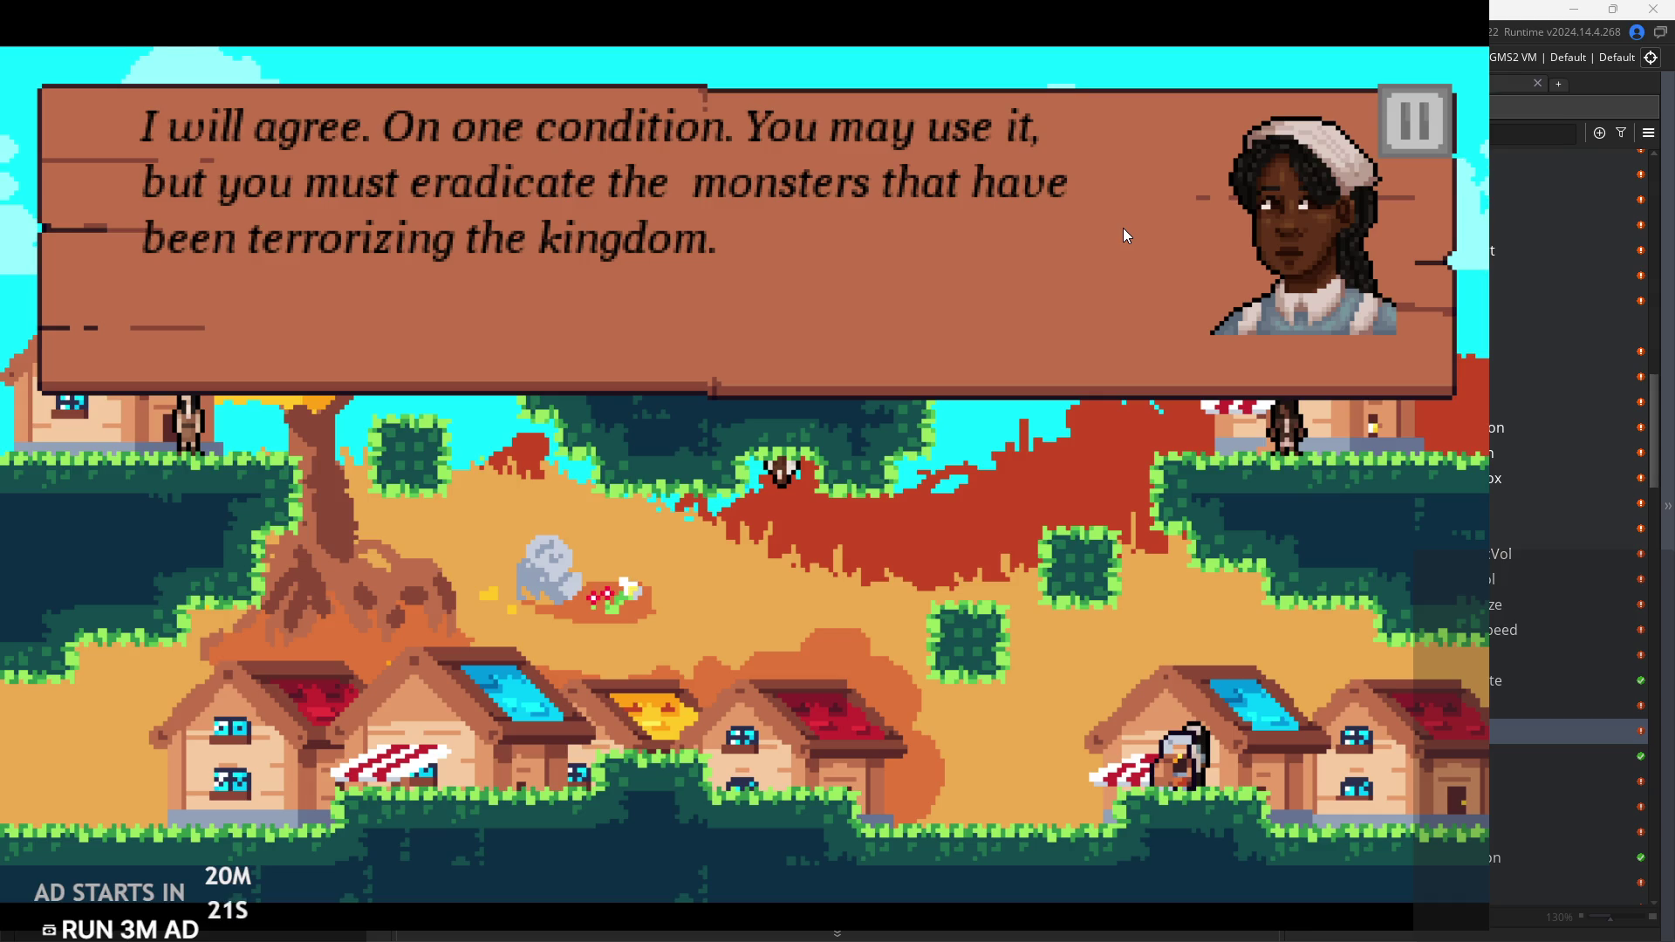
key("space")
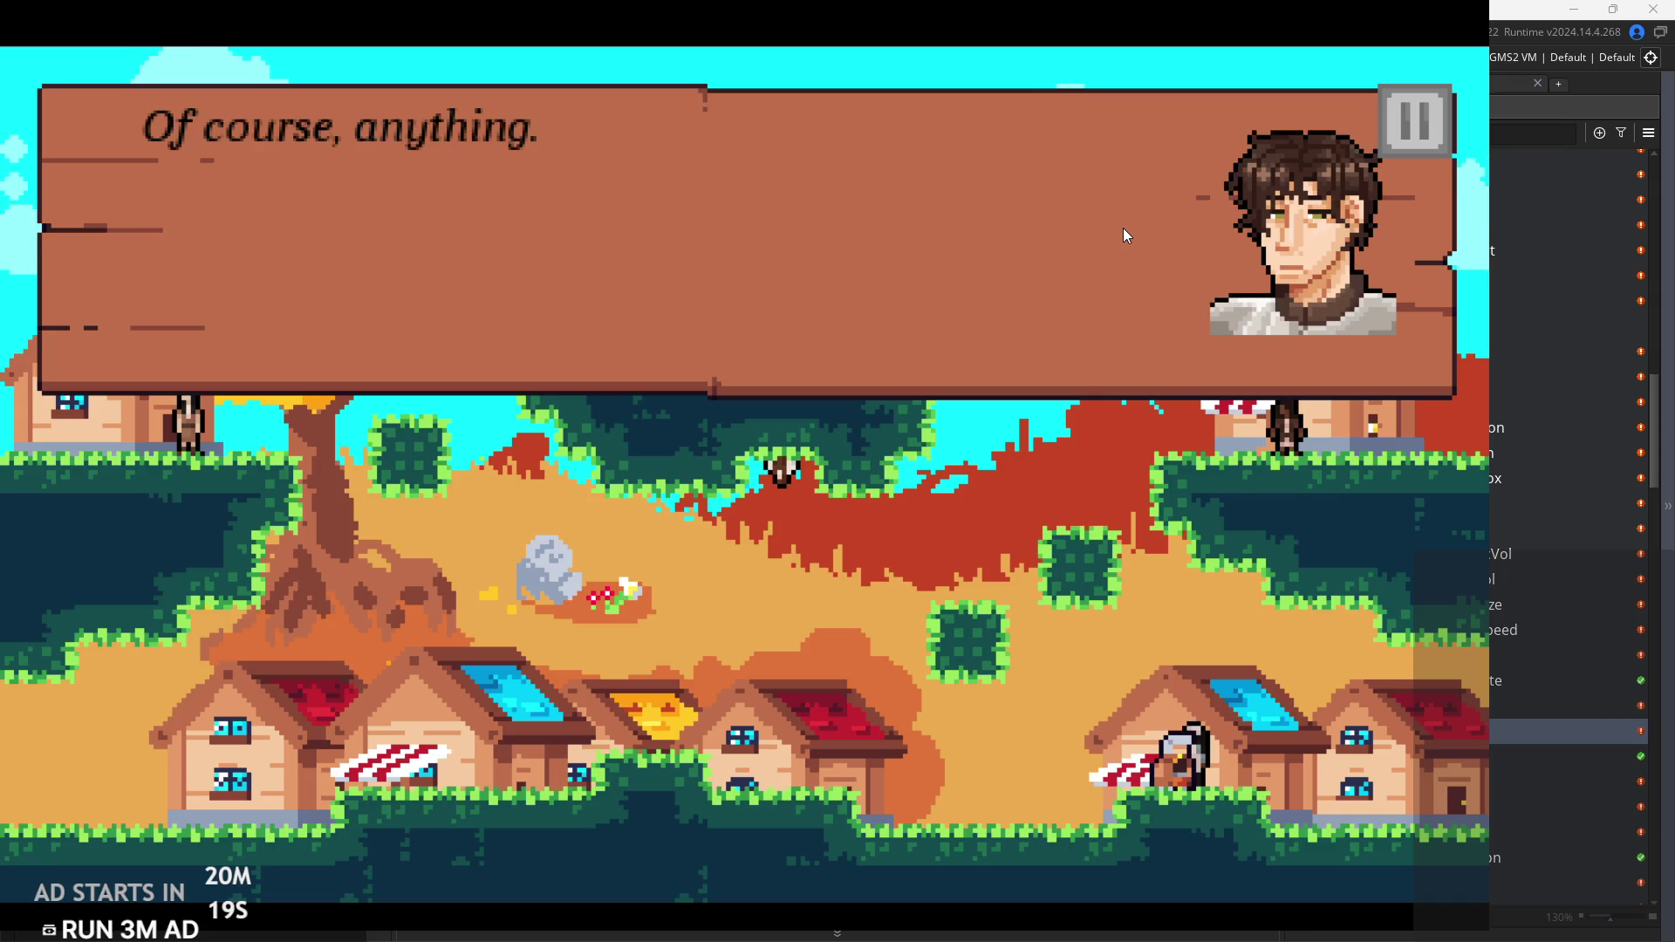
key("space")
Step: Move the hero away from the gravestone, onto the bush and up toward the red roof
key("Left")
key("space")
key("Right")
key("space")
key("Left")
key("Right")
key("space")
key("space")
key("Left")
key("Right")
key("space")
key("Left")
key("Right")
key("Left")
key("Right")
Step: Jump the hero back and forth across the village gap until it lands on the grassy block
key("space")
key("Left")
key("Right")
key("space")
key("Left")
key("space")
key("Right")
key("Left")
key("space")
key("Left")
key("space")
key("Right")
key("Left")
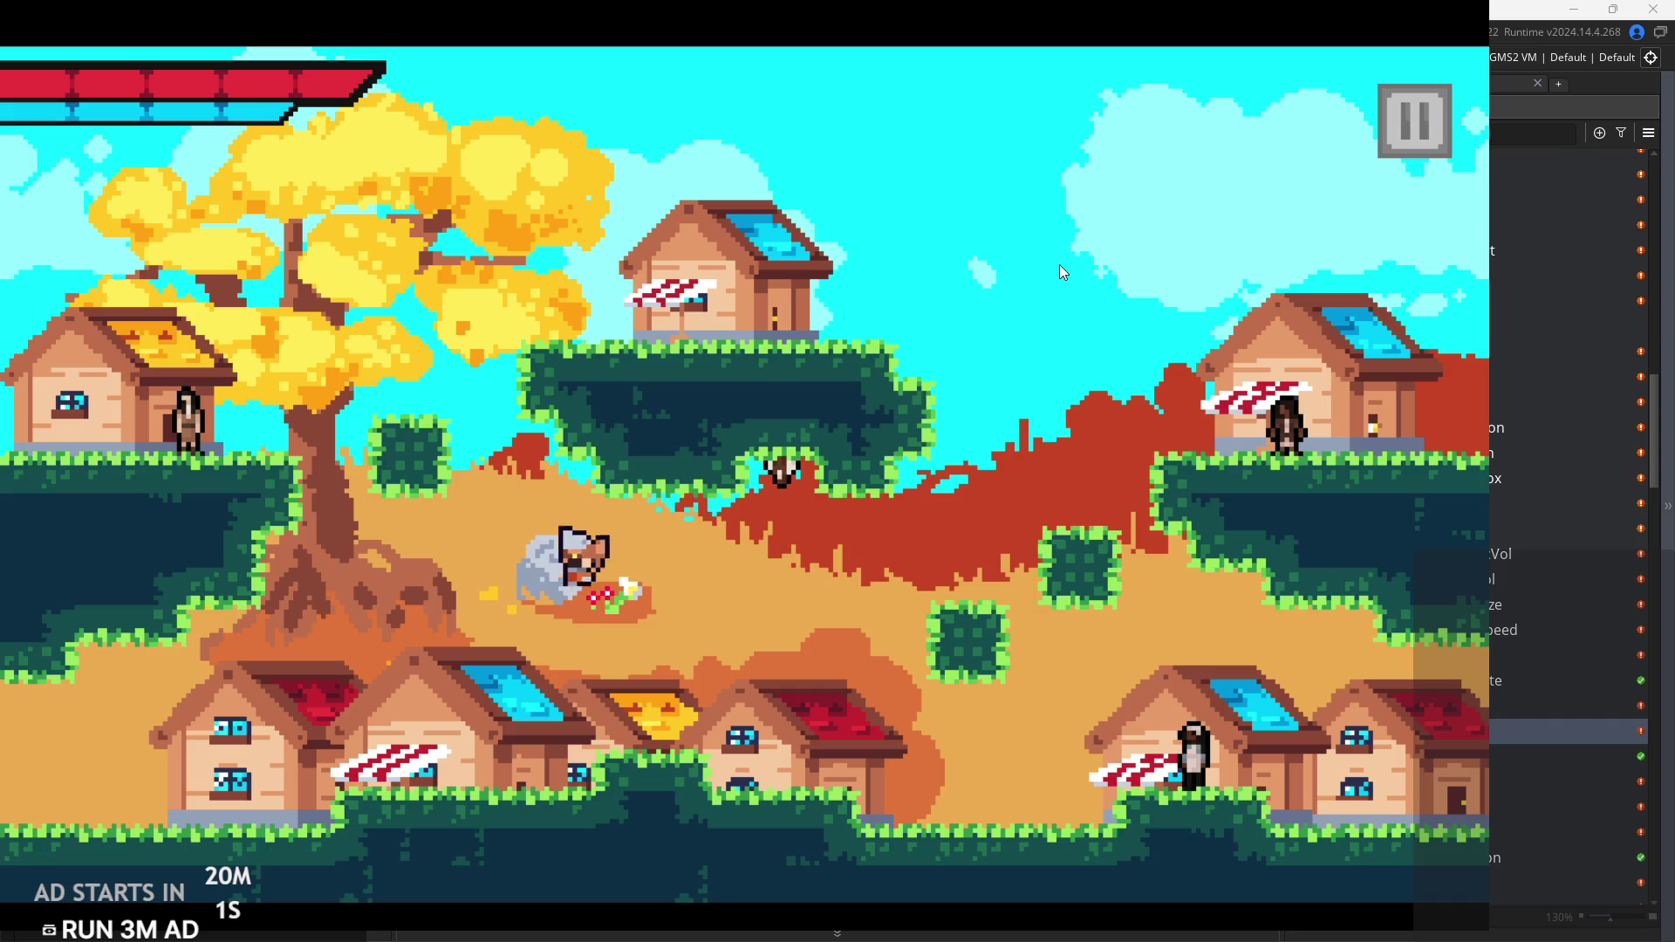
key("space")
key("Right")
key("Left")
key("space")
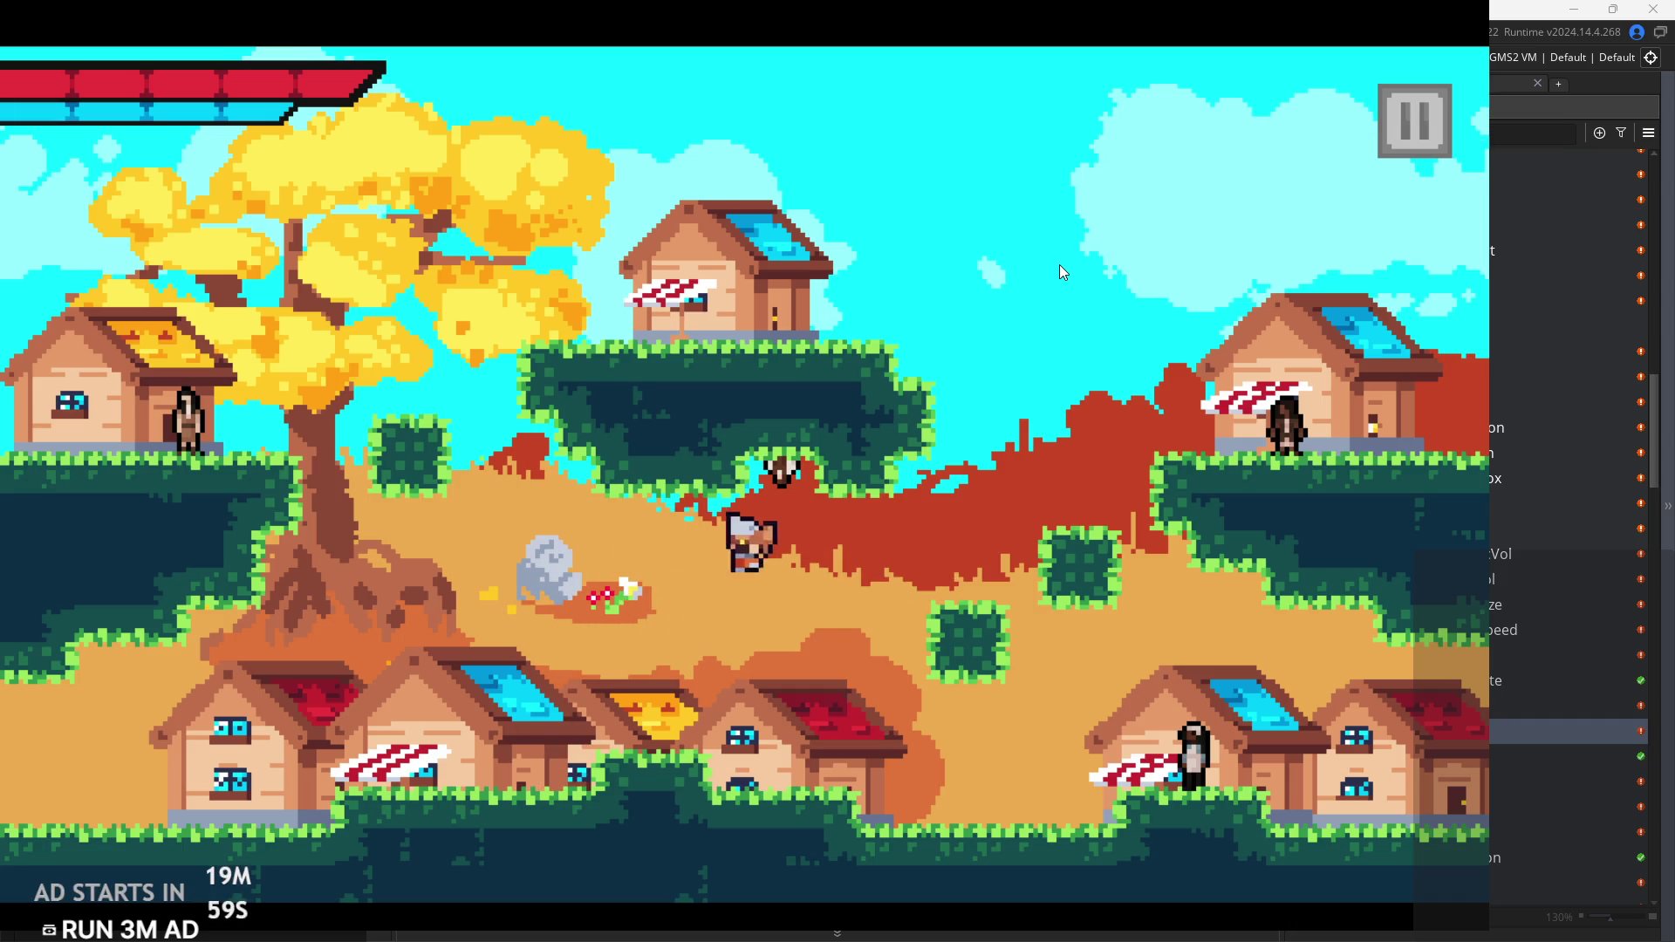
key("Right")
key("space")
key("Left")
key("space")
key("Right")
key("Left")
key("space")
key("Right")
key("space")
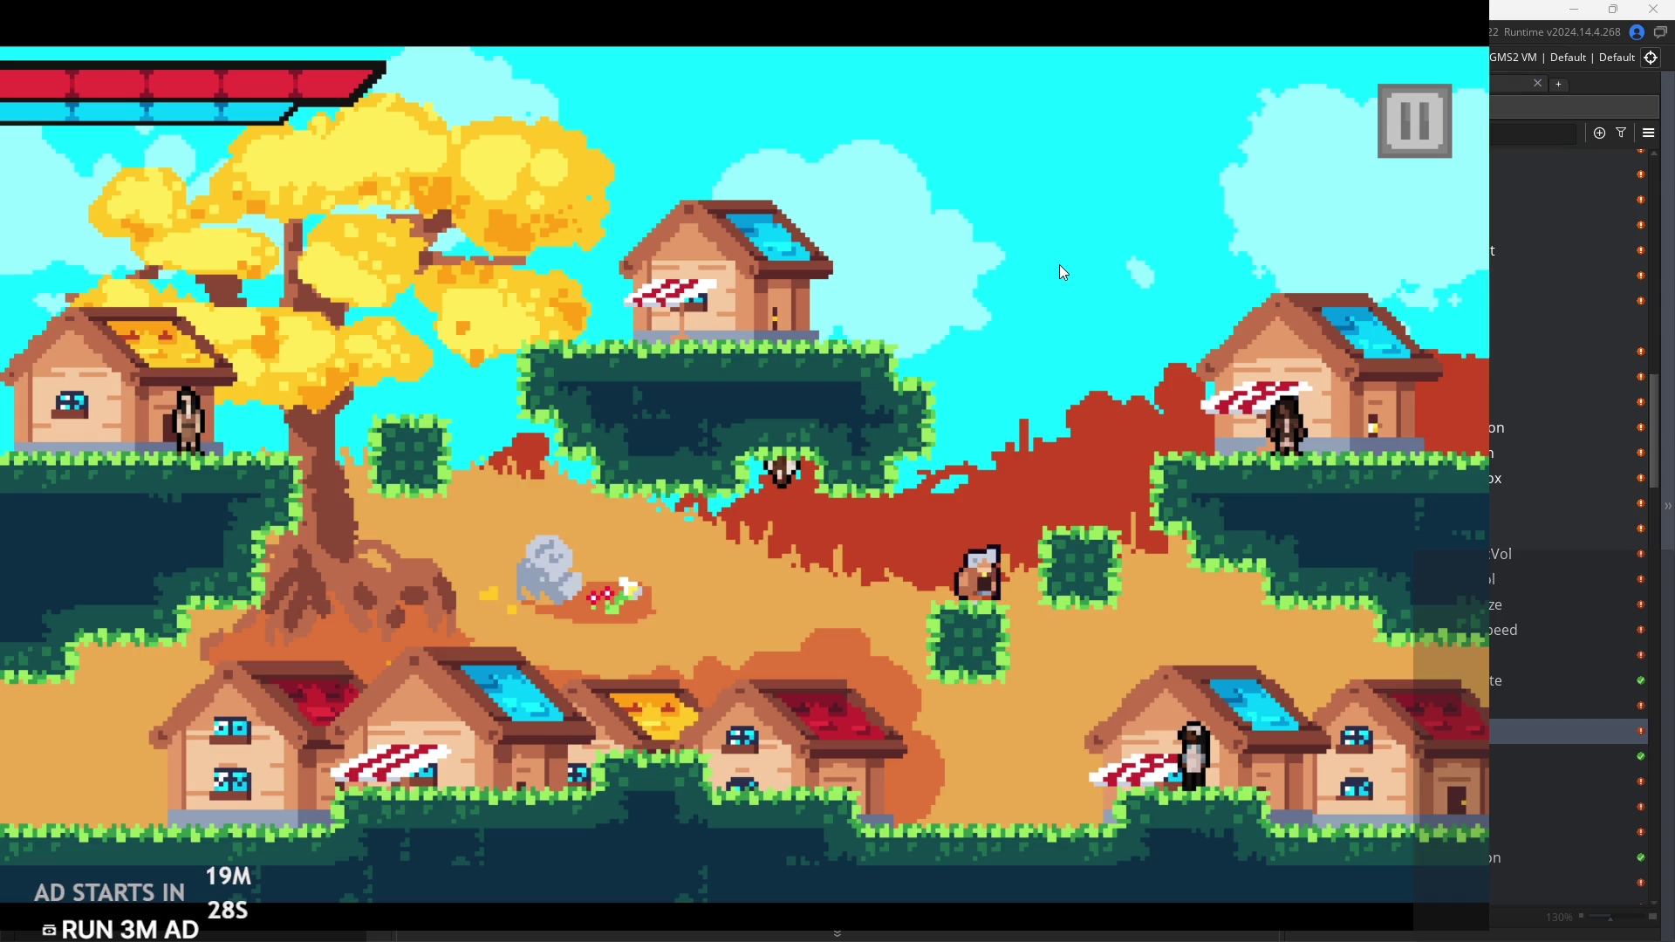
Step: Walk the hero to the headscarved villager by the lower-right house and talk through the conversation
key("d")
key("a")
key("s")
key("d")
key("s")
key("e")
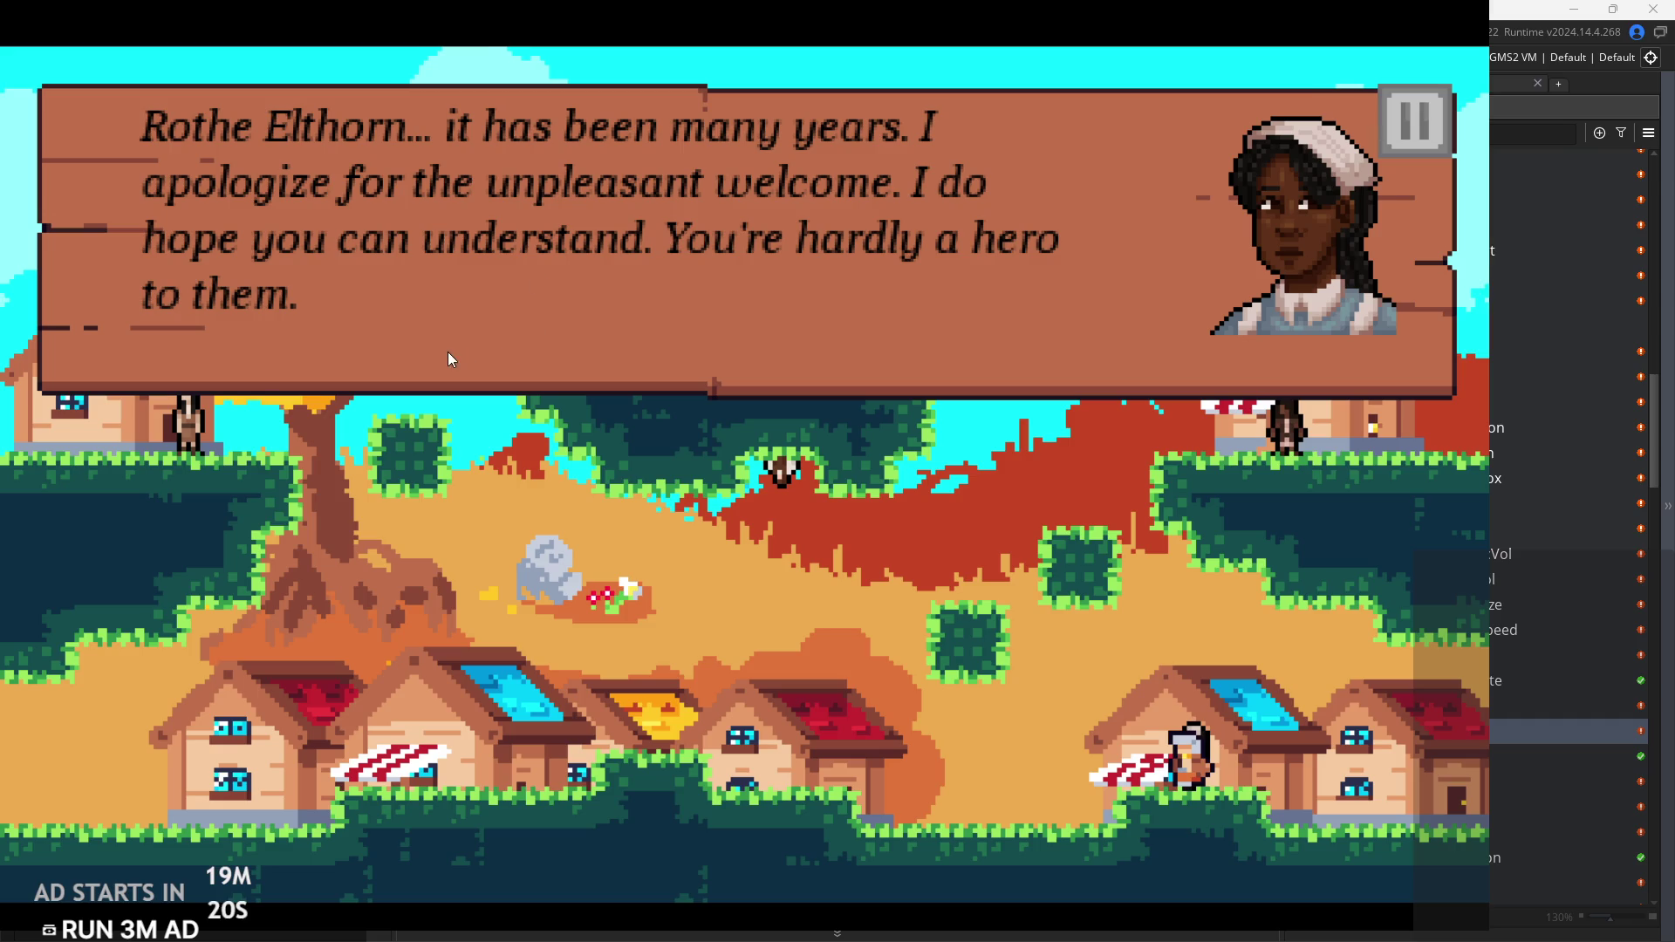
key("e")
key("e")
key("e")
key("e")
key("e")
key("e")
Step: Go into the forest and back, then climb the roofs and hillside onto the floating platform
key("d")
key("d")
key("d")
key("space")
key("space")
key("d")
key("a")
key("space")
key("d")
key("d")
key("space")
key("a")
key("space")
key("space")
key("a")
key("d")
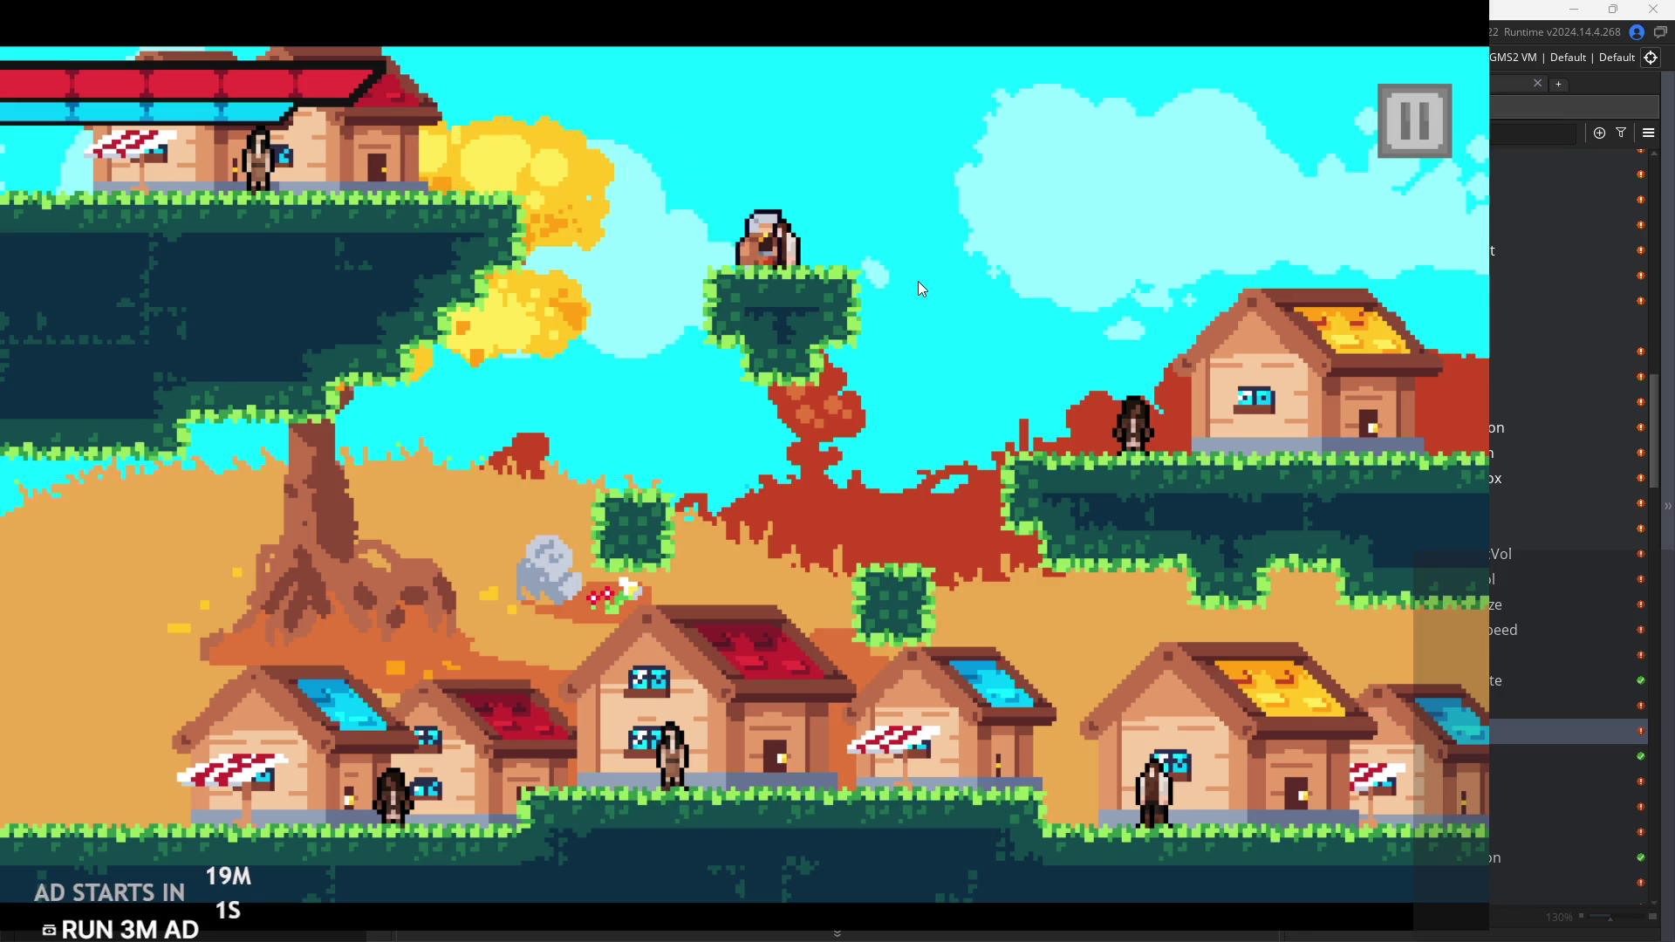
Step: Drop the hero off the platform and run and jump it through the next room and back
key("a")
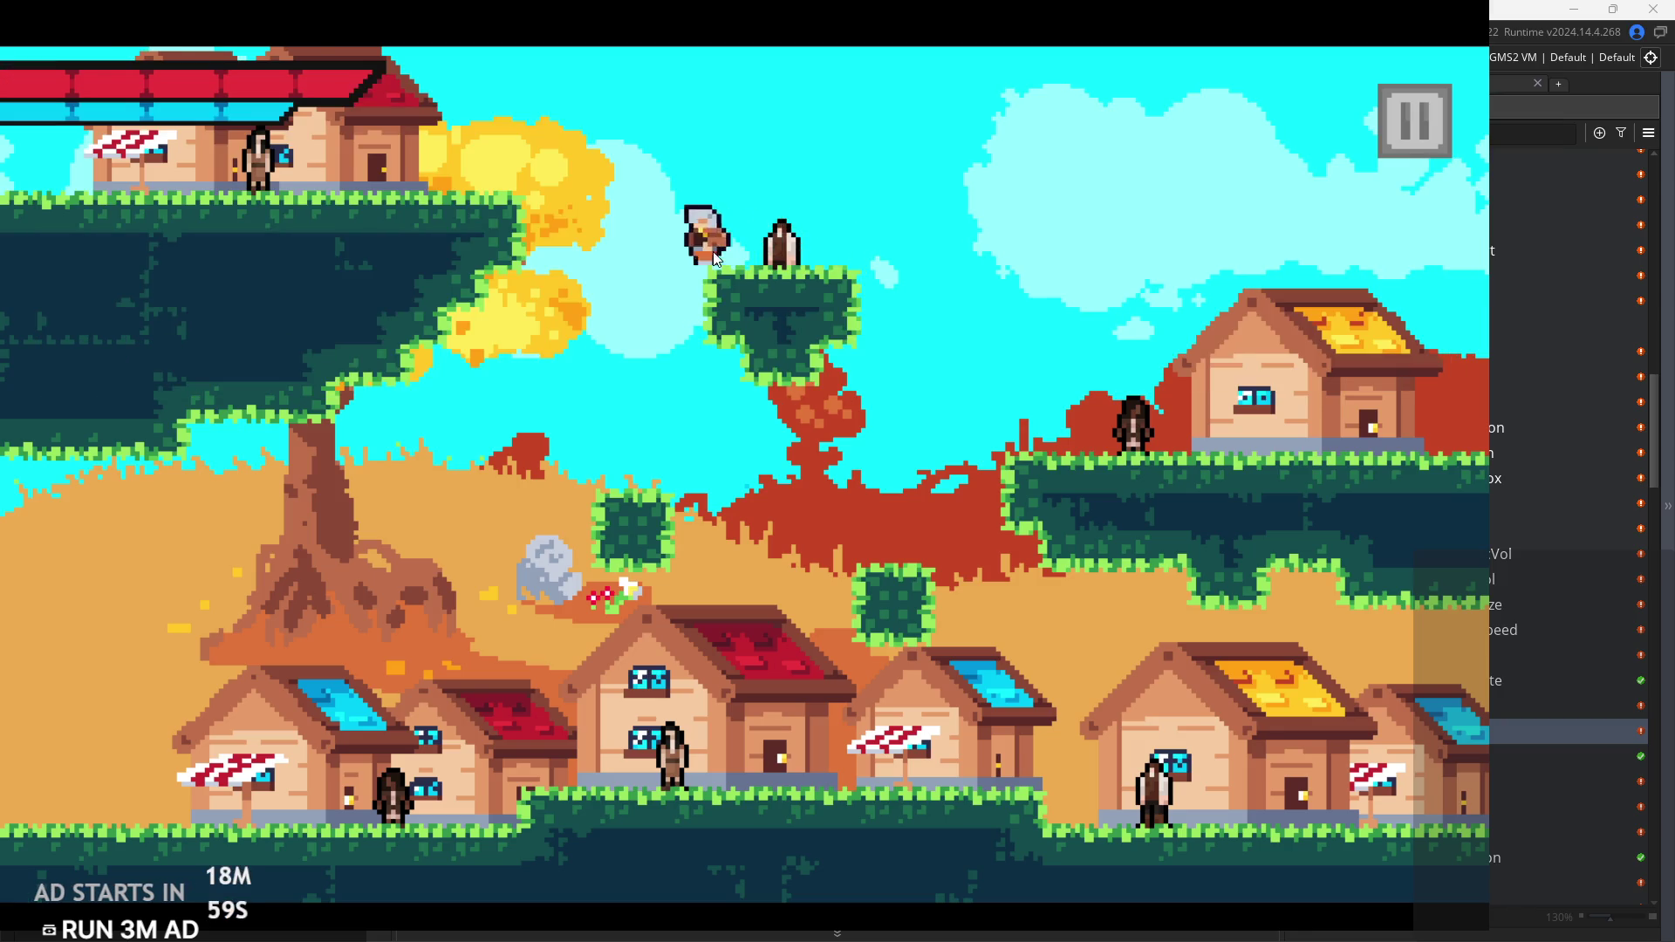
key("d")
key("a")
key("d")
key("space")
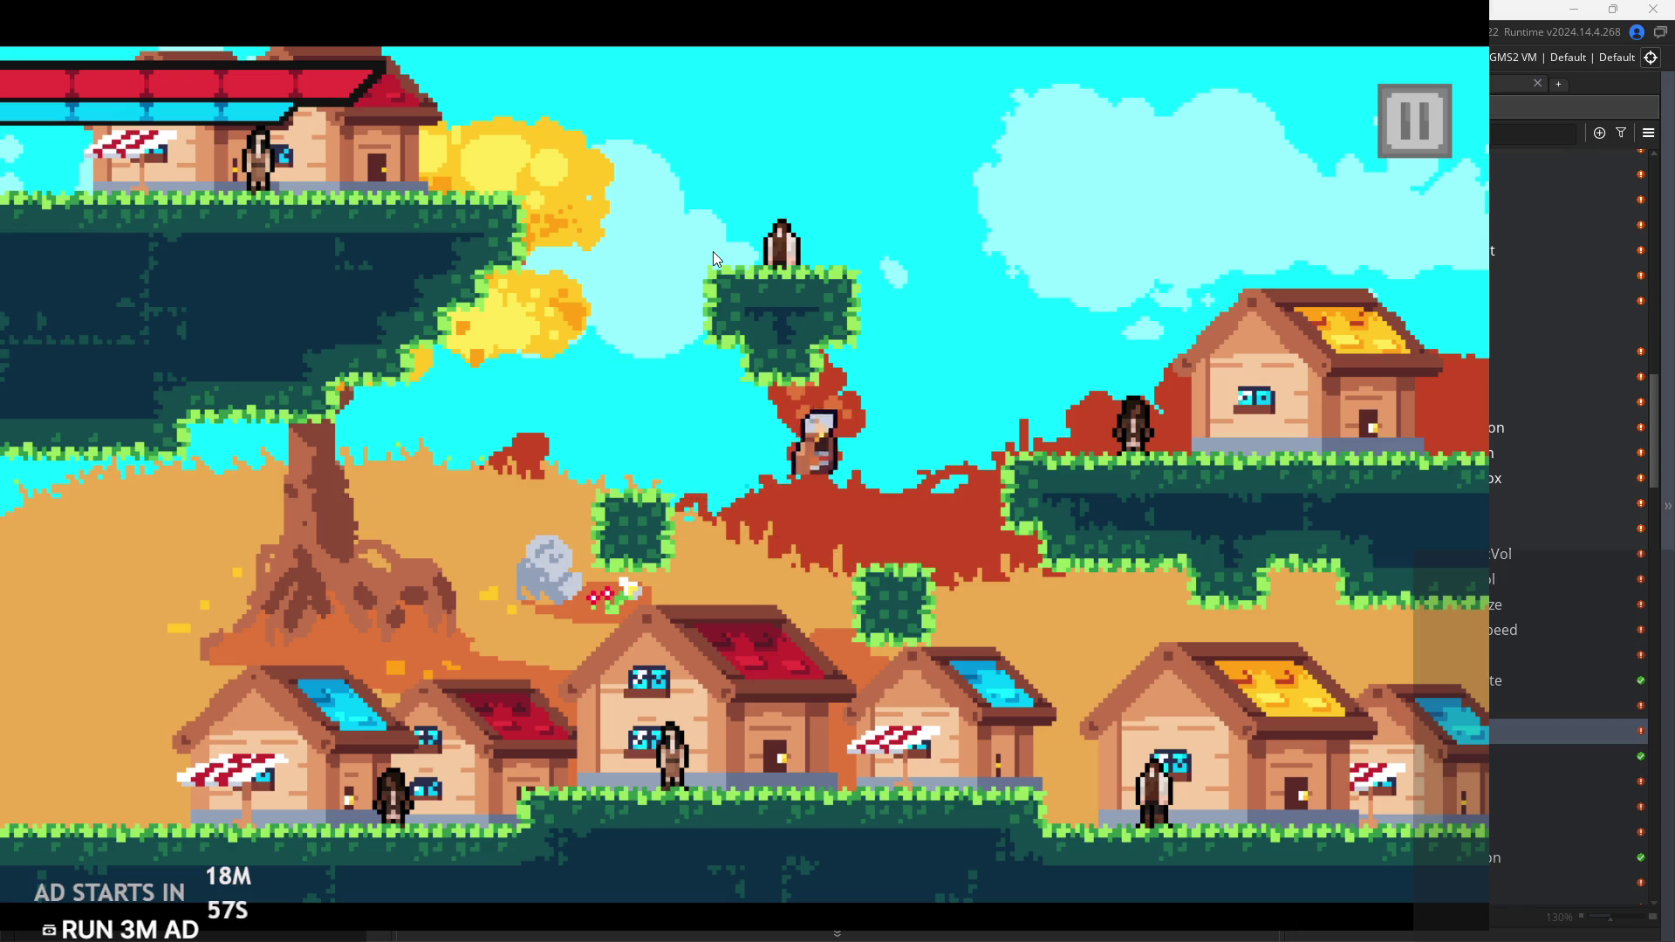
key("d")
key("d")
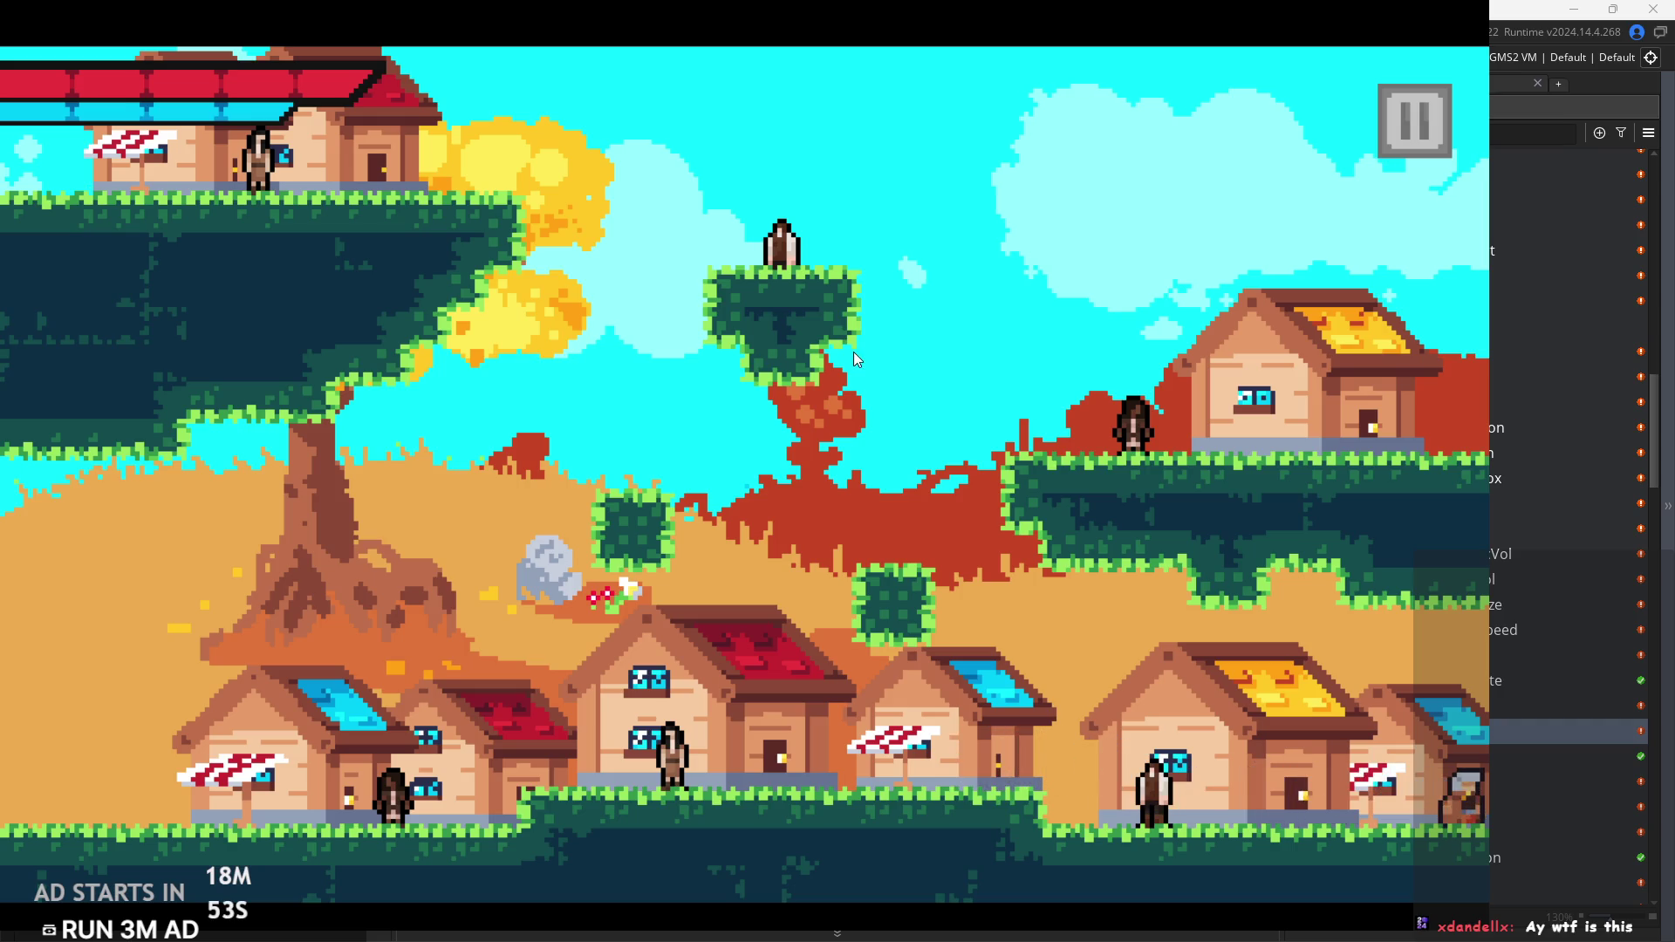
key("d")
key("space")
key("d")
key("space")
key("a")
key("a")
key("space")
key("d")
key("Right")
key("space")
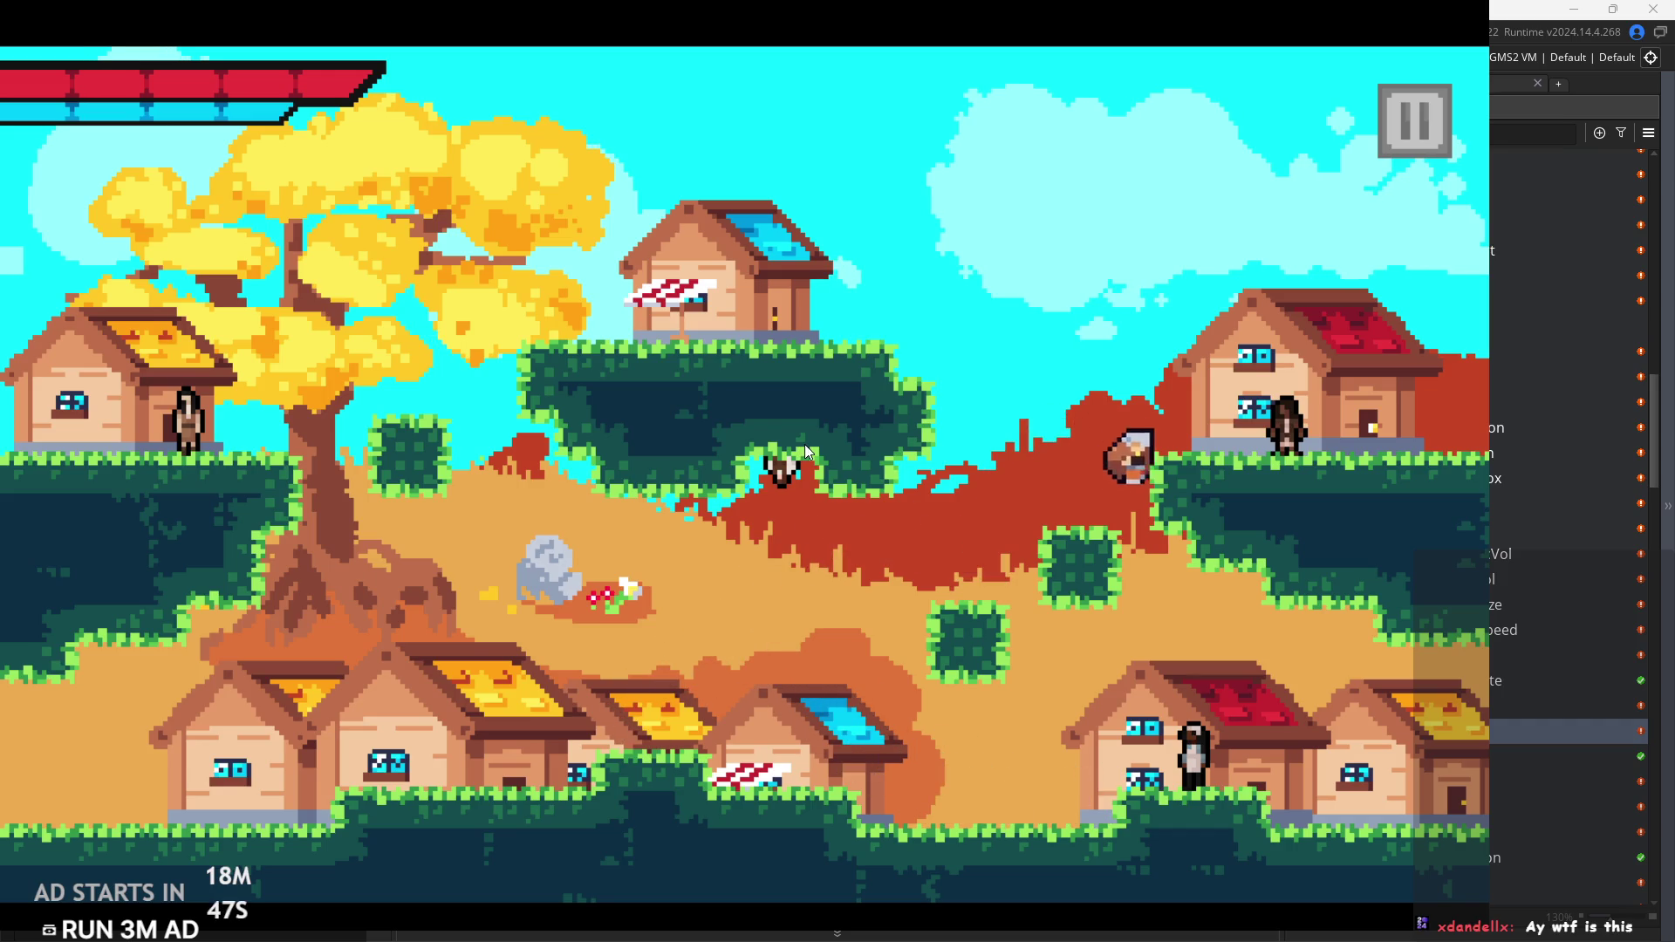
key("Left")
Step: Try dashing and mid-air sword slashes along the bottom ground, then pause and exit the game
key("Right")
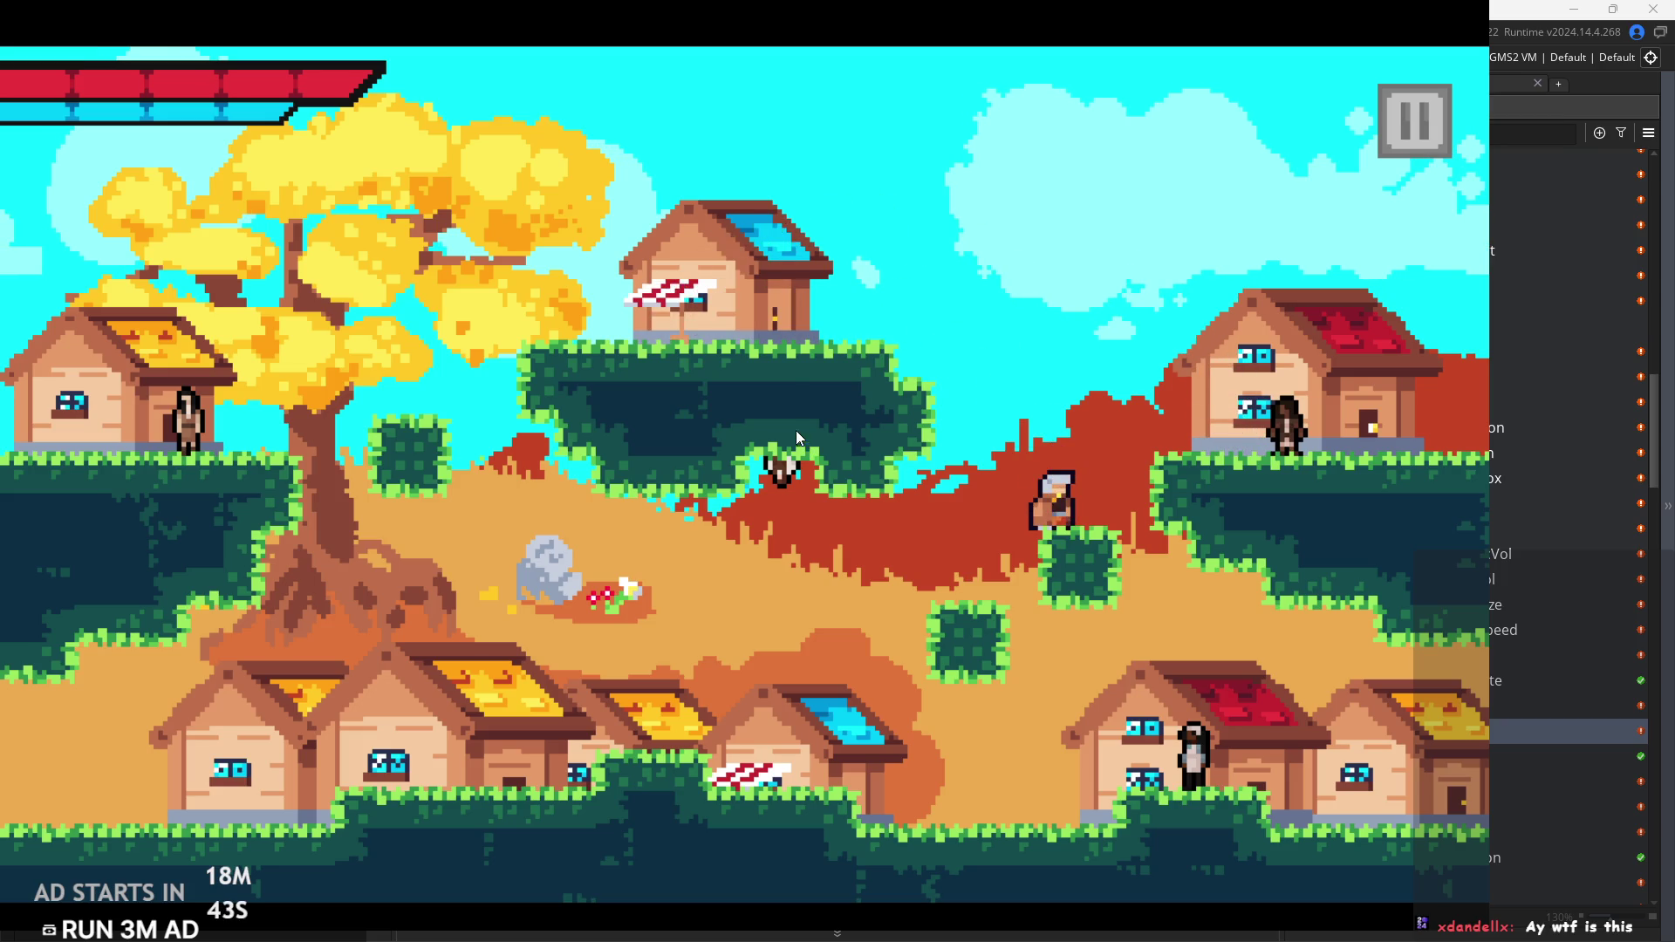
key("Left")
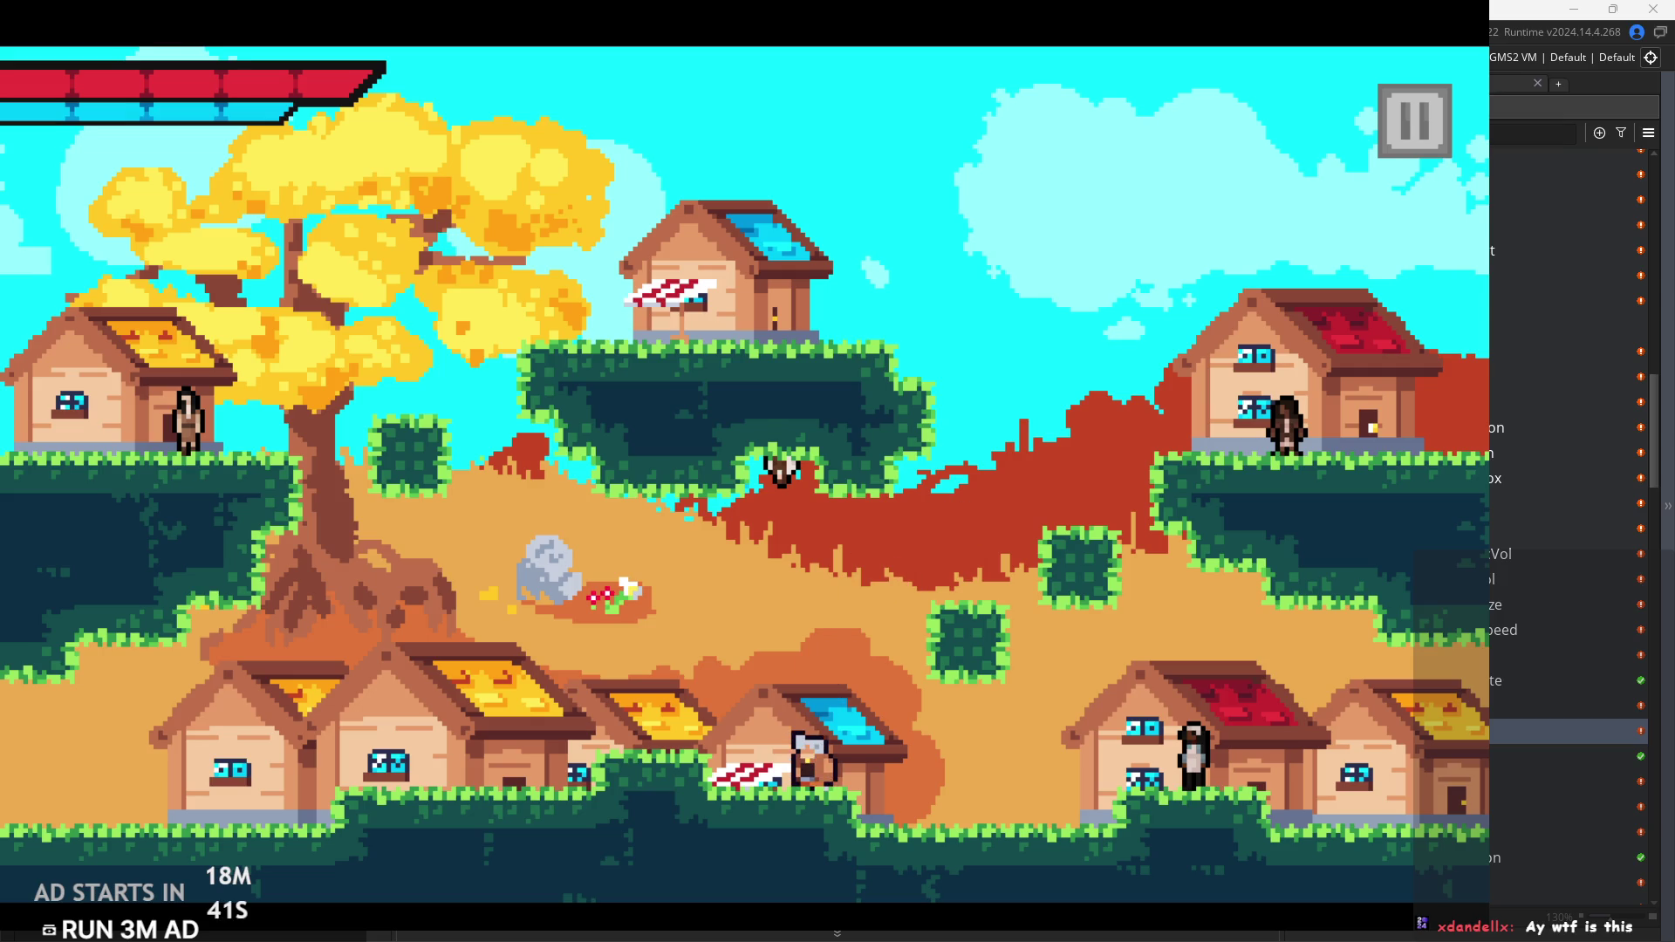
key("Right")
key("Left")
key("Left")
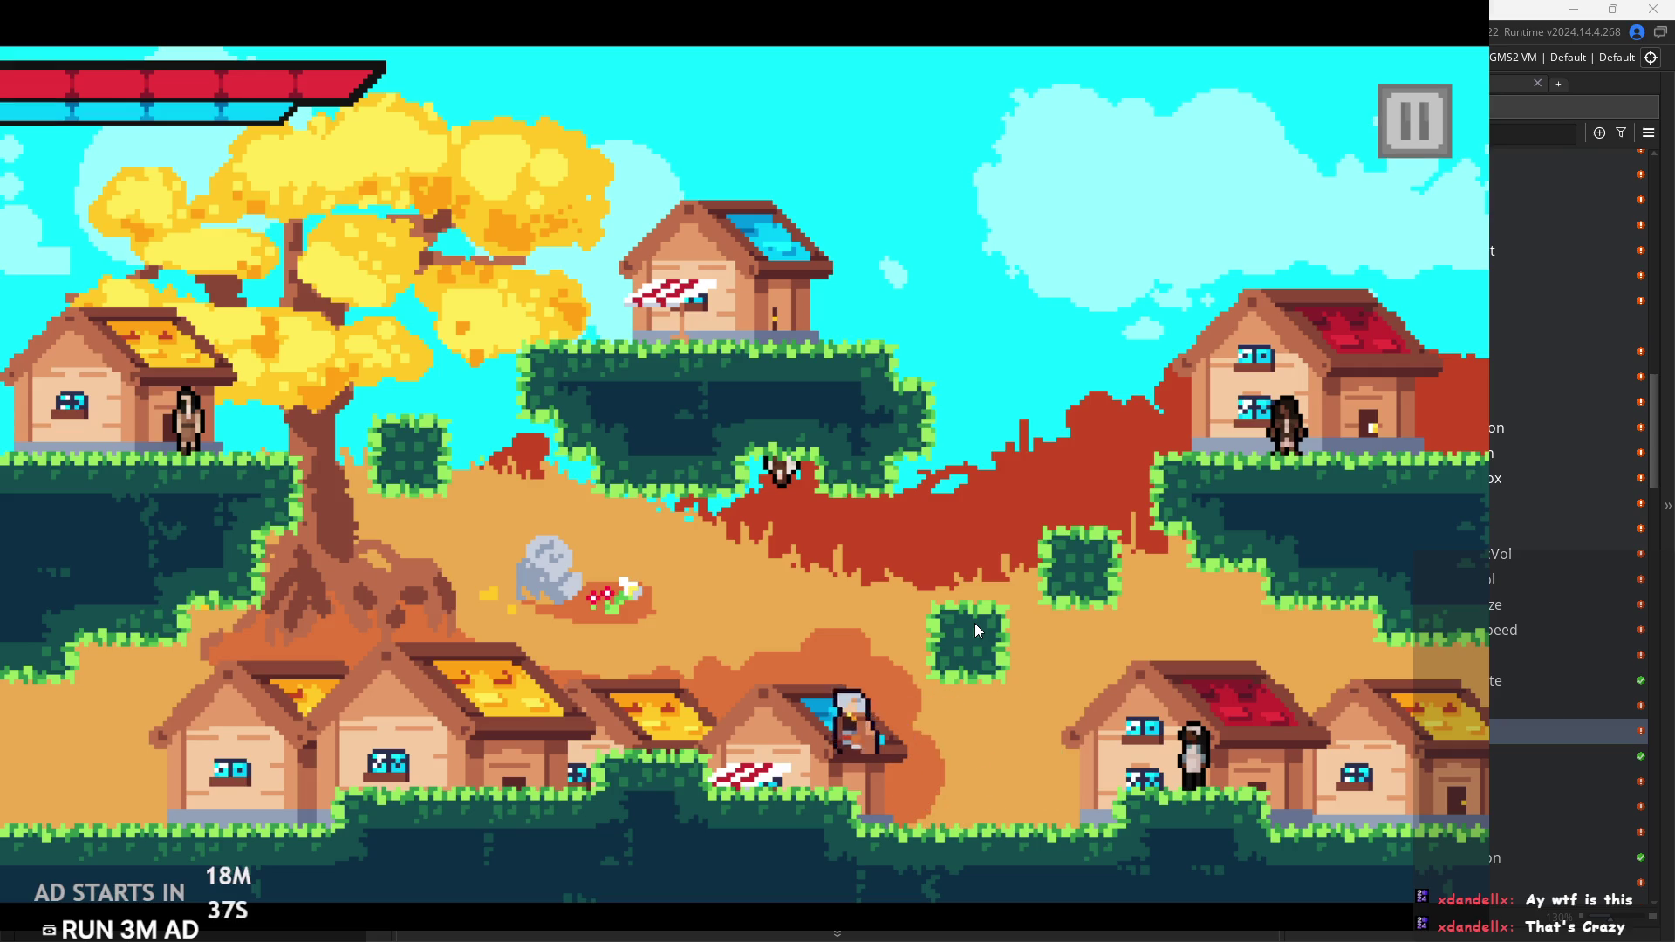
key("Right")
key("Left")
key("Right")
key("Right")
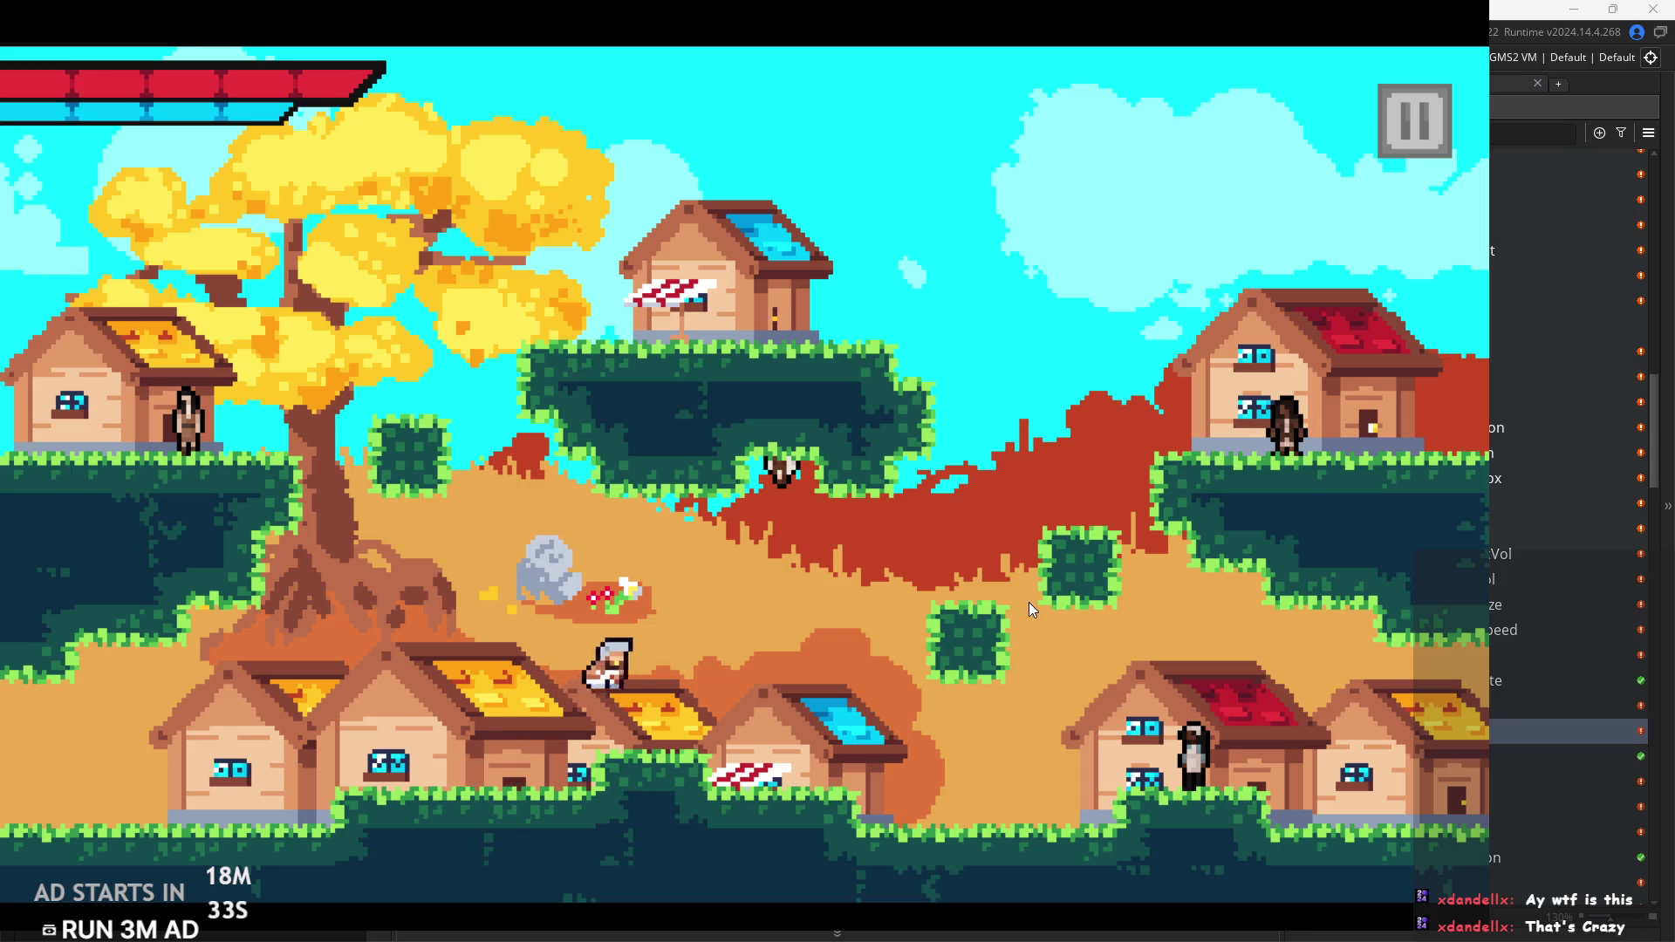
key("Right")
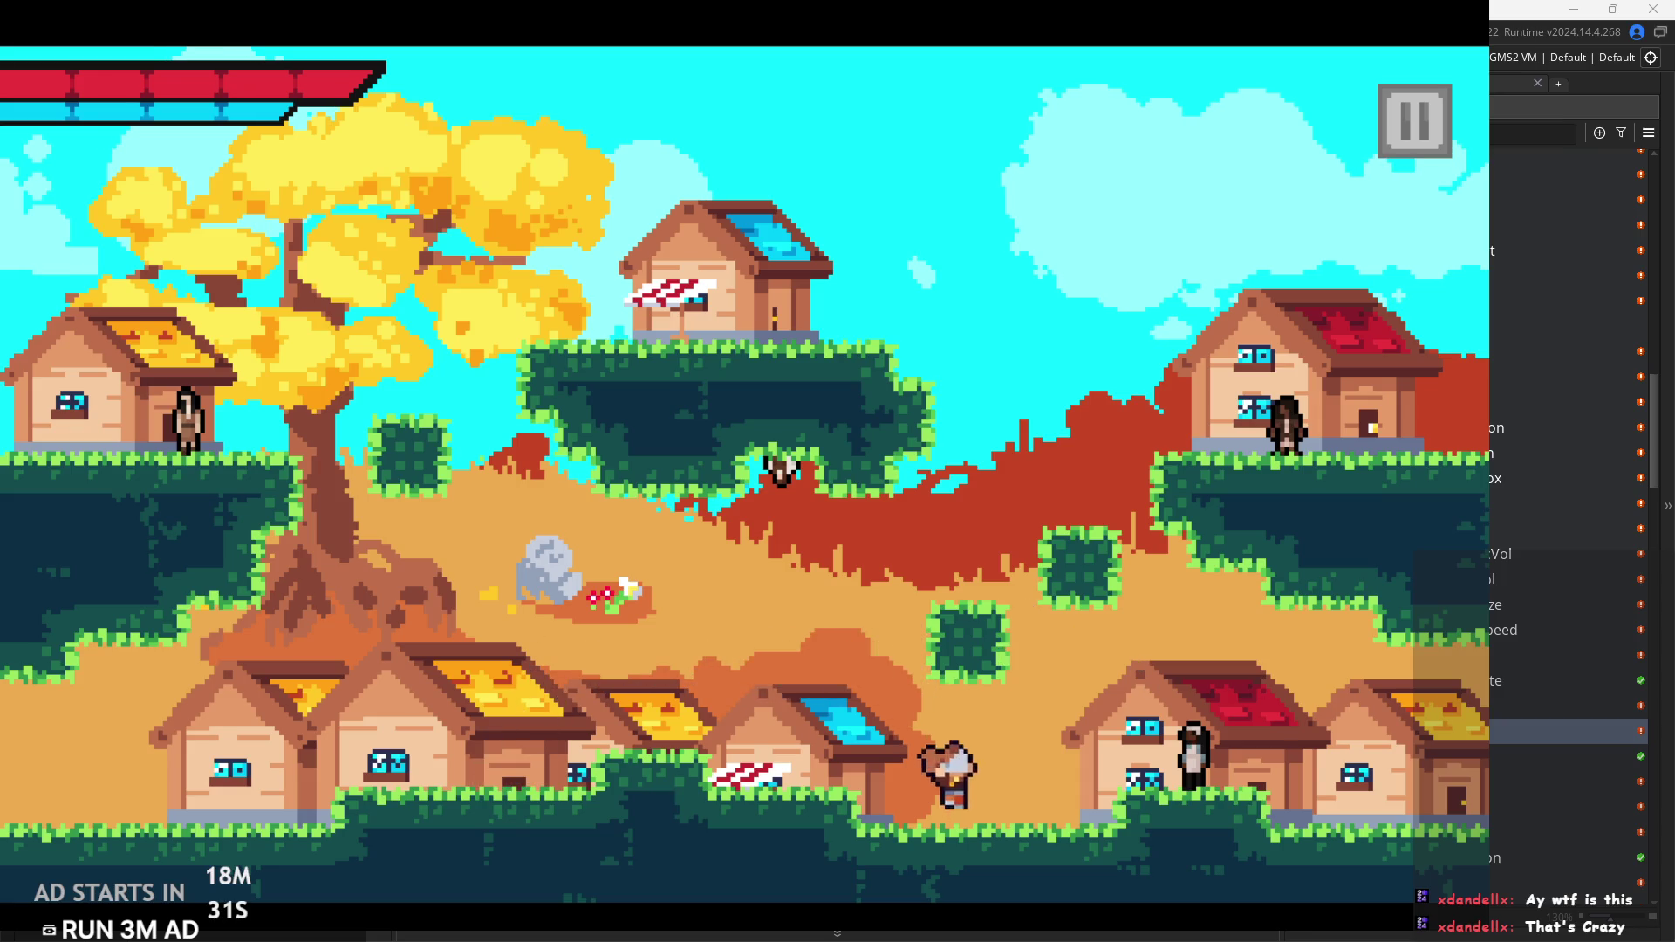
key("Right")
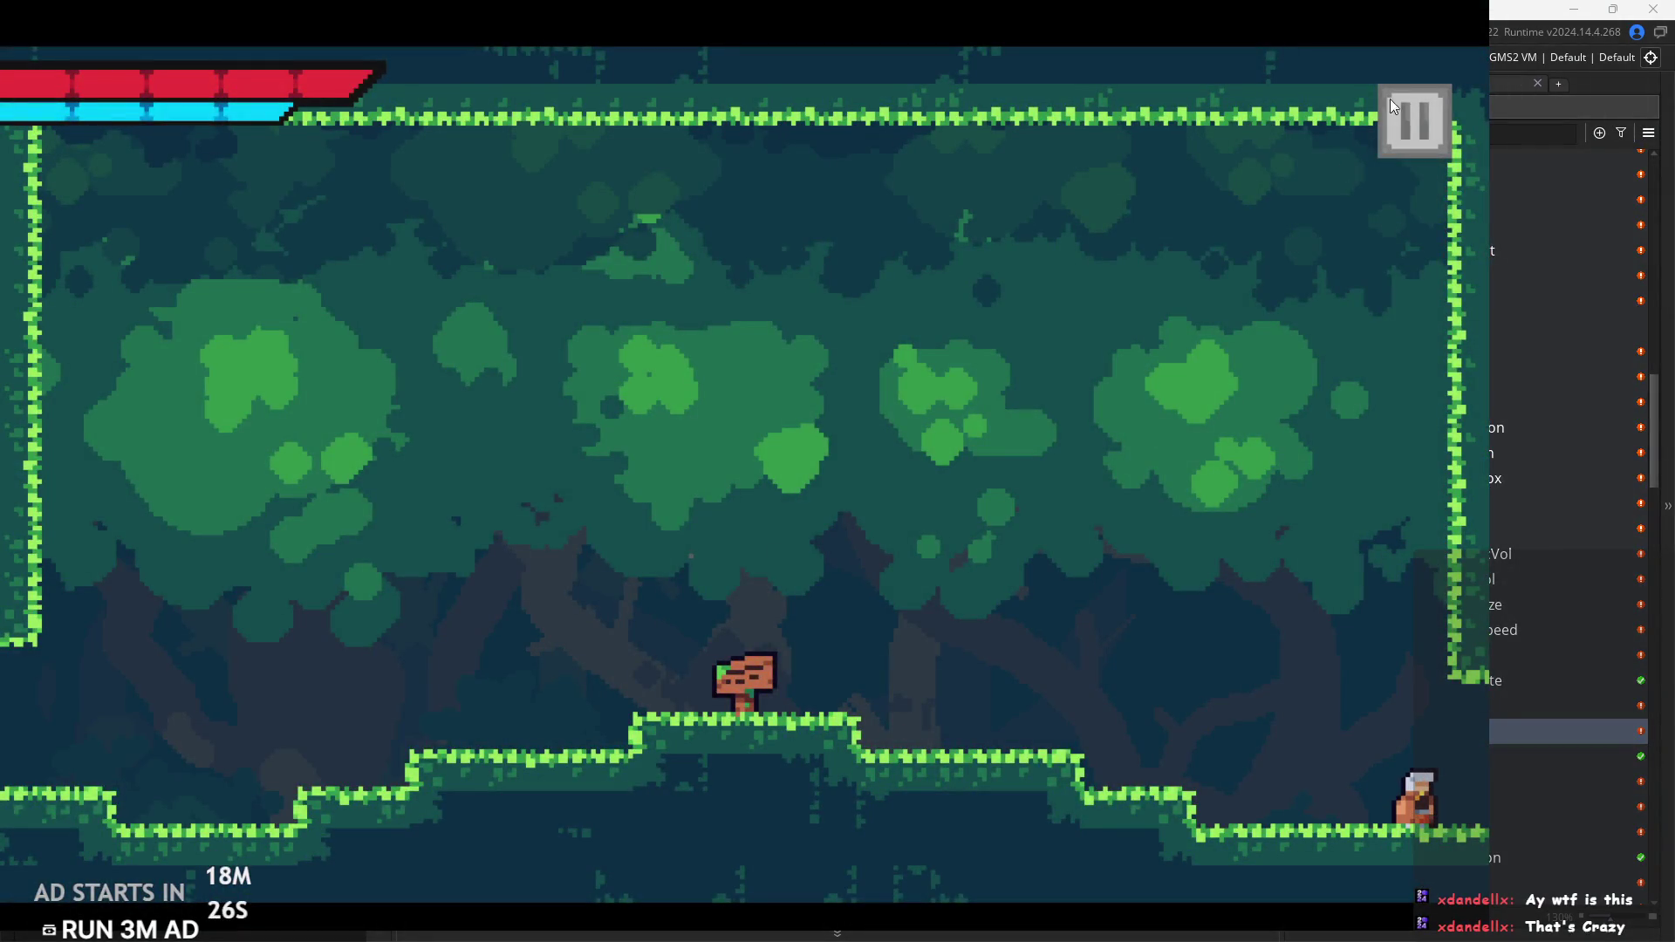
left_click(1396, 109)
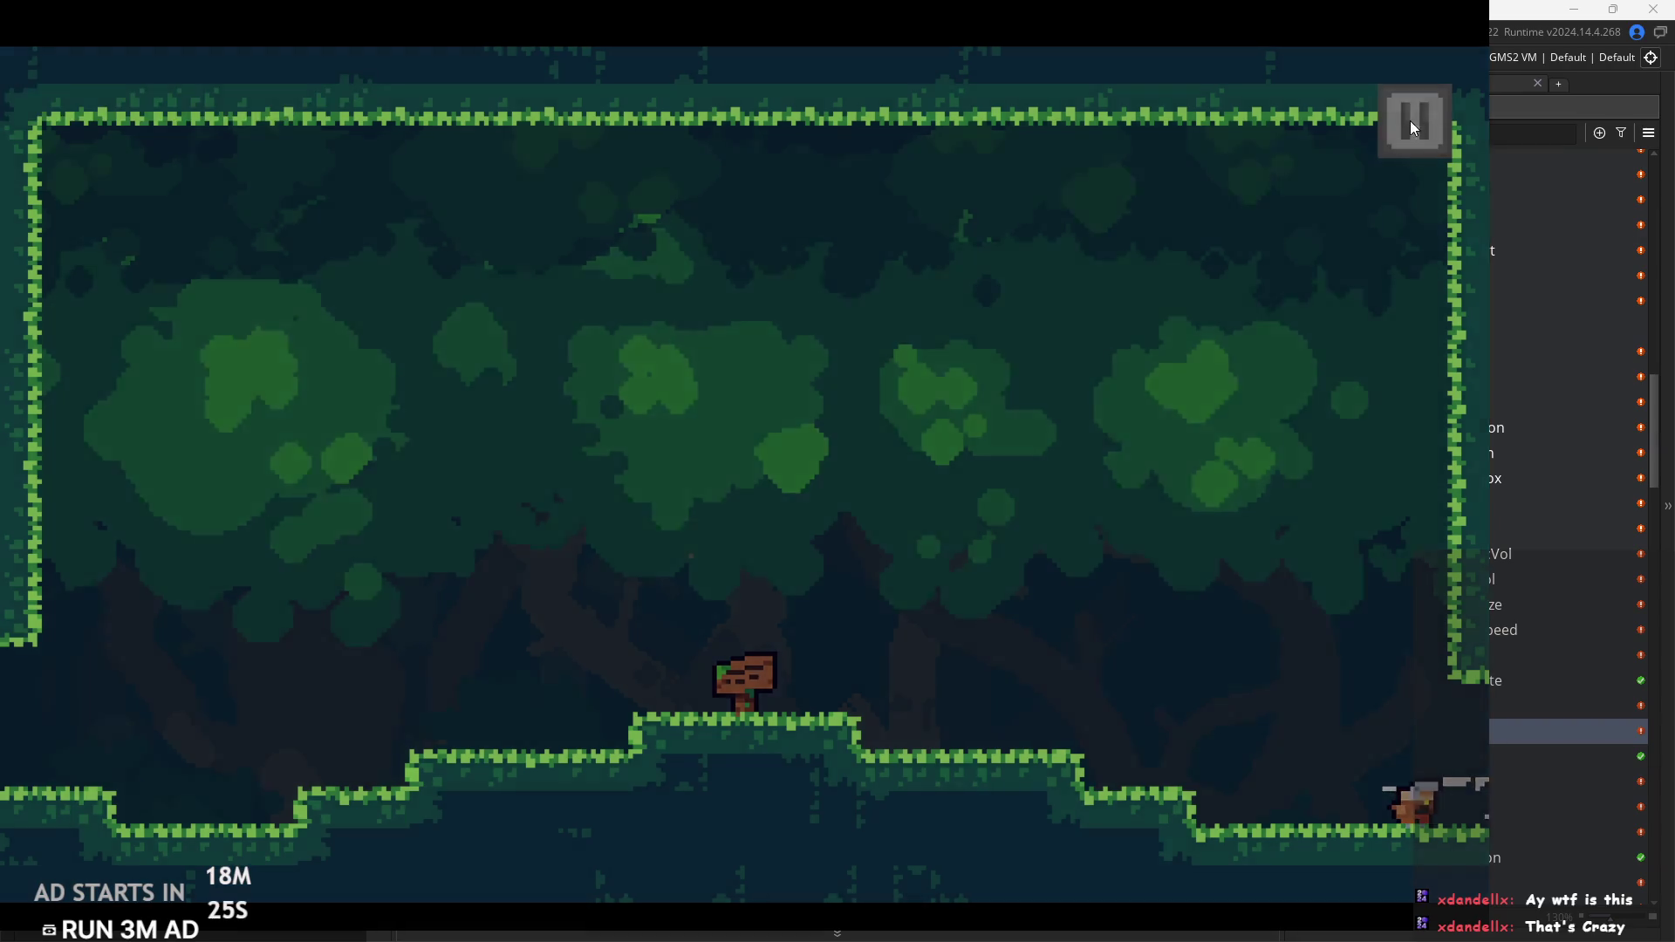
left_click(1382, 829)
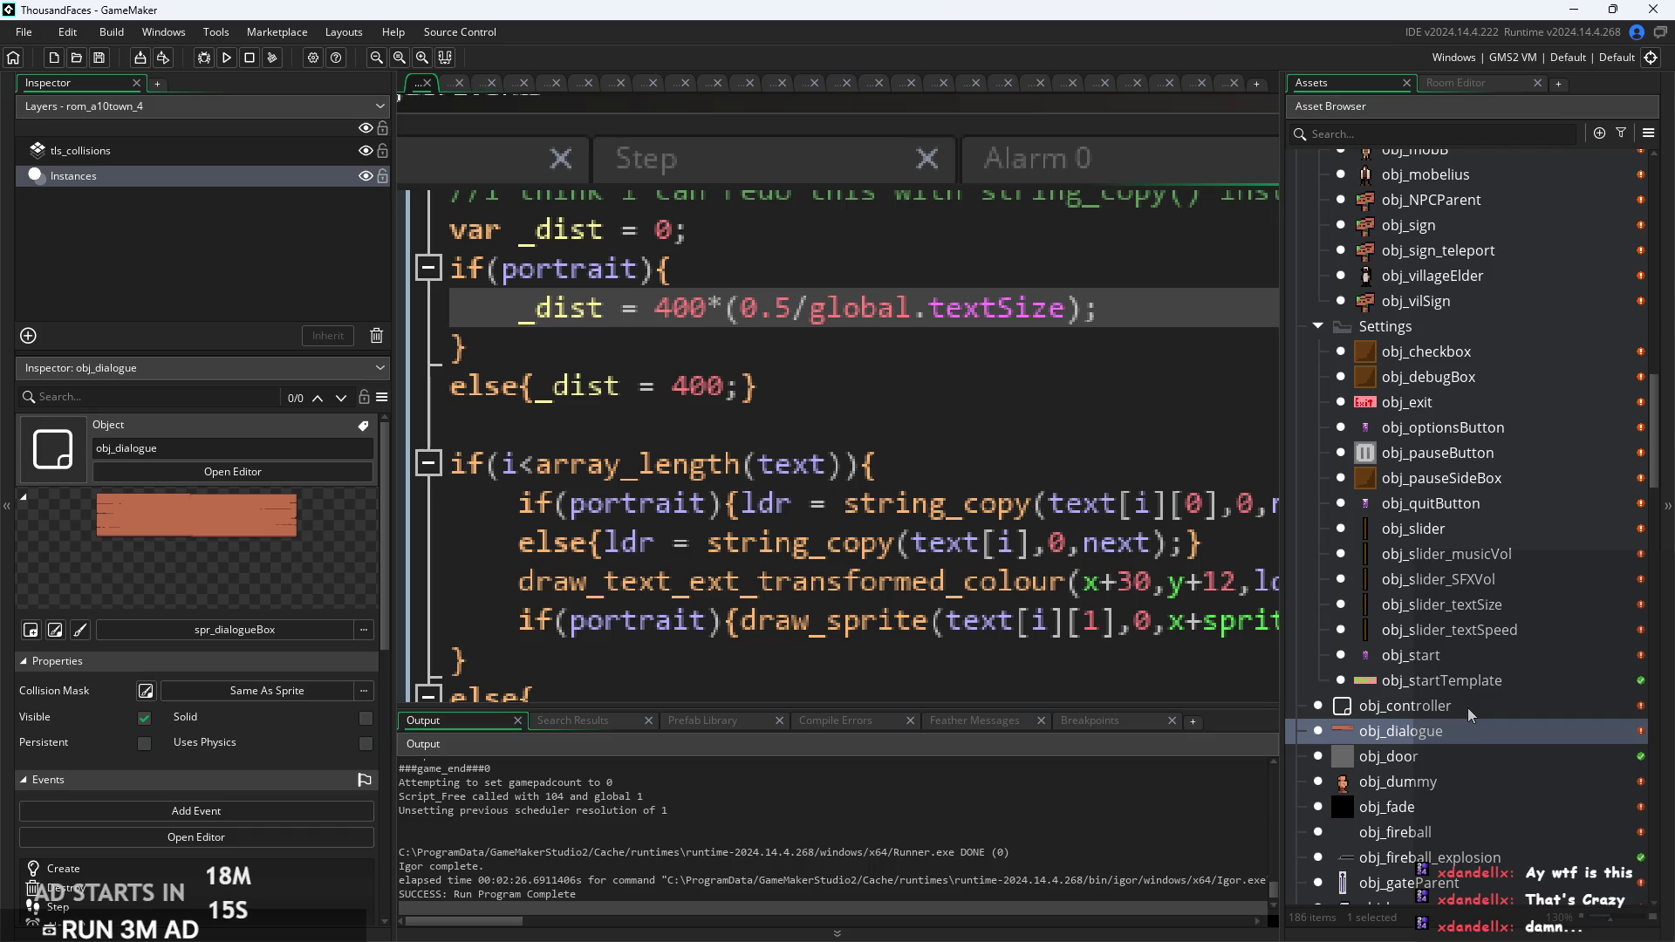
Step: Open obj_villageElder and bring its Create event code into view
scroll(1468, 718, "up", 2)
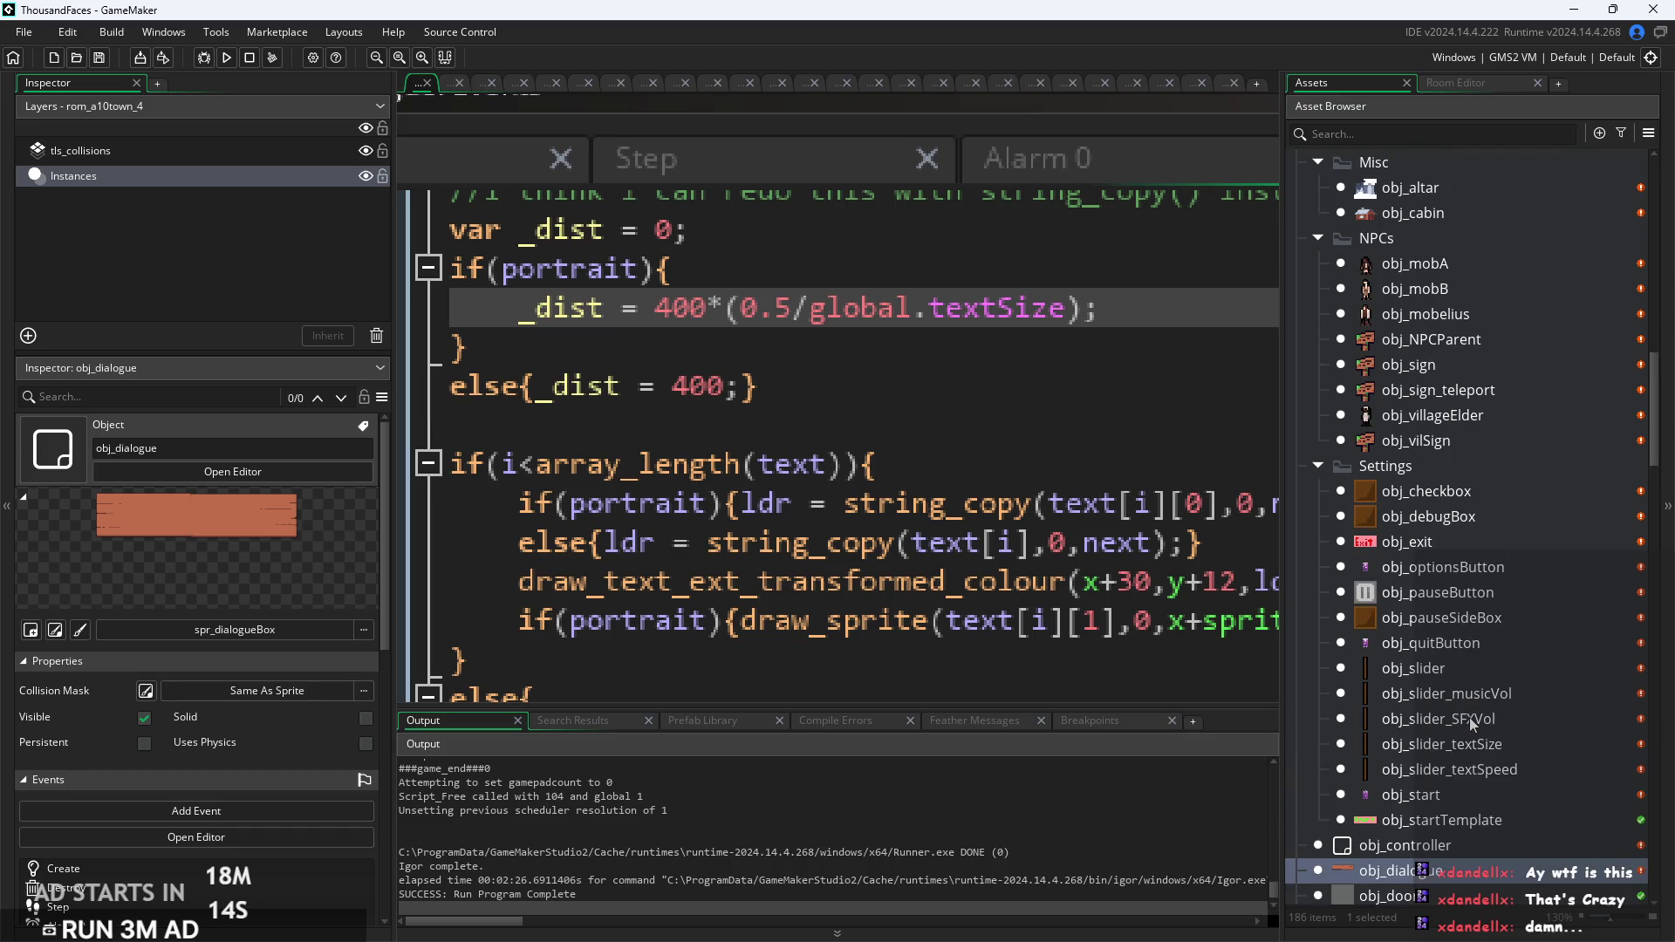
double_click(1420, 416)
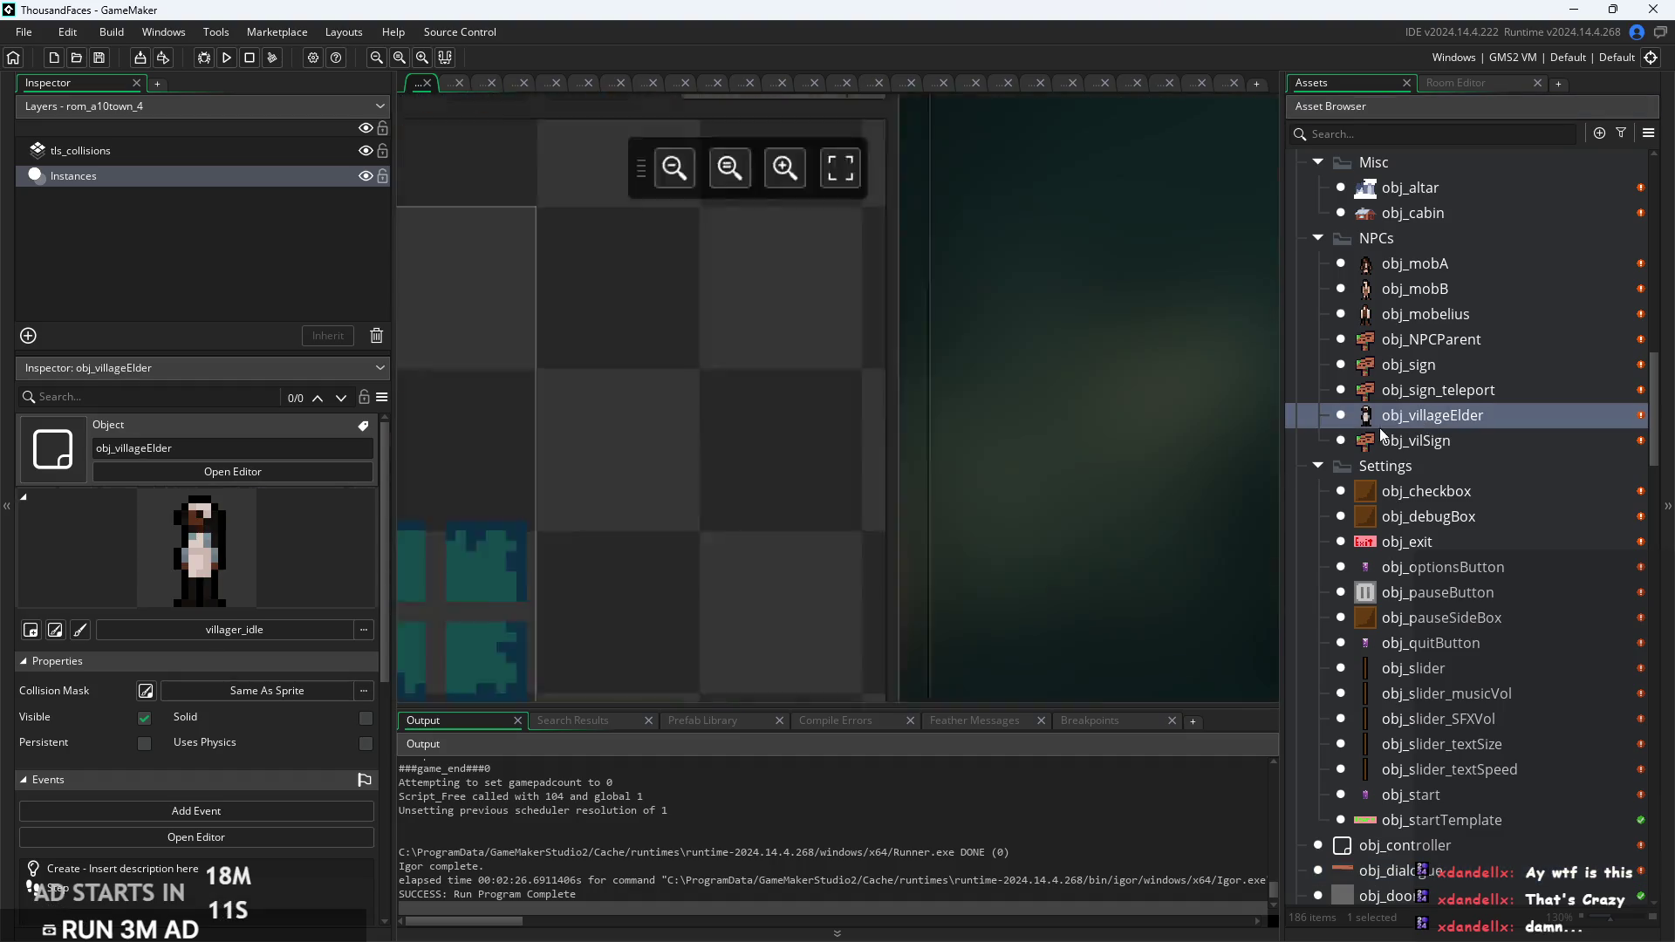
left_click_drag(1061, 408, 558, 475)
left_click(933, 176)
scroll(979, 301, "up", 3)
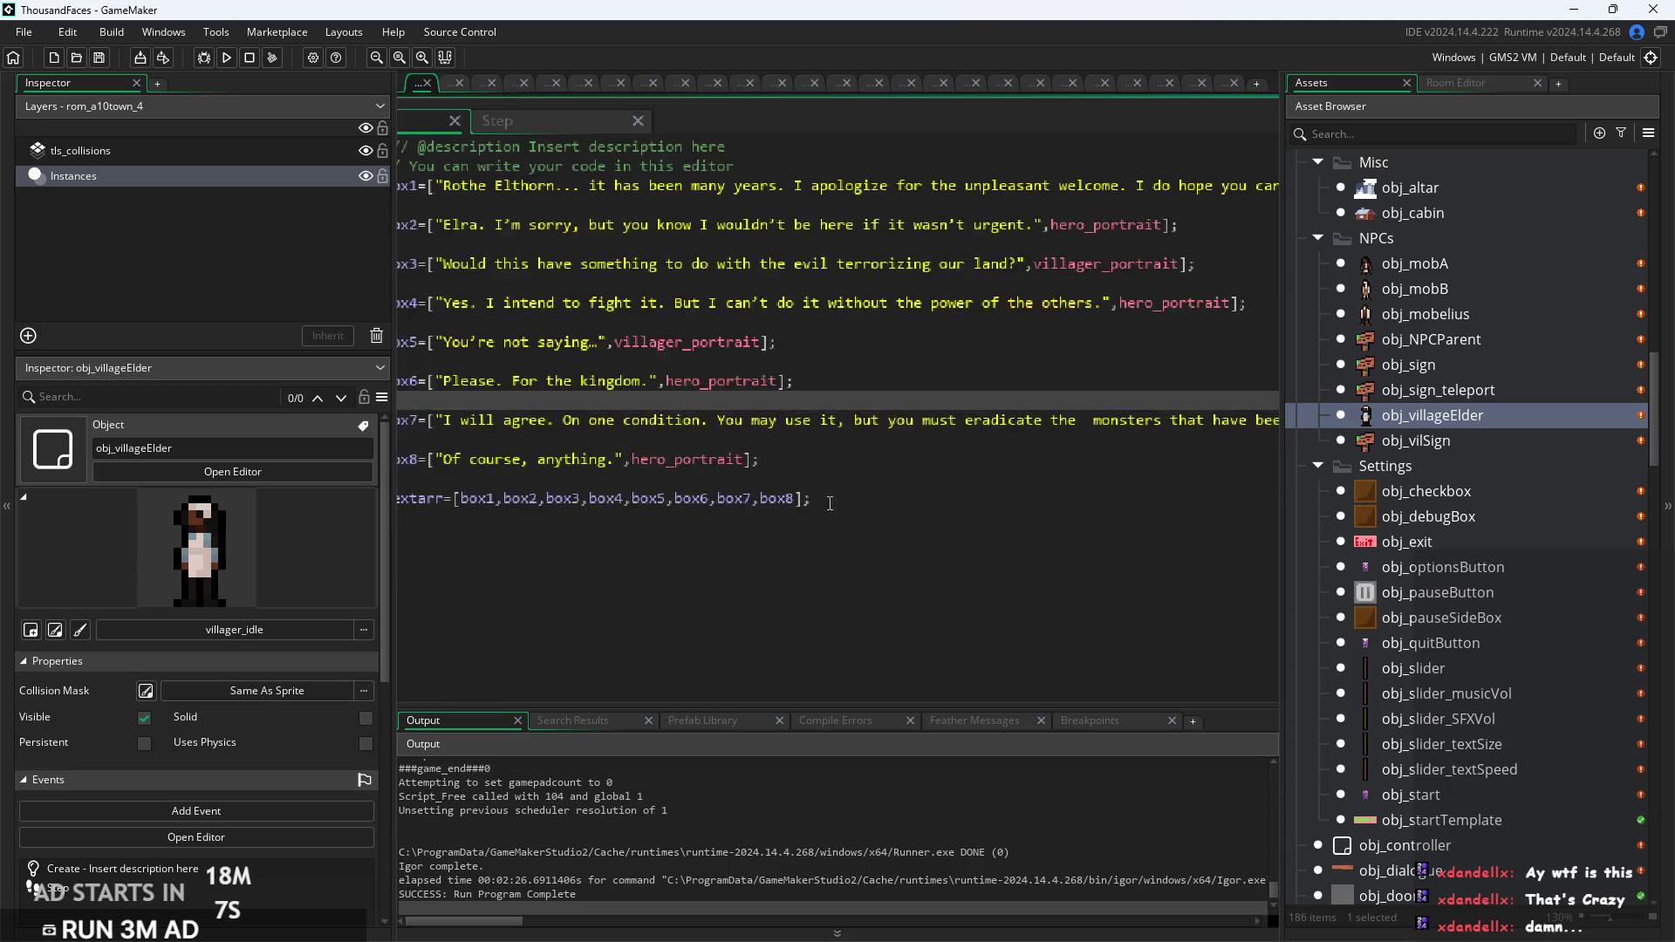
left_click(1032, 492)
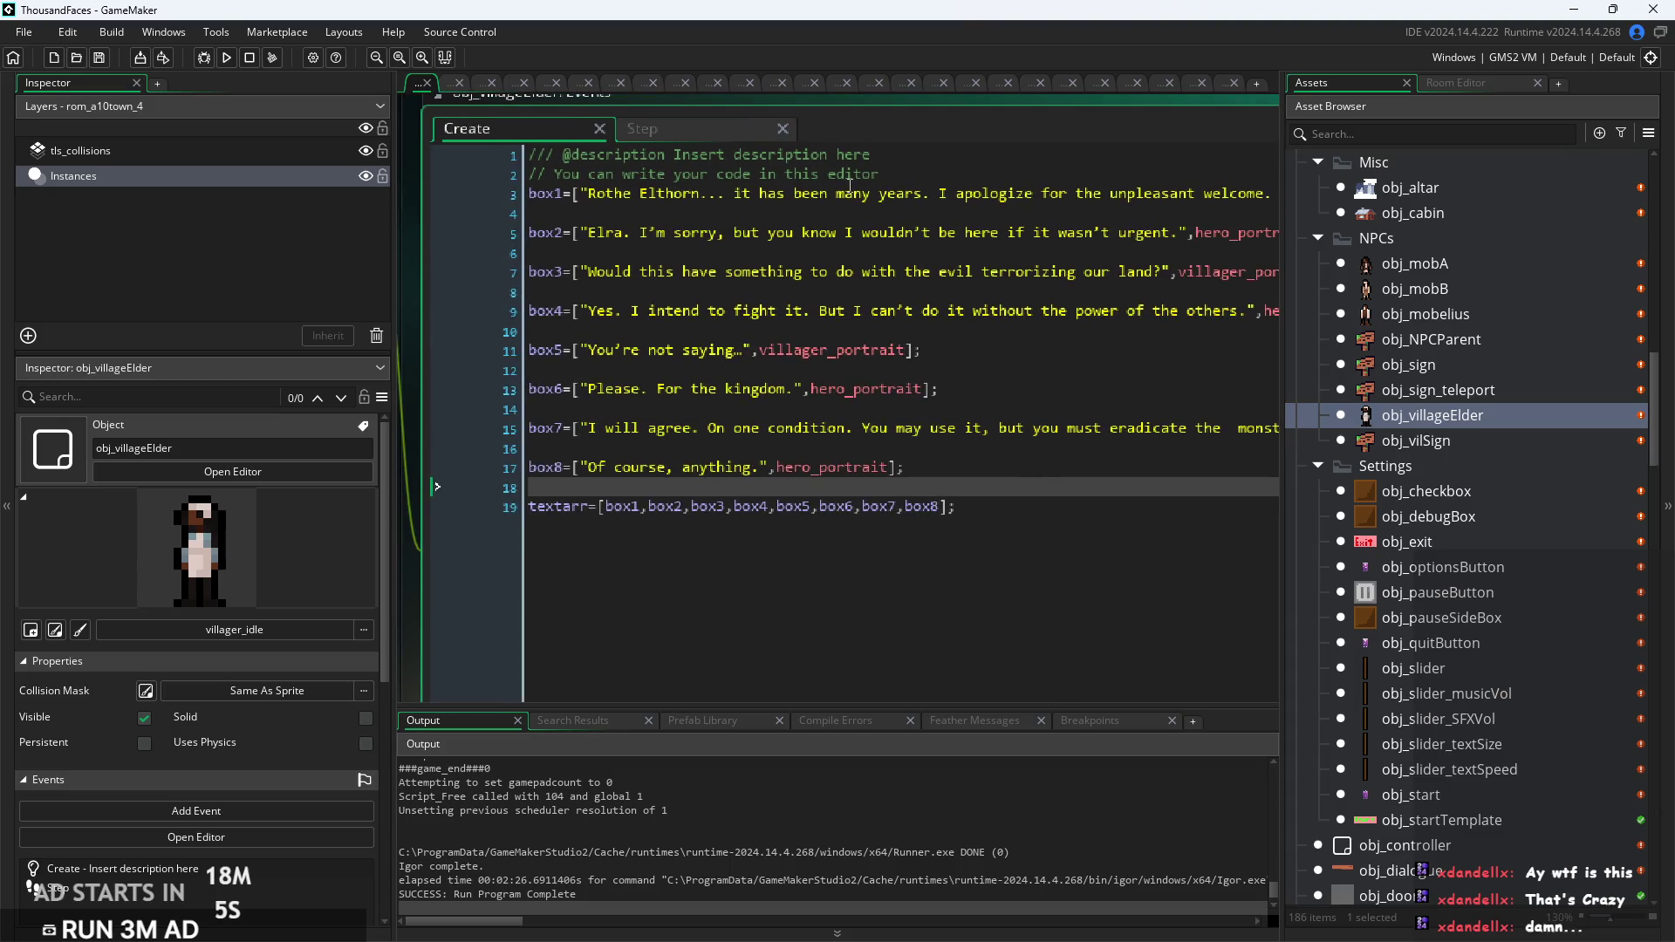
Step: Add talkedTo=false; on a new line below the textarr array
left_click(961, 176)
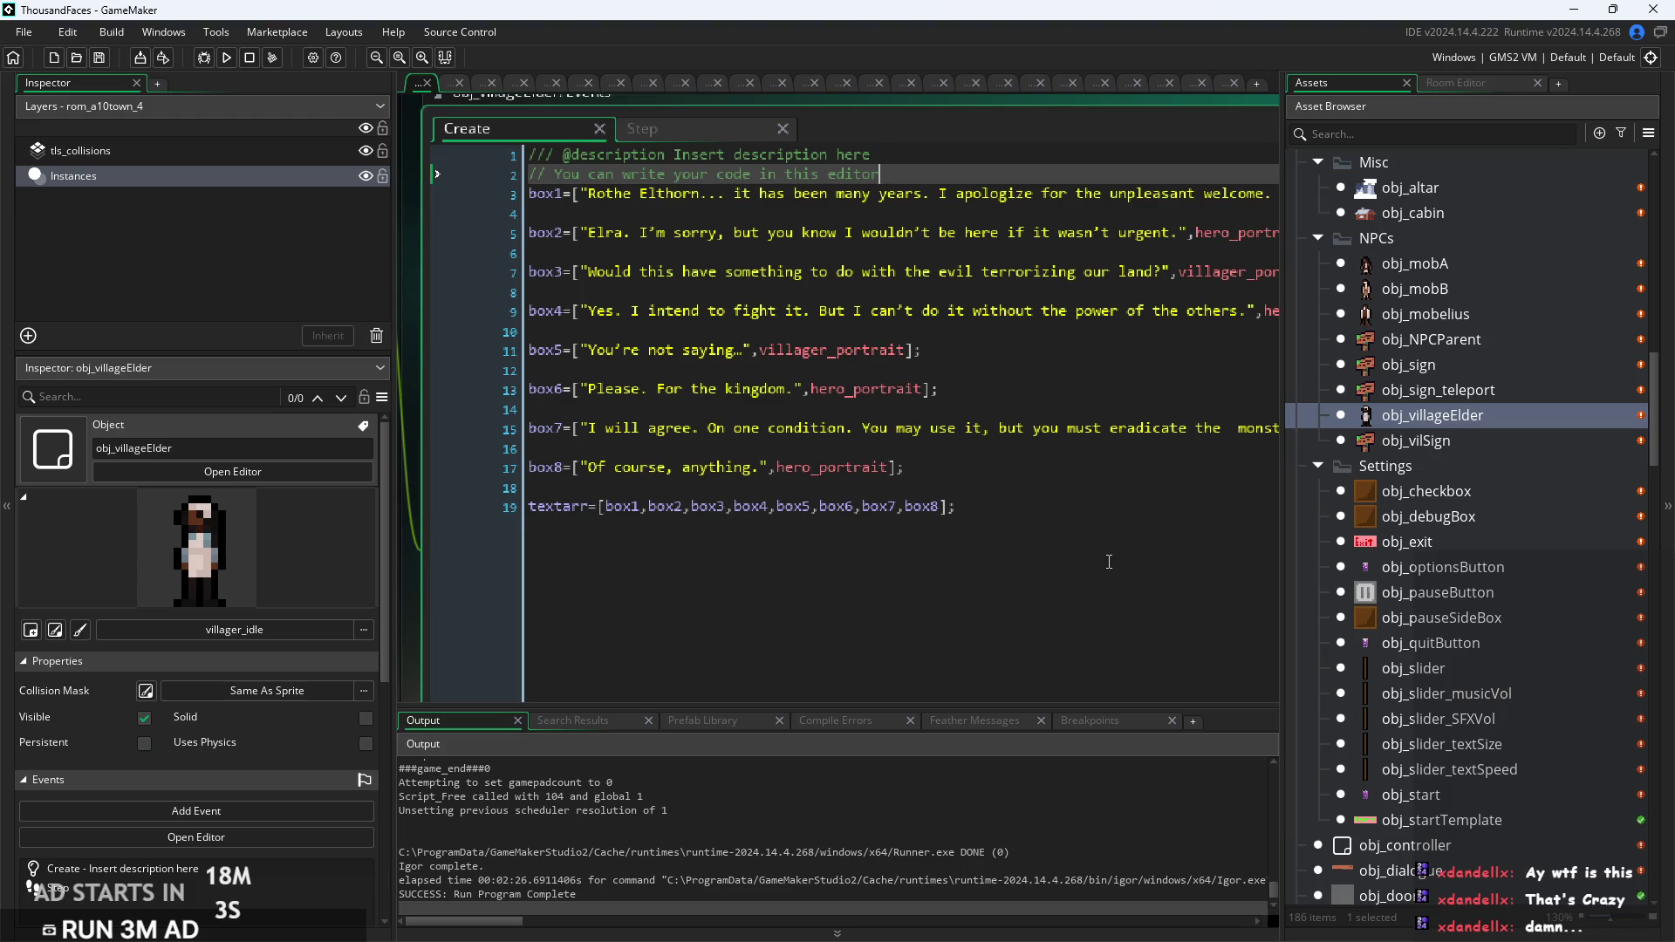
left_click(1095, 520)
key("Return")
key("Return")
key("Return")
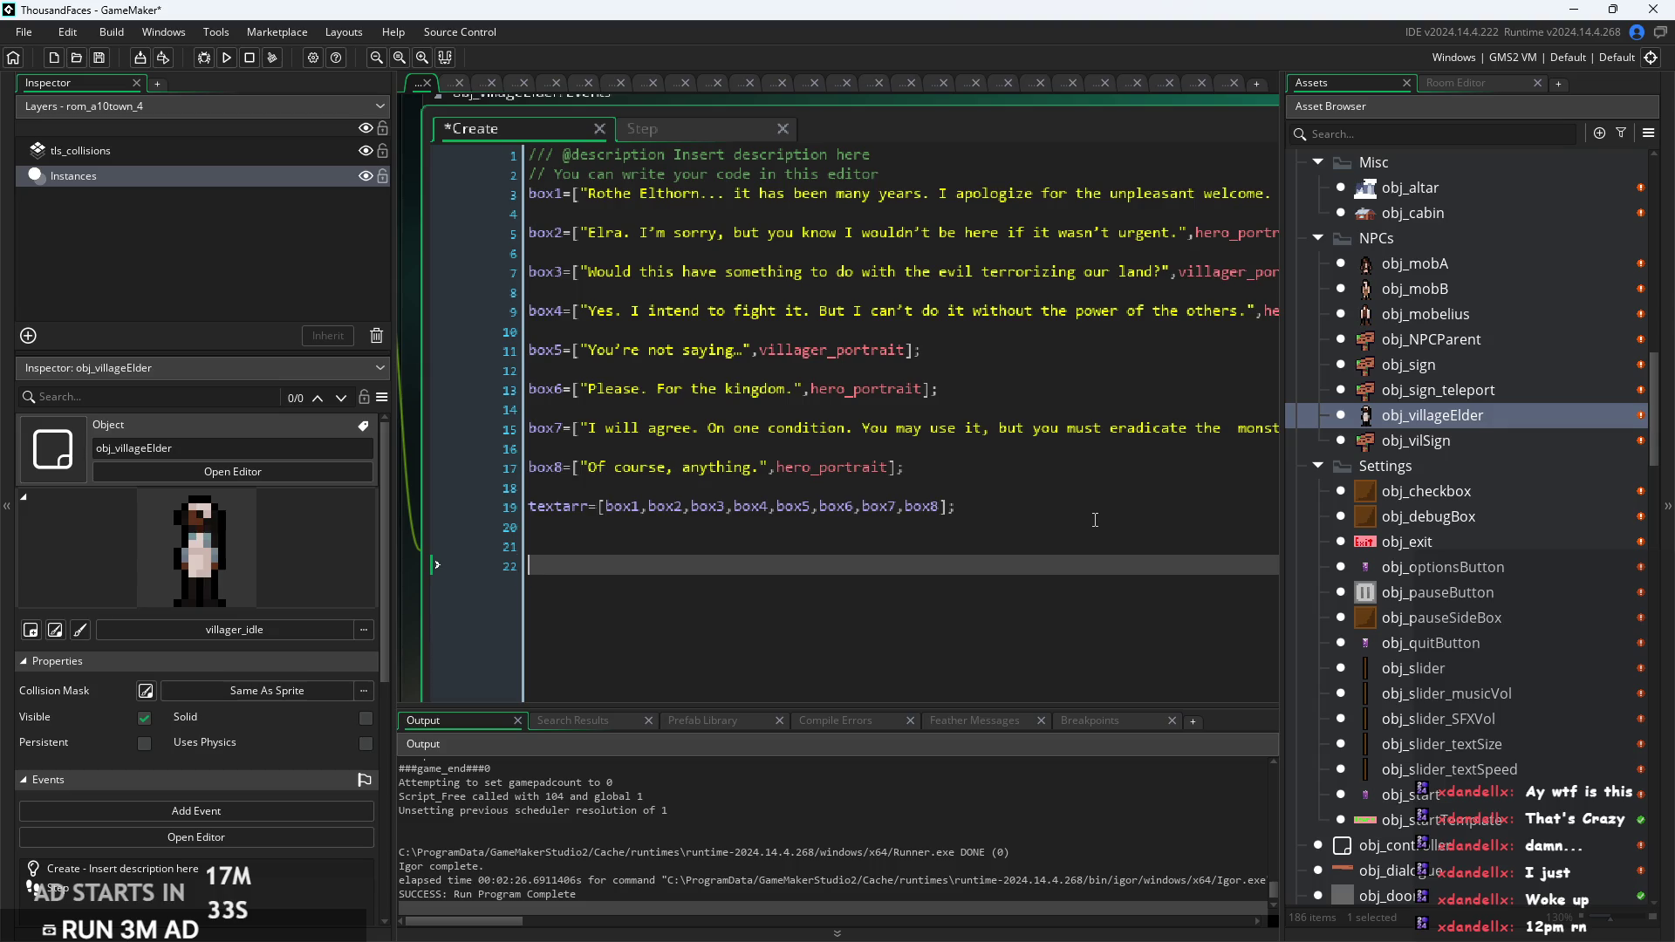
type("e")
key("BackSpace")
key("BackSpace")
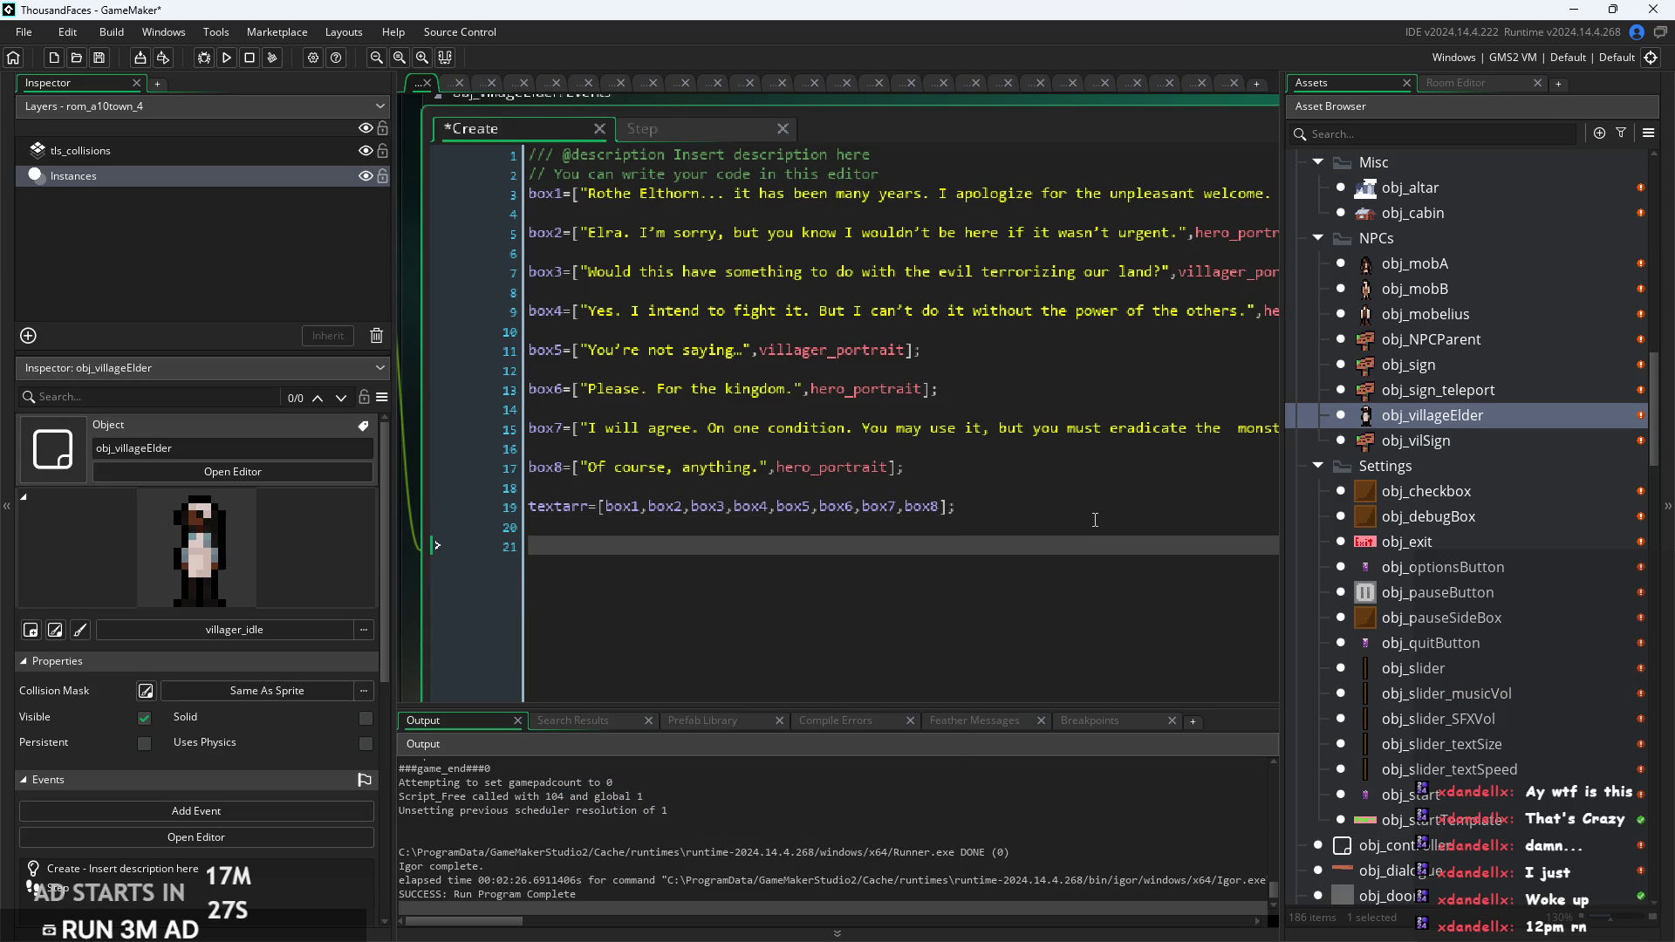
type("c")
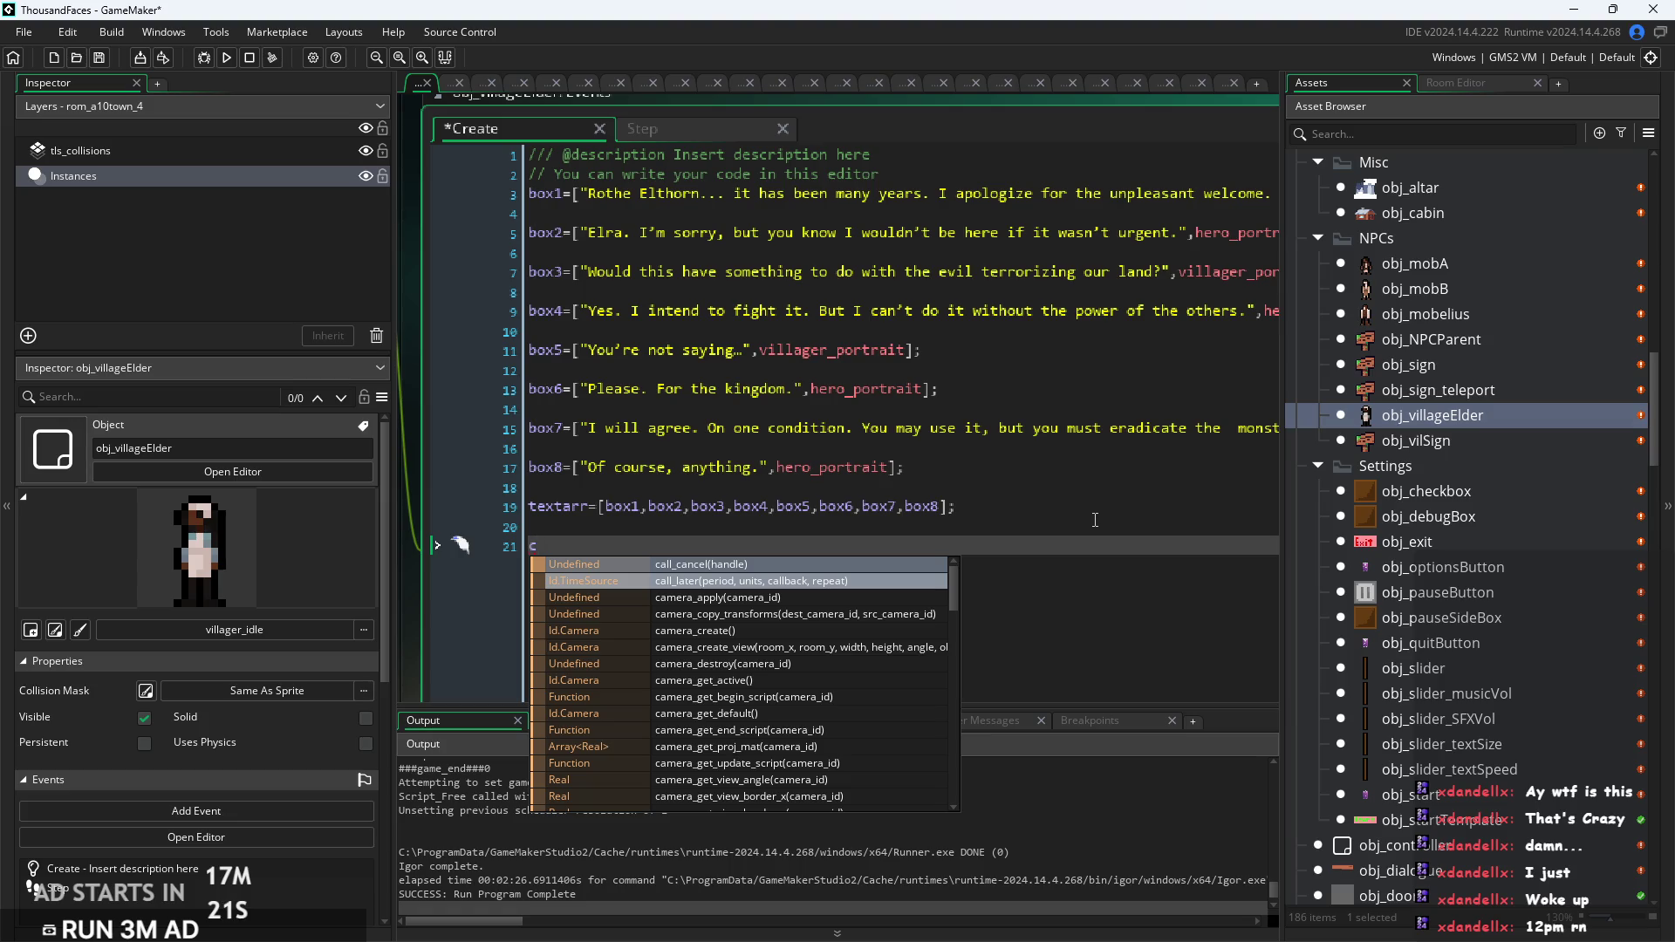
key("BackSpace")
type("d")
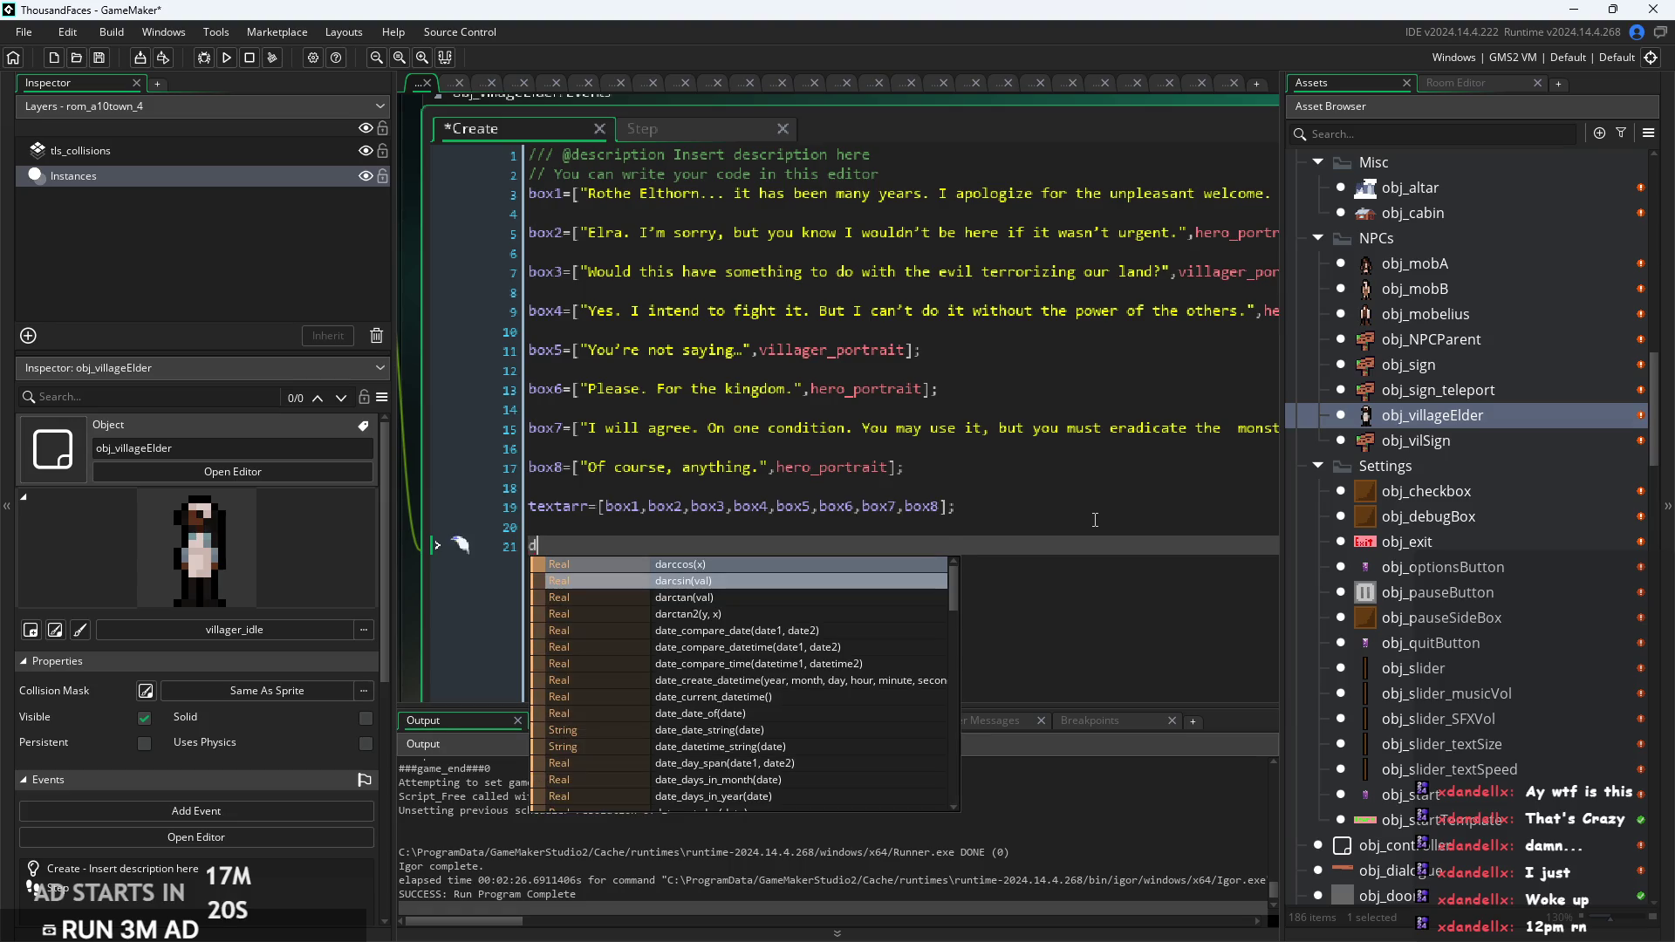
key("BackSpace")
type("t")
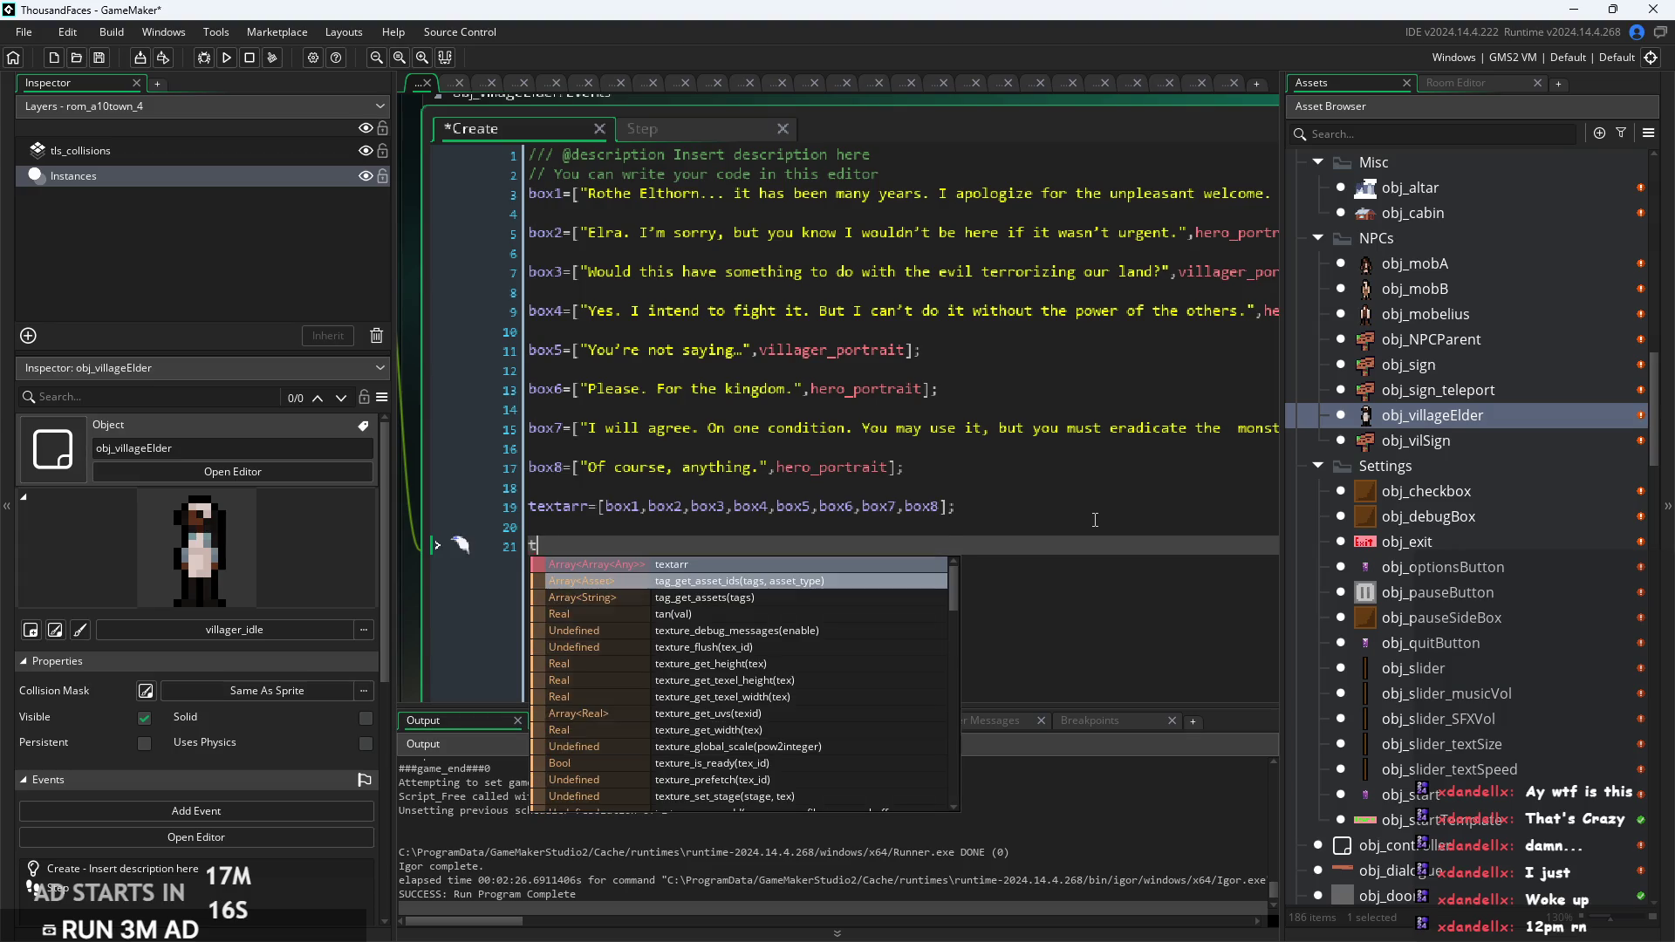
type("alked")
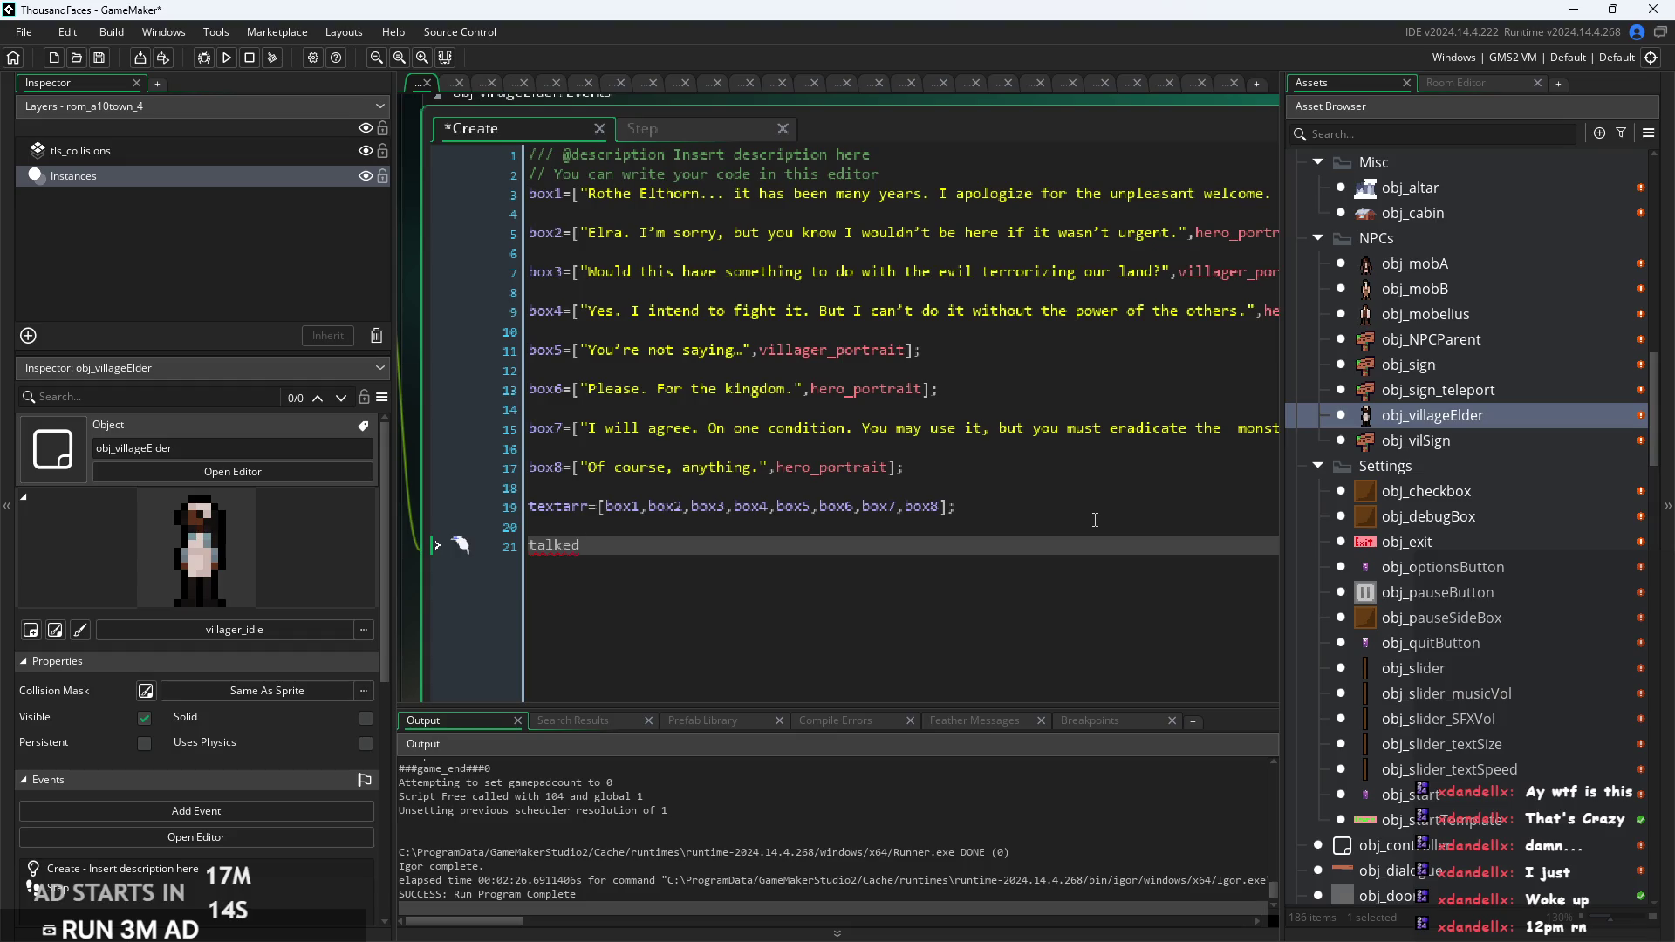
type("To=false;")
Step: In the Step event, add talkedTo=true; right after the audio_play_sound call
left_click(608, 547)
left_click(751, 129)
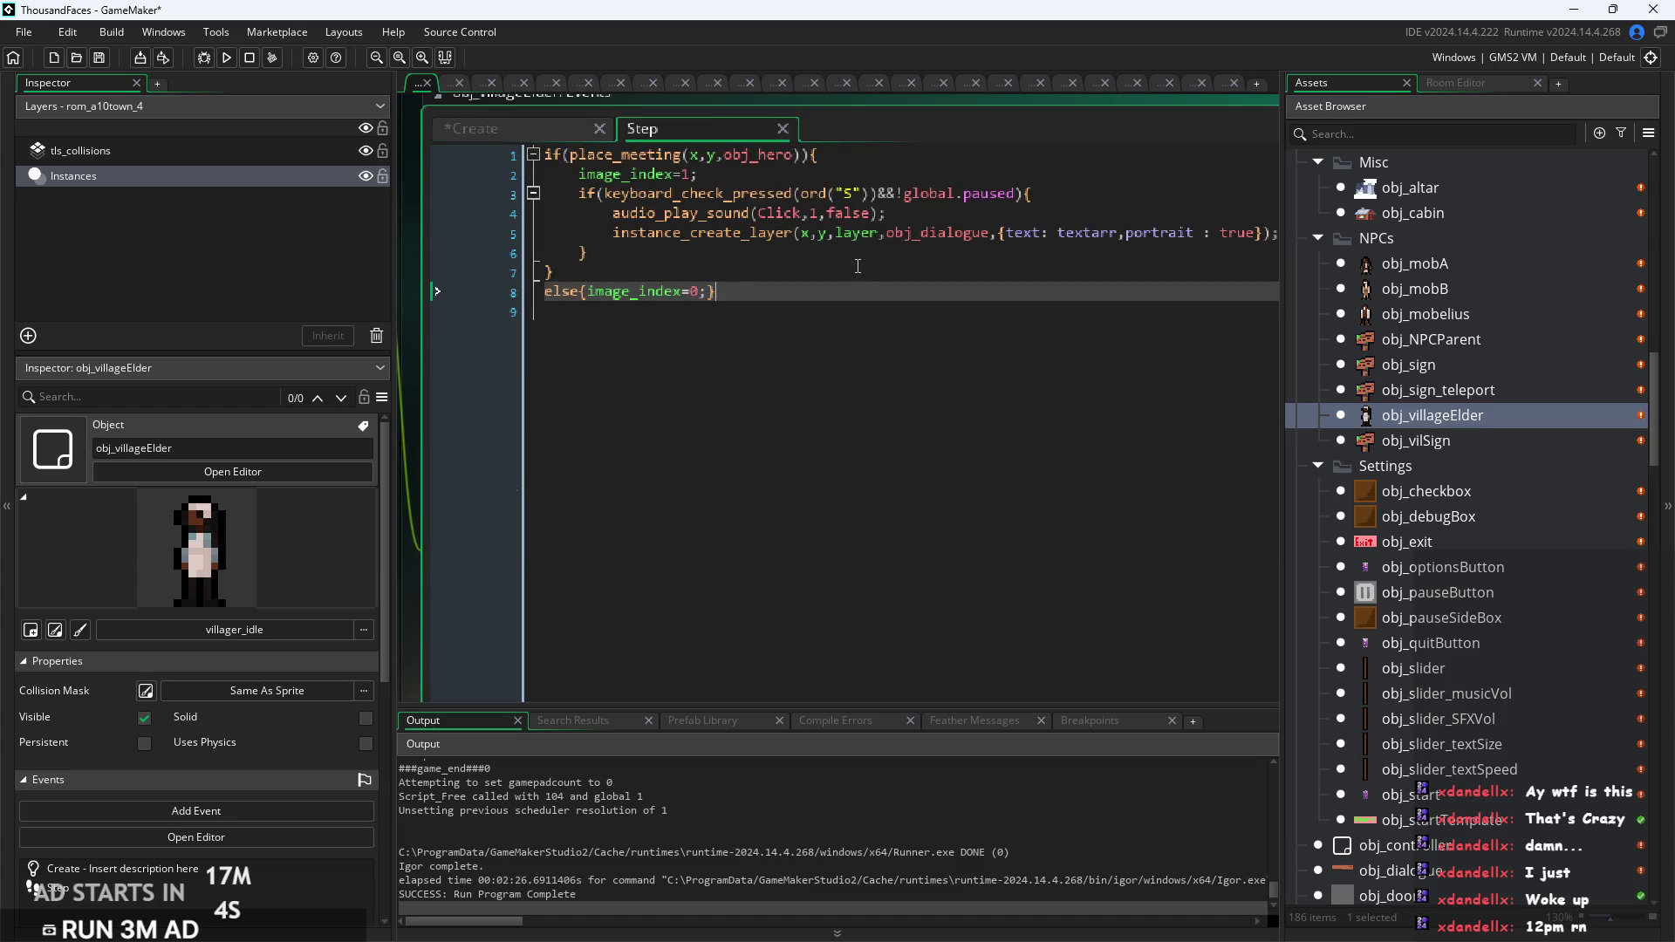
left_click(944, 238)
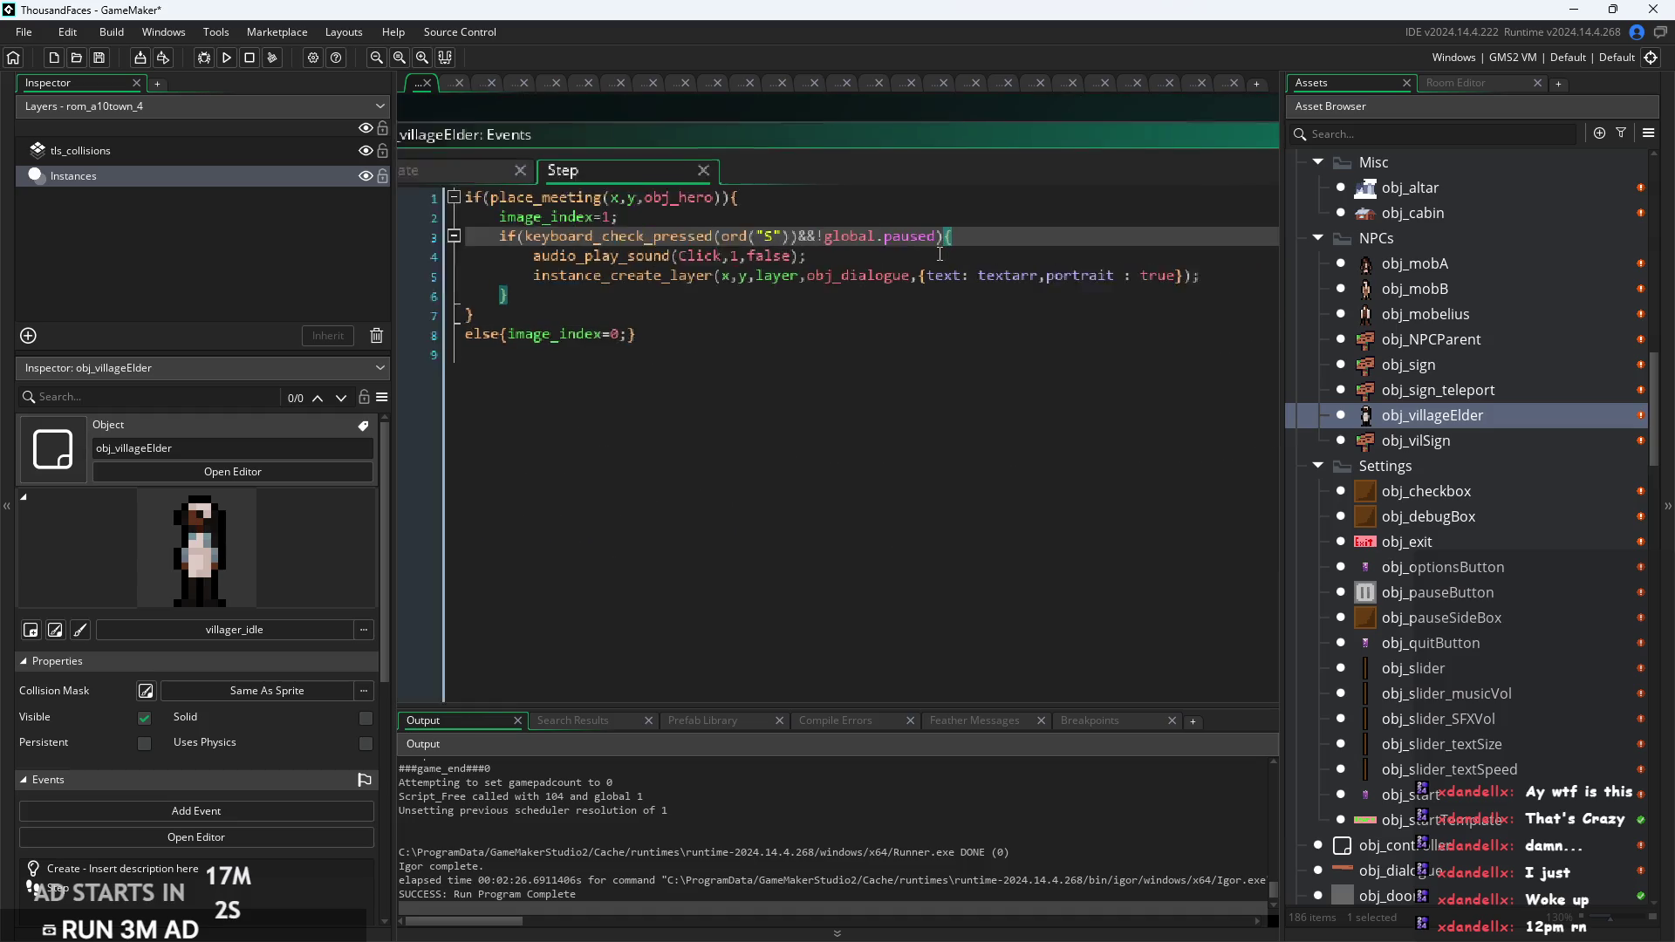
left_click(808, 253)
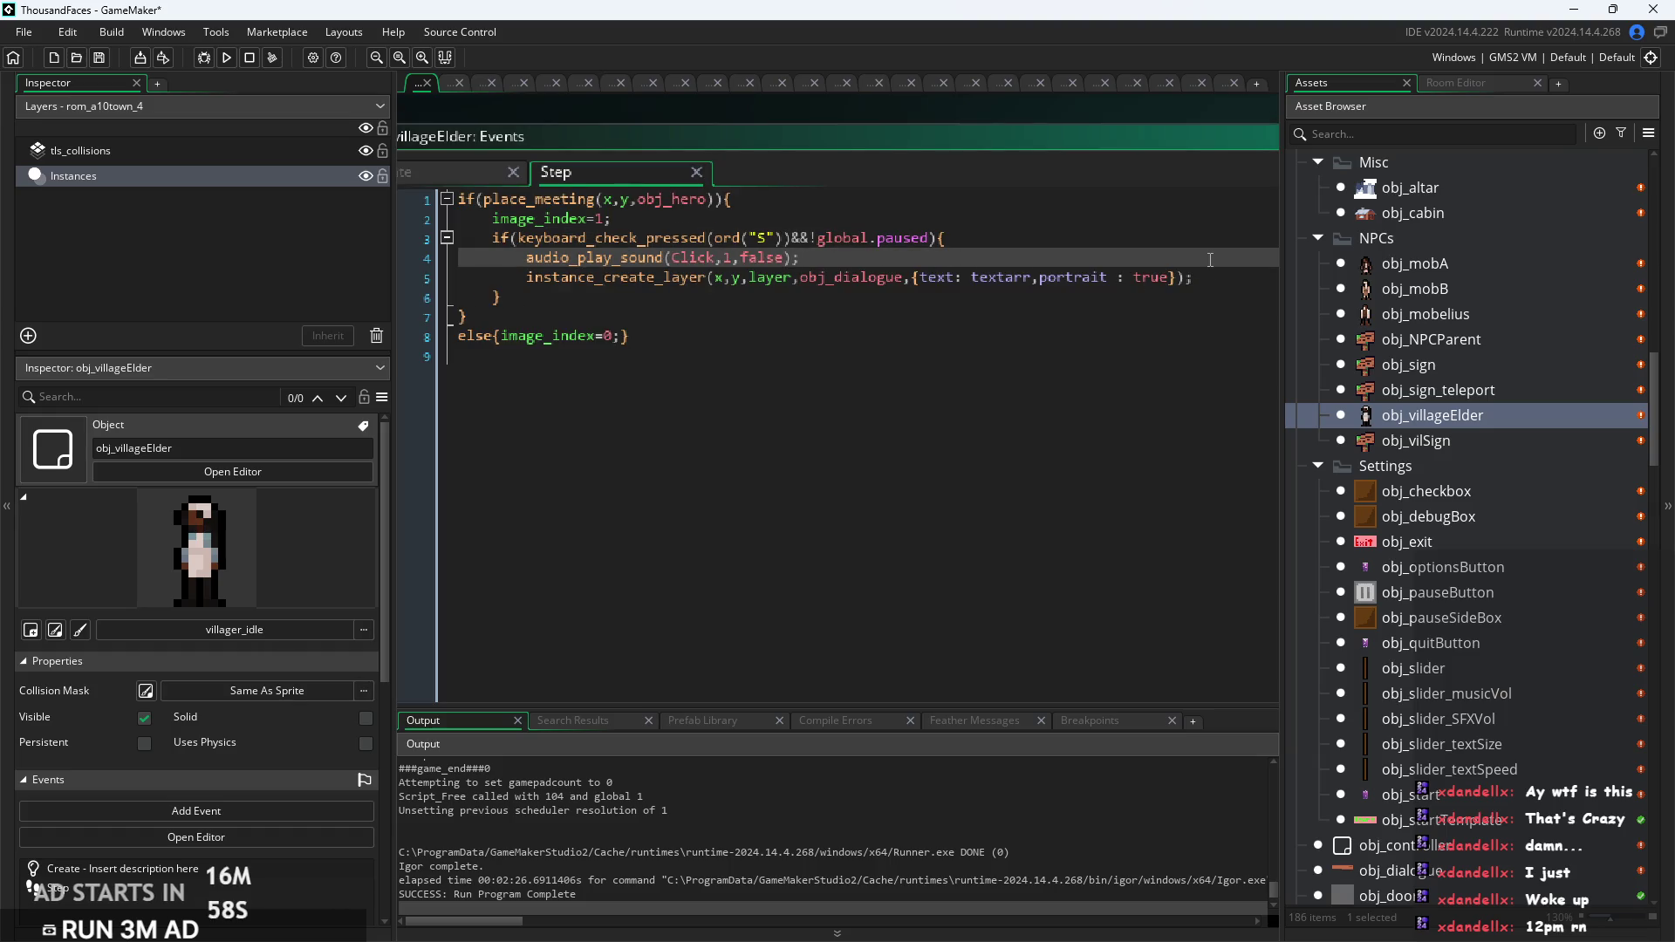
key("Return")
type("talkedTo=")
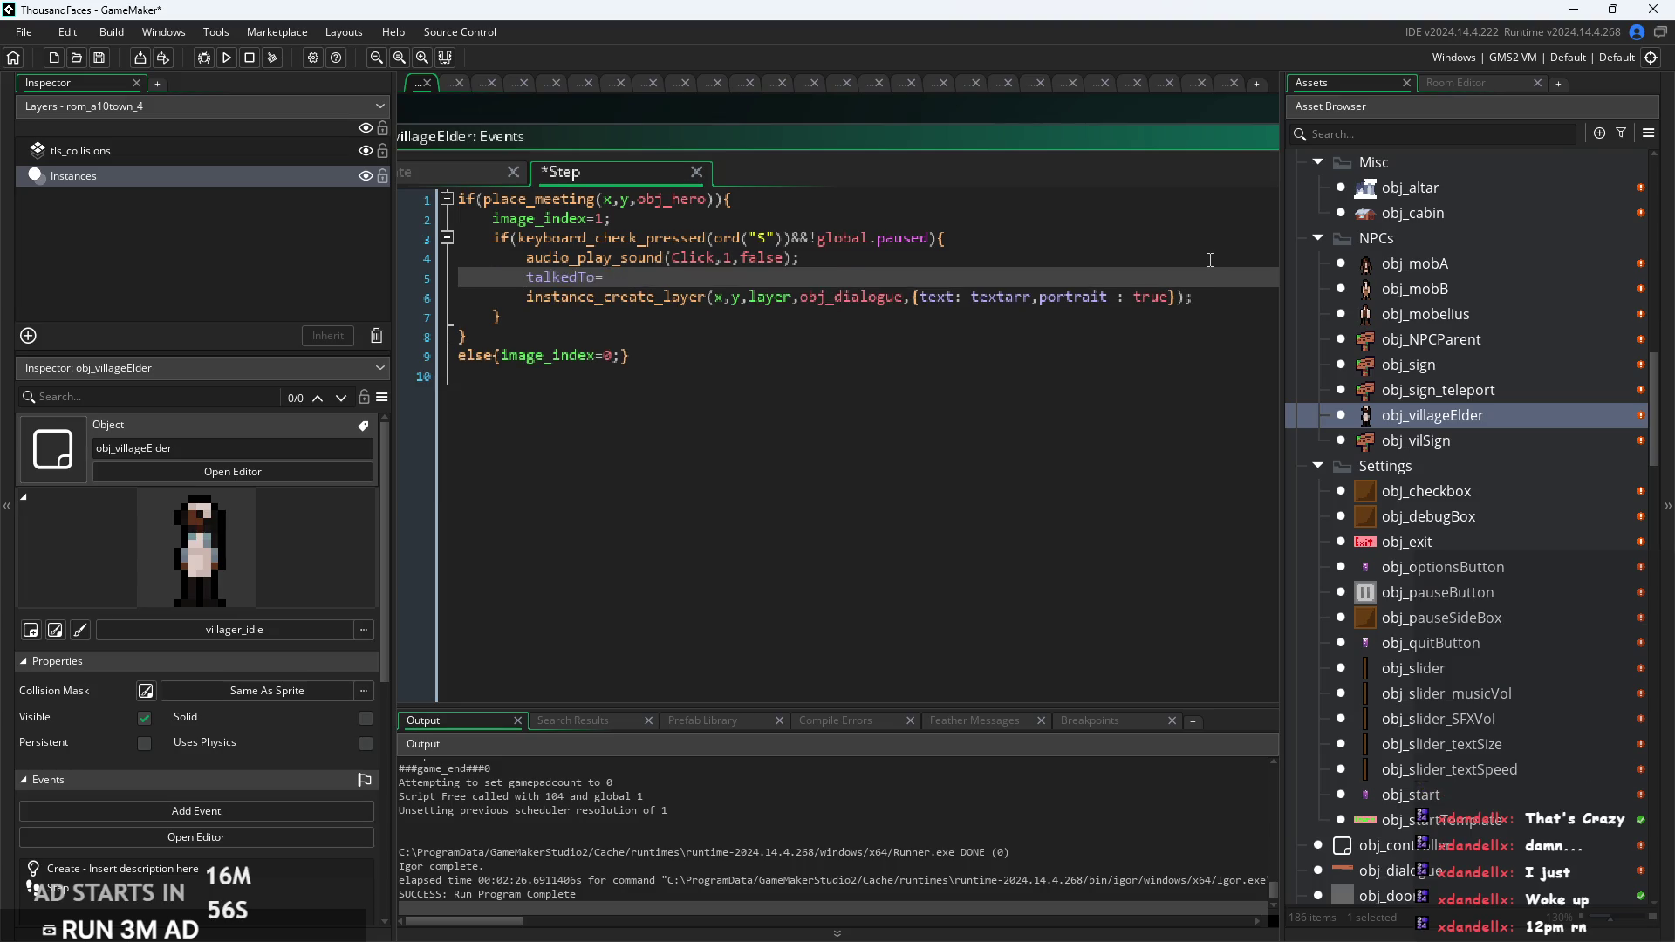
type("true")
type("l")
key("BackSpace")
Step: Check the talkedTo=false declaration in the Create code by selecting that line
left_click(462, 172)
left_click(770, 301)
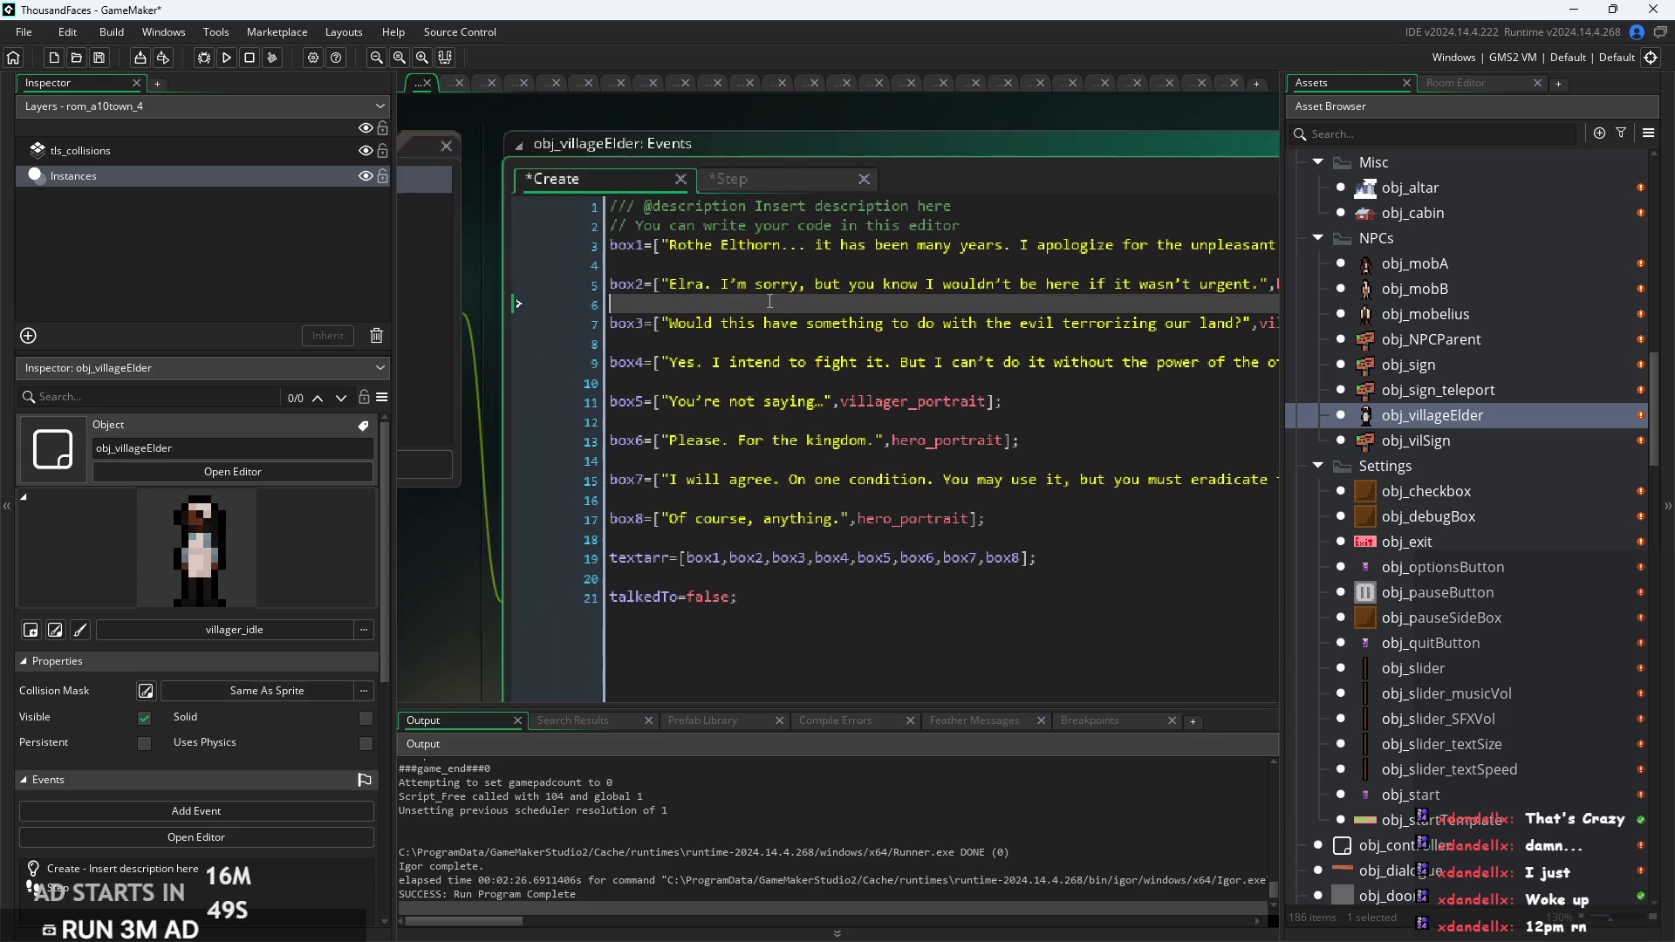
left_click(772, 597)
left_click_drag(772, 597, 616, 603)
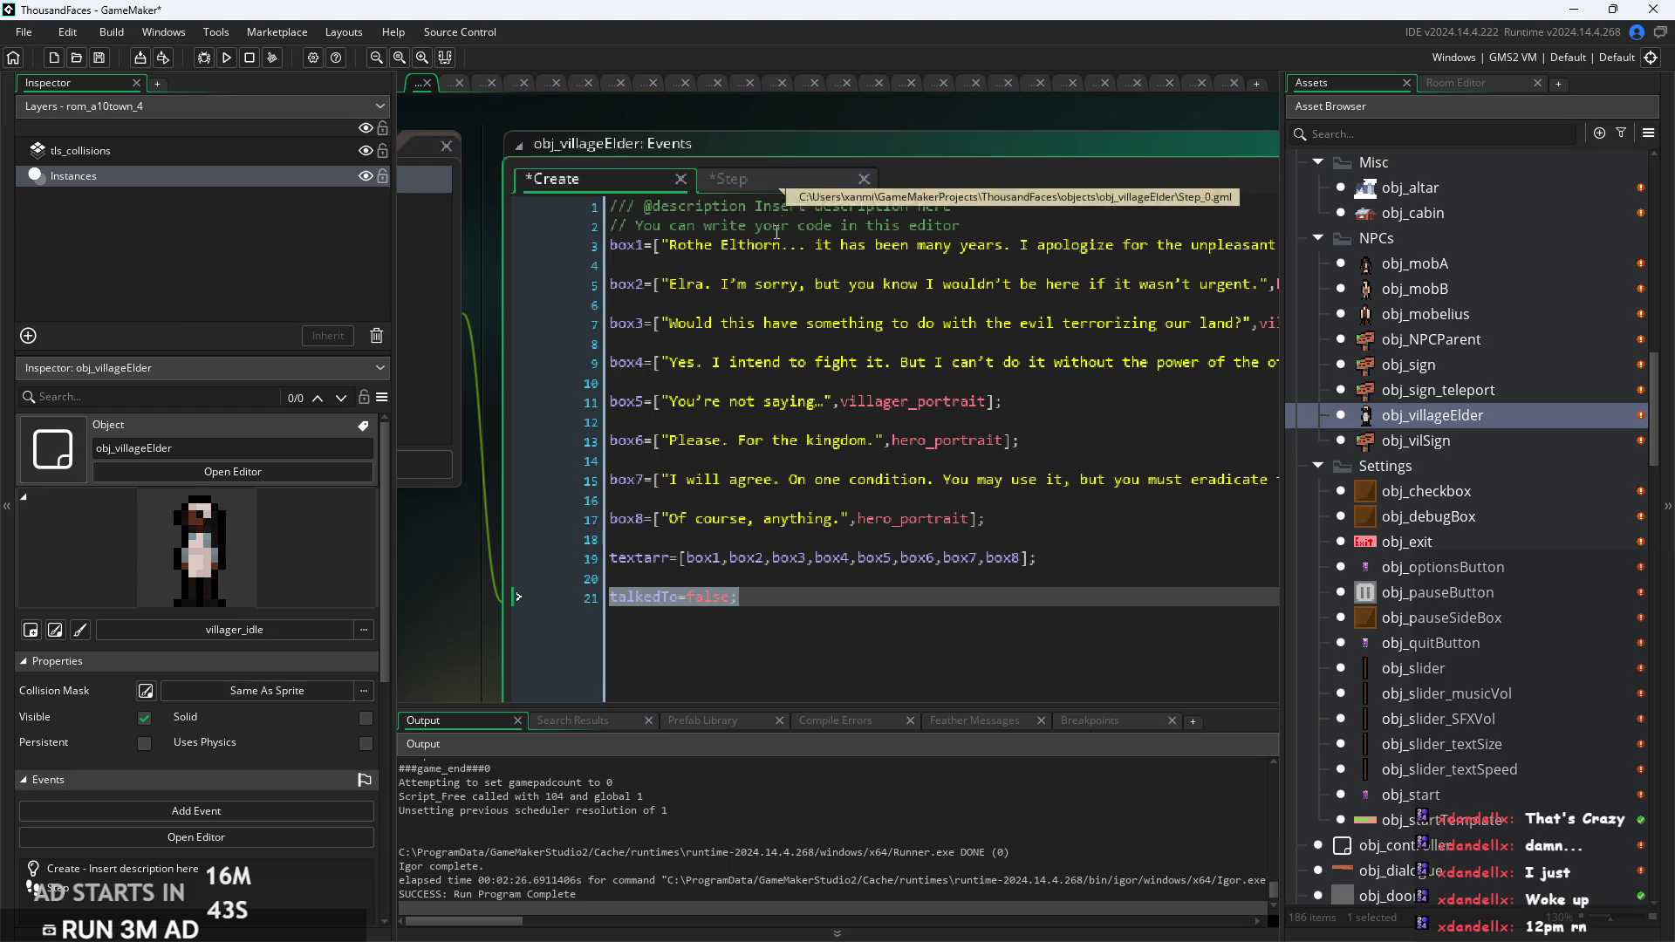
Step: Add an empty if(talkedTo){ } block at the end of the Step code
left_click(748, 179)
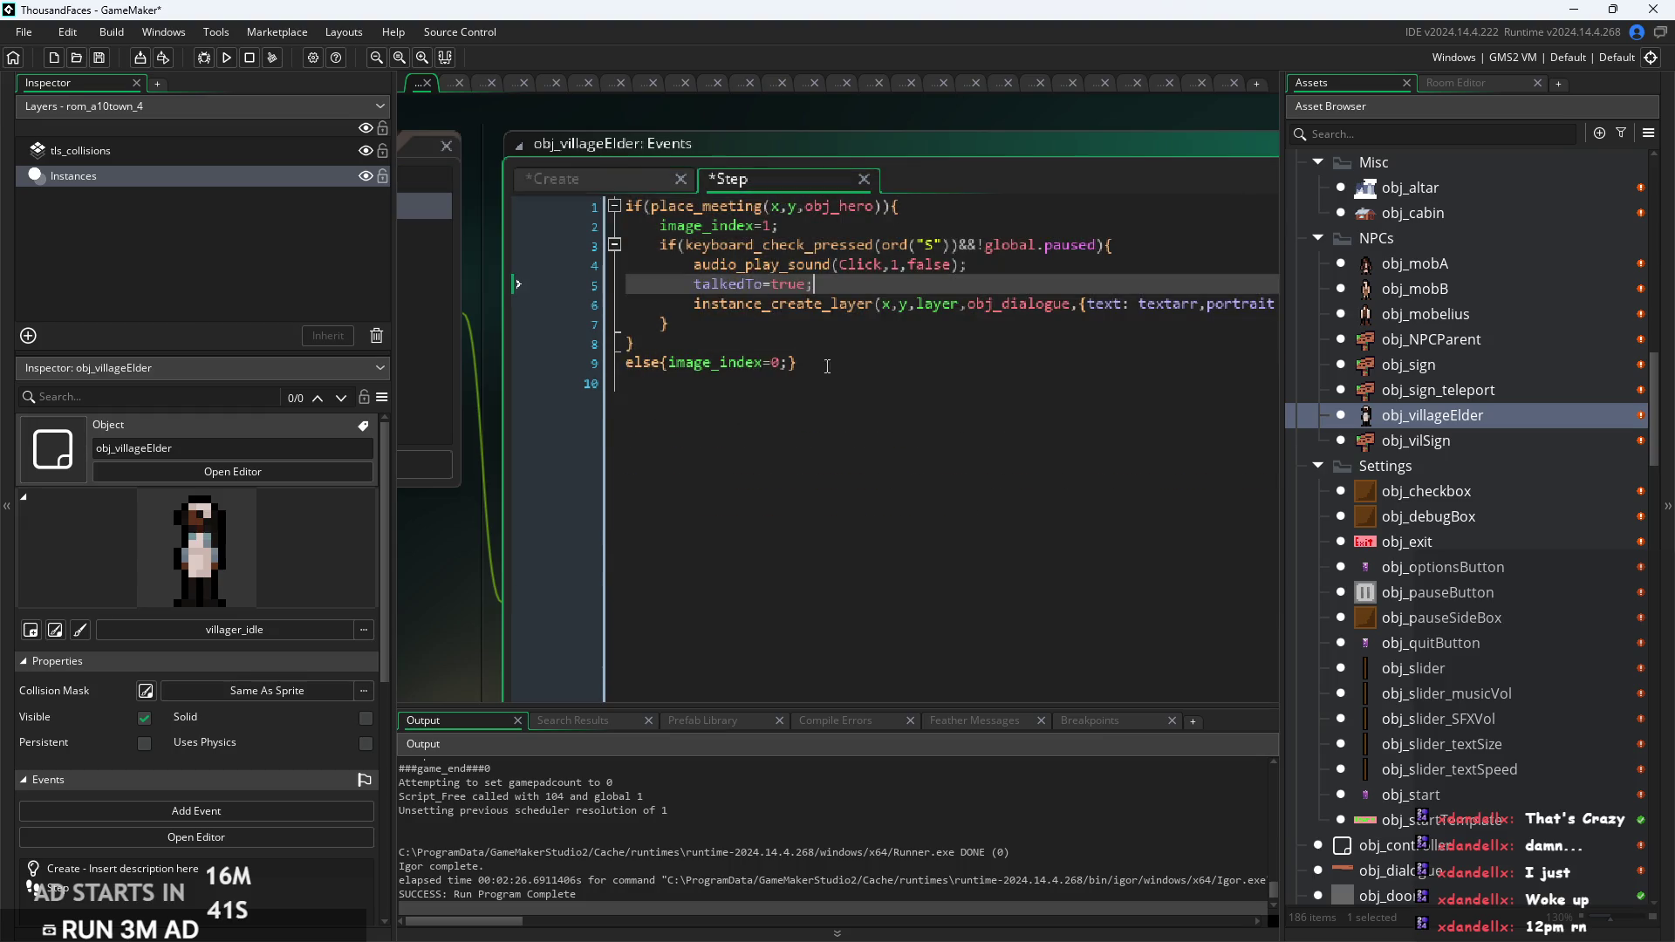
left_click(862, 359)
key("Return")
type("(talkedTo")
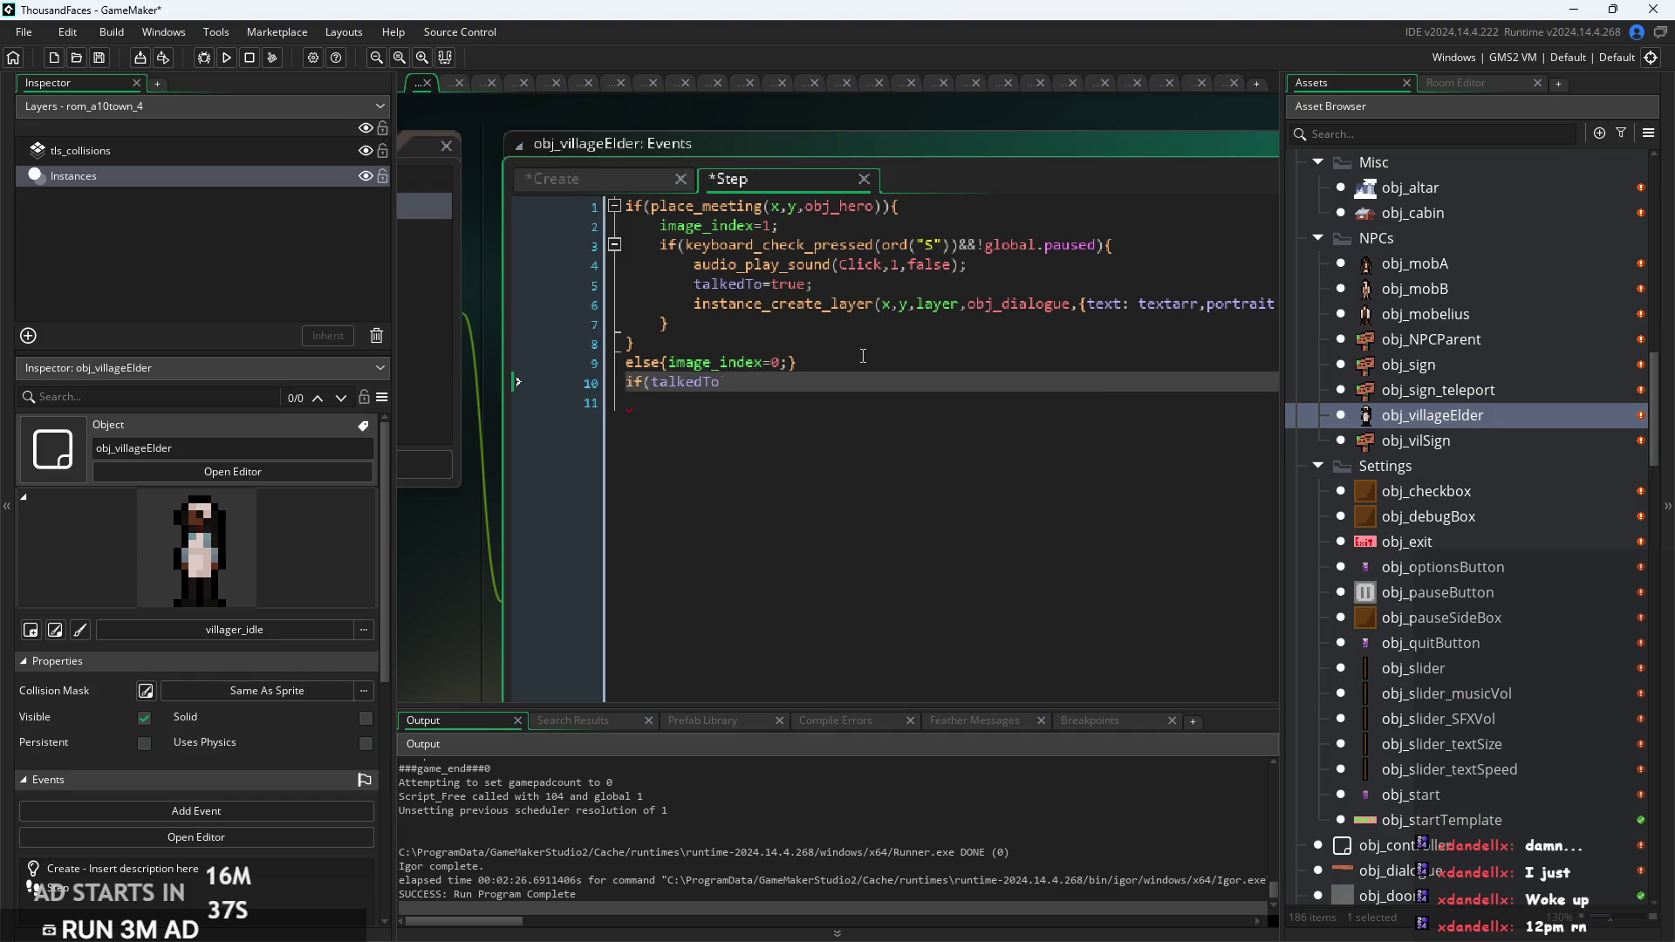
type("){")
key("Return")
key("Return")
type("}")
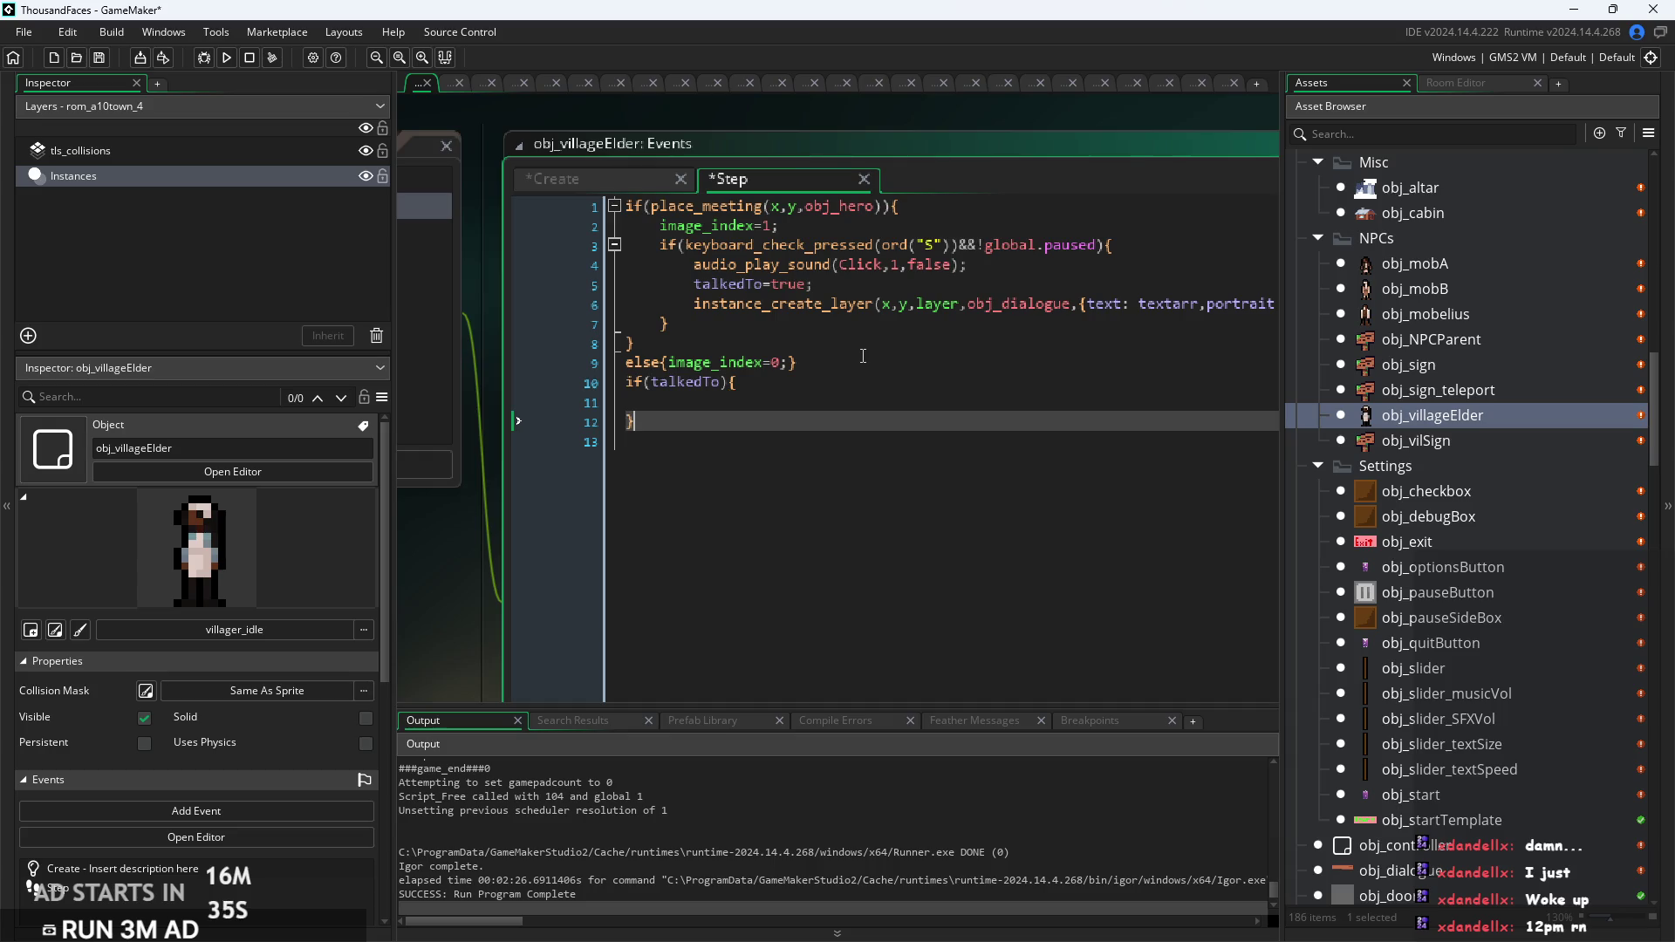
Step: Select the start of the textarr assignment in the Create code
left_click(587, 181)
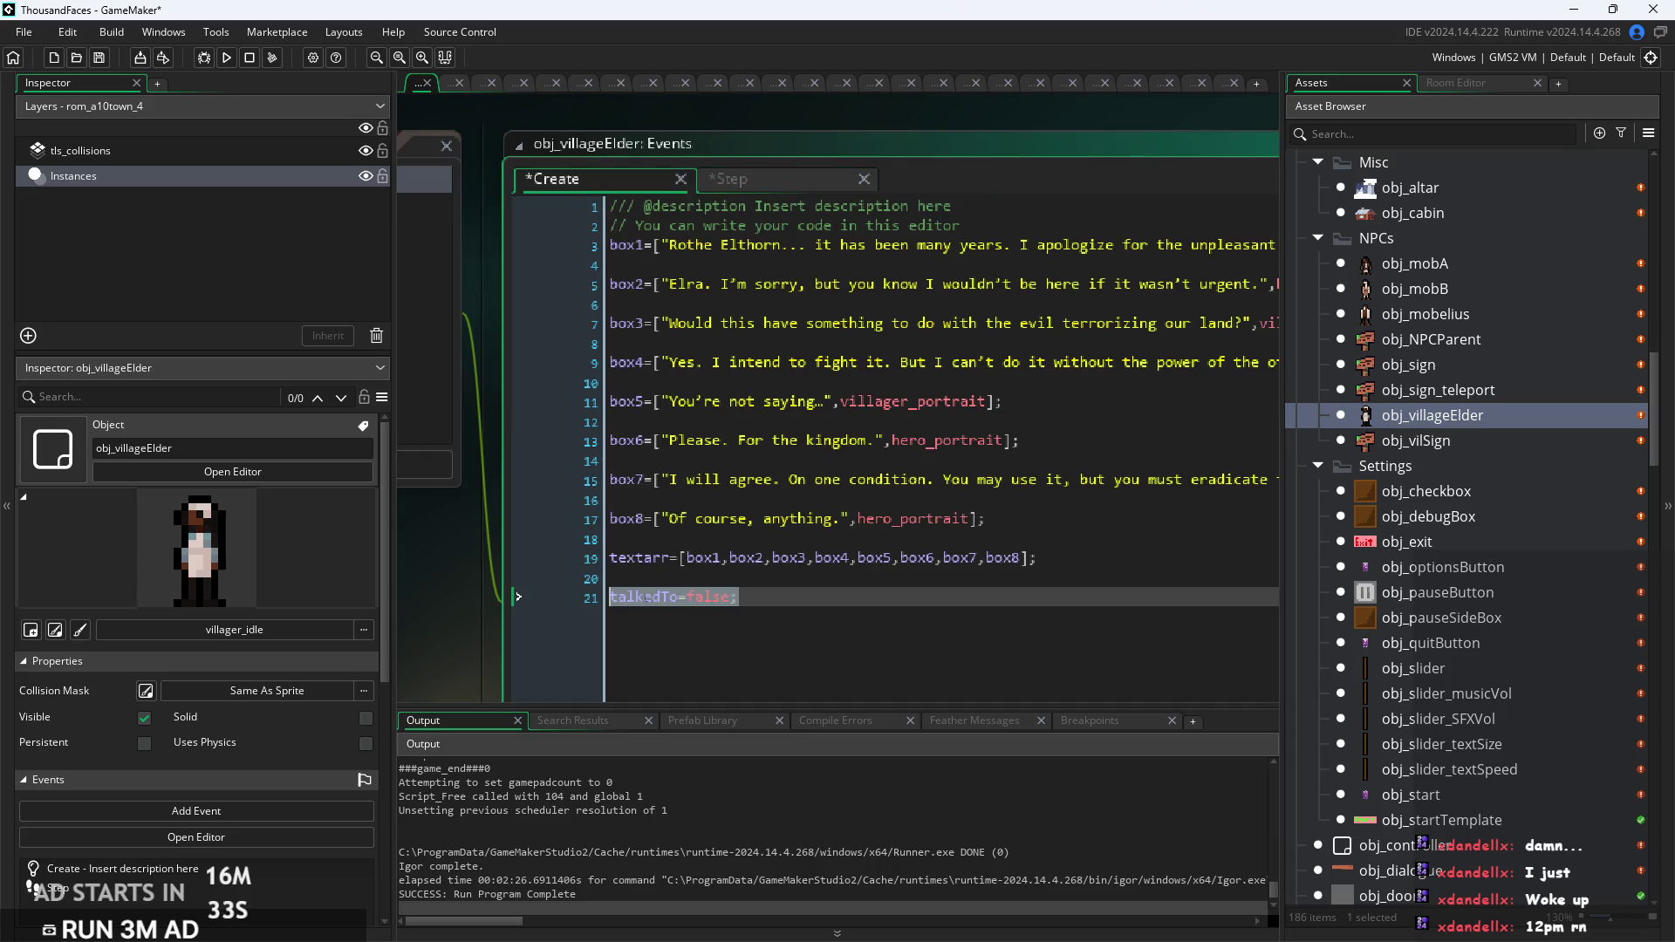
left_click(673, 557)
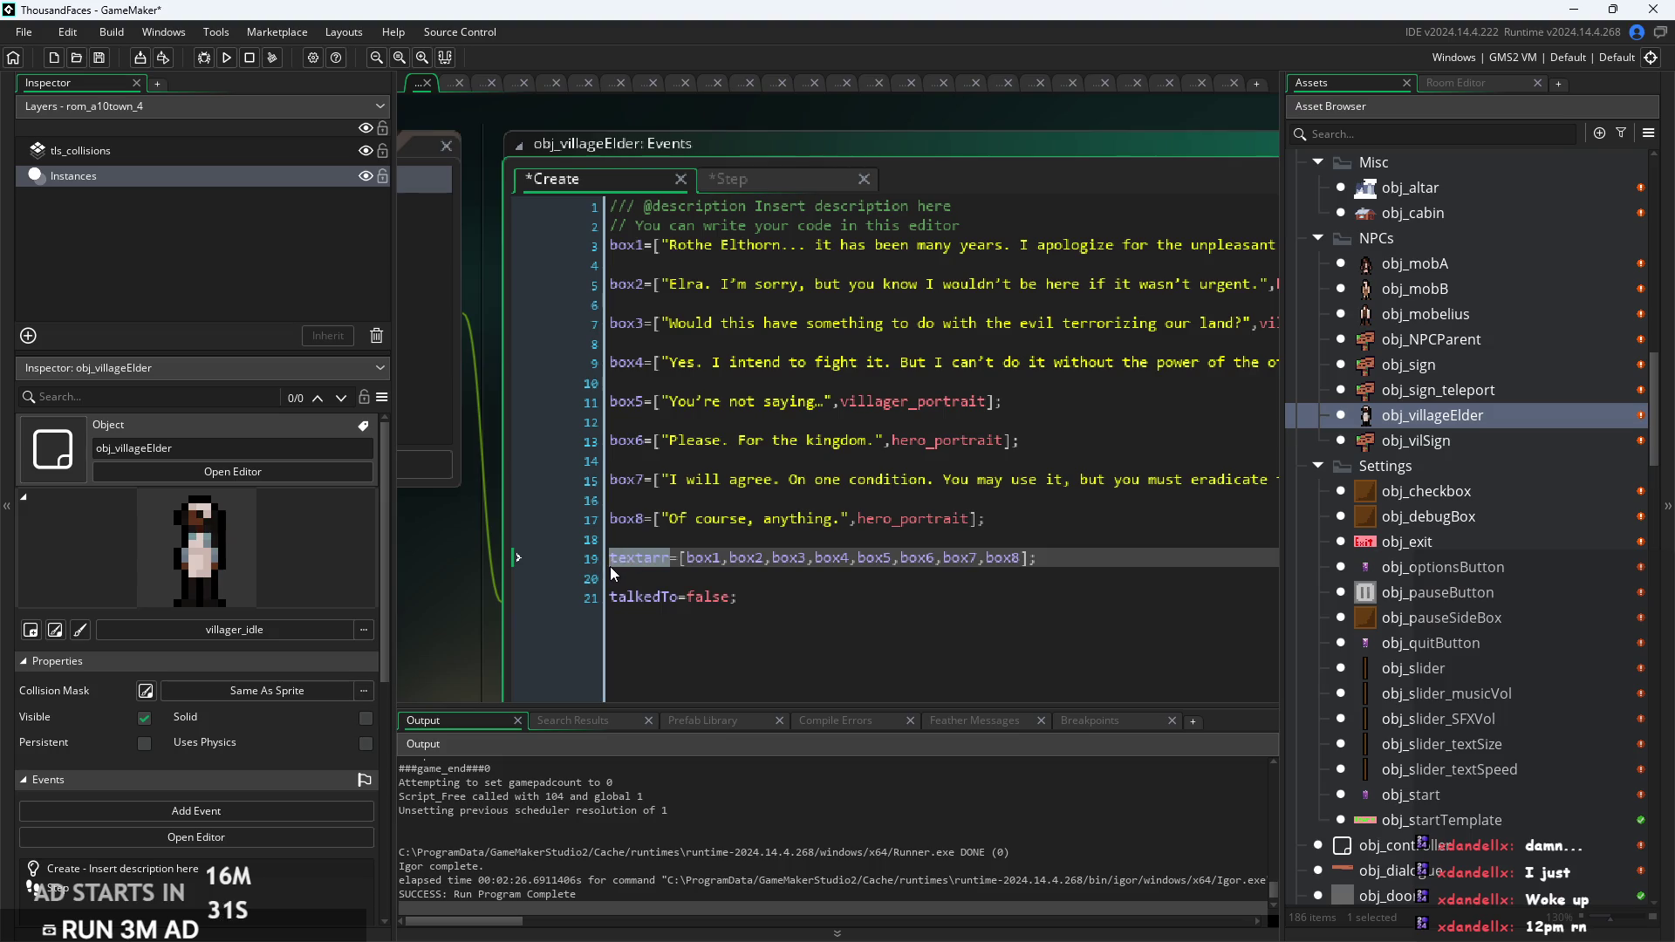
mouse_move(716, 562)
left_click_drag(721, 559, 605, 559)
left_click(729, 179)
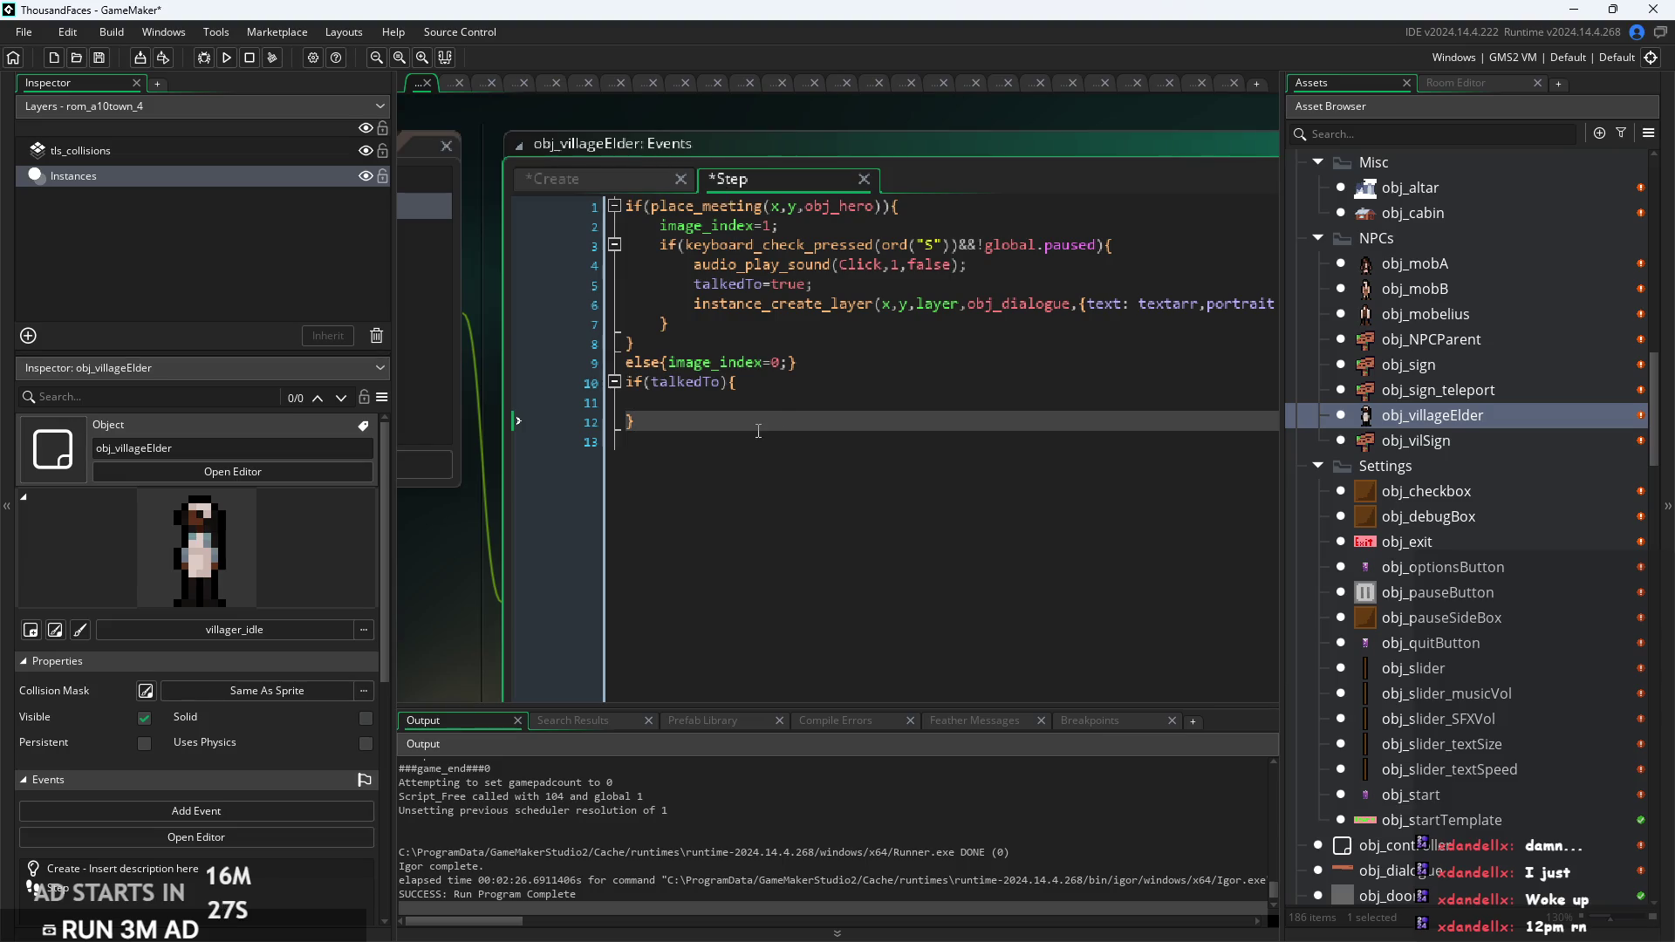
Step: Inside the talkedTo block, write textarr=[tab1]; from the pasted assignment
left_click(758, 400)
key("ctrl+v")
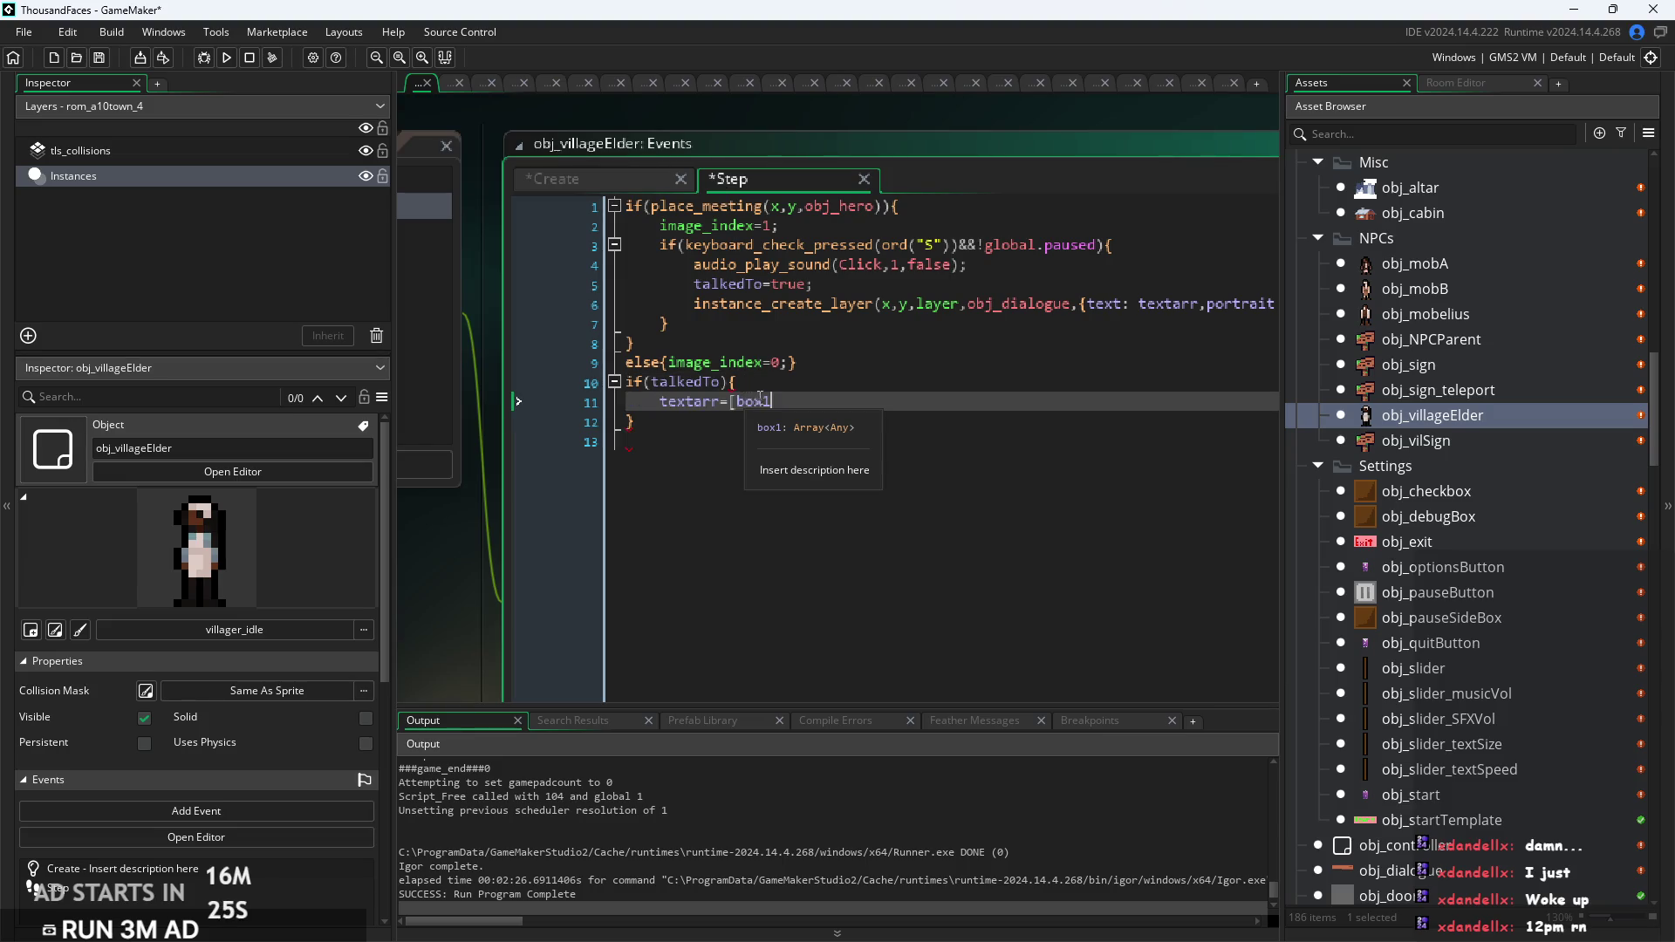
type("]")
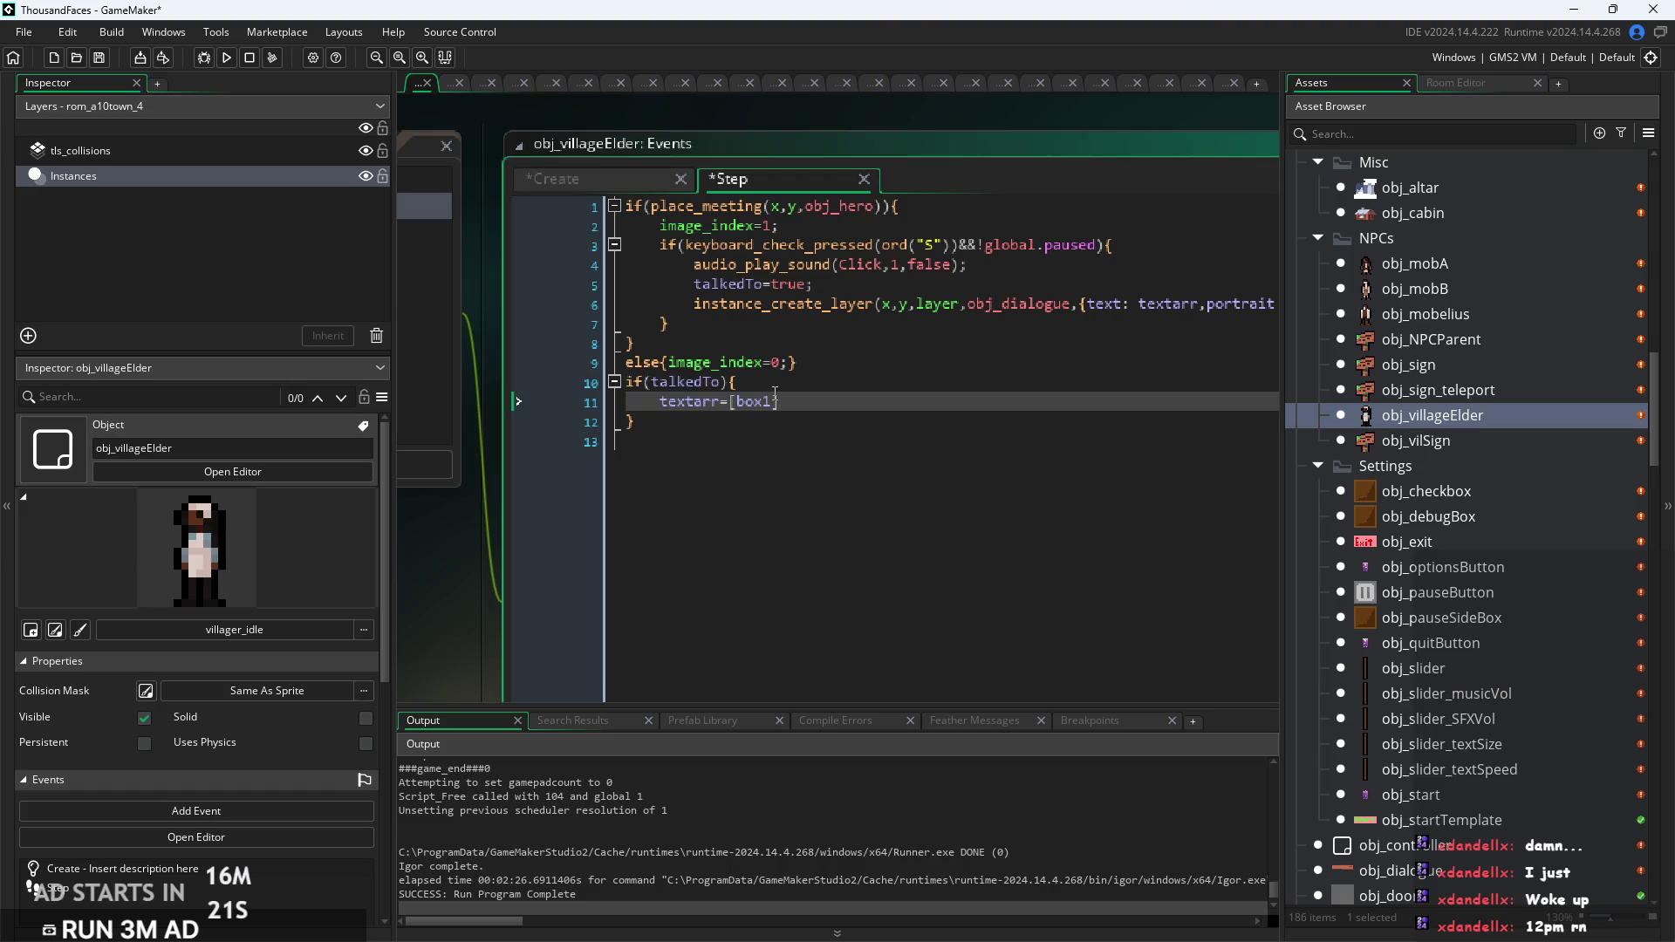
key("BackSpace")
key("BackSpace")
key("BackSpace")
key("BackSpace")
type("\"Eyyy")
type(" badabing b")
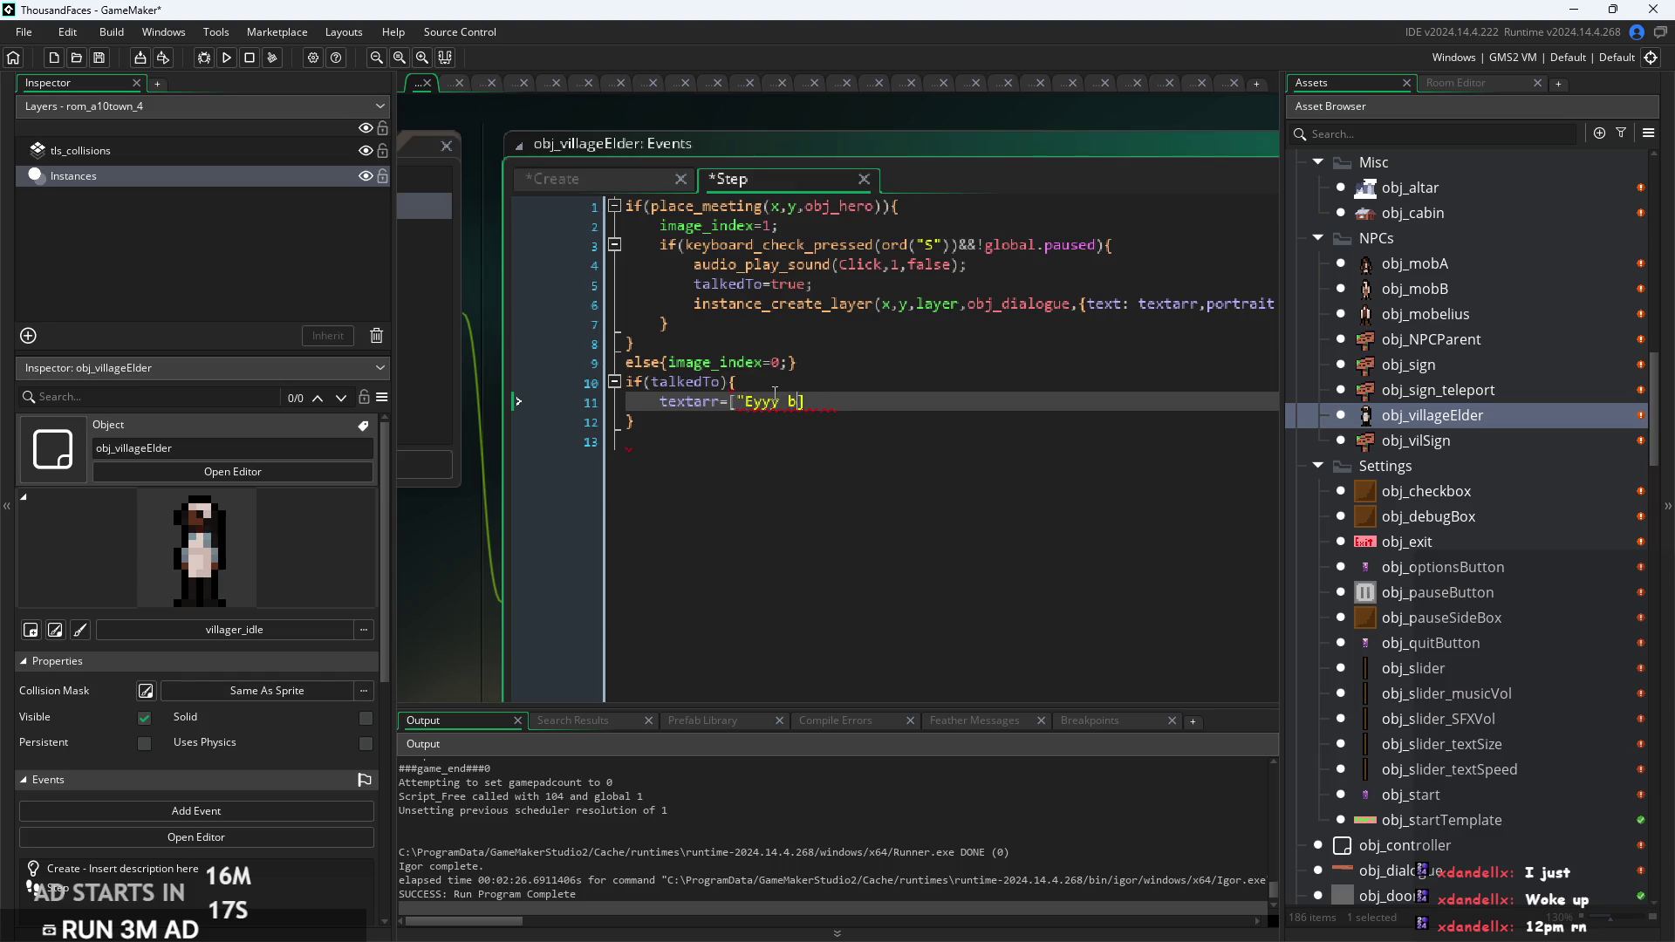
type("adaboo")
key("BackSpace")
key("BackSpace")
key("BackSpace")
type("\"];")
key("Left")
key("Left")
key("Left")
scroll(757, 442, "up", 1, "ctrl")
left_click_drag(916, 385, 707, 453)
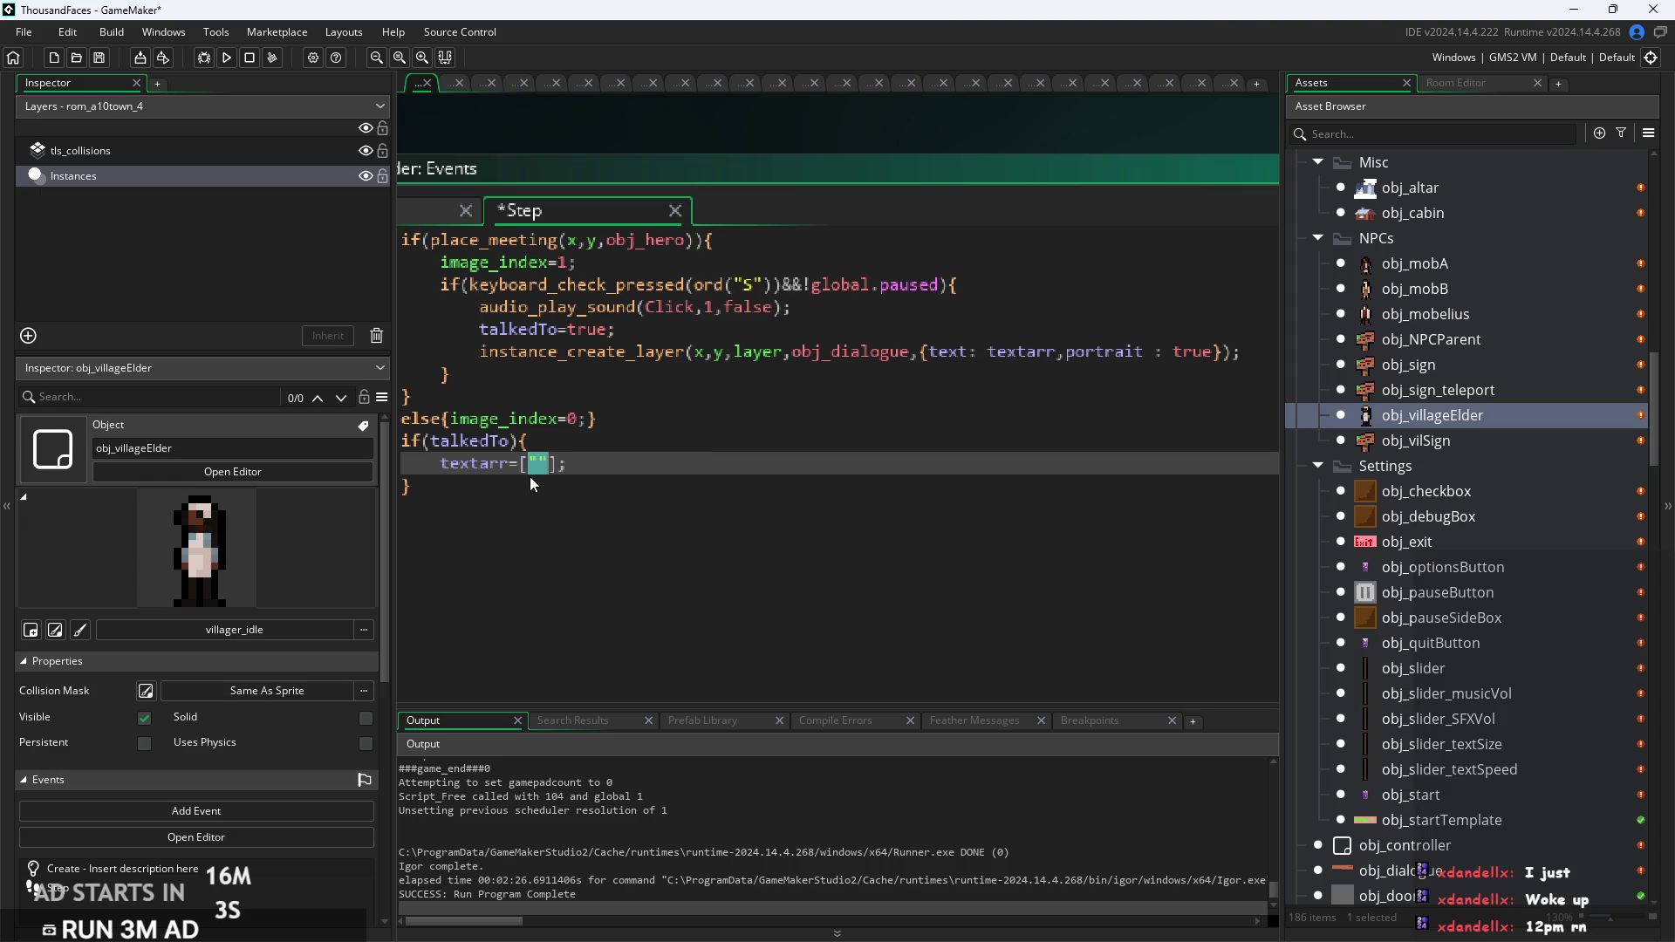
type("tab1")
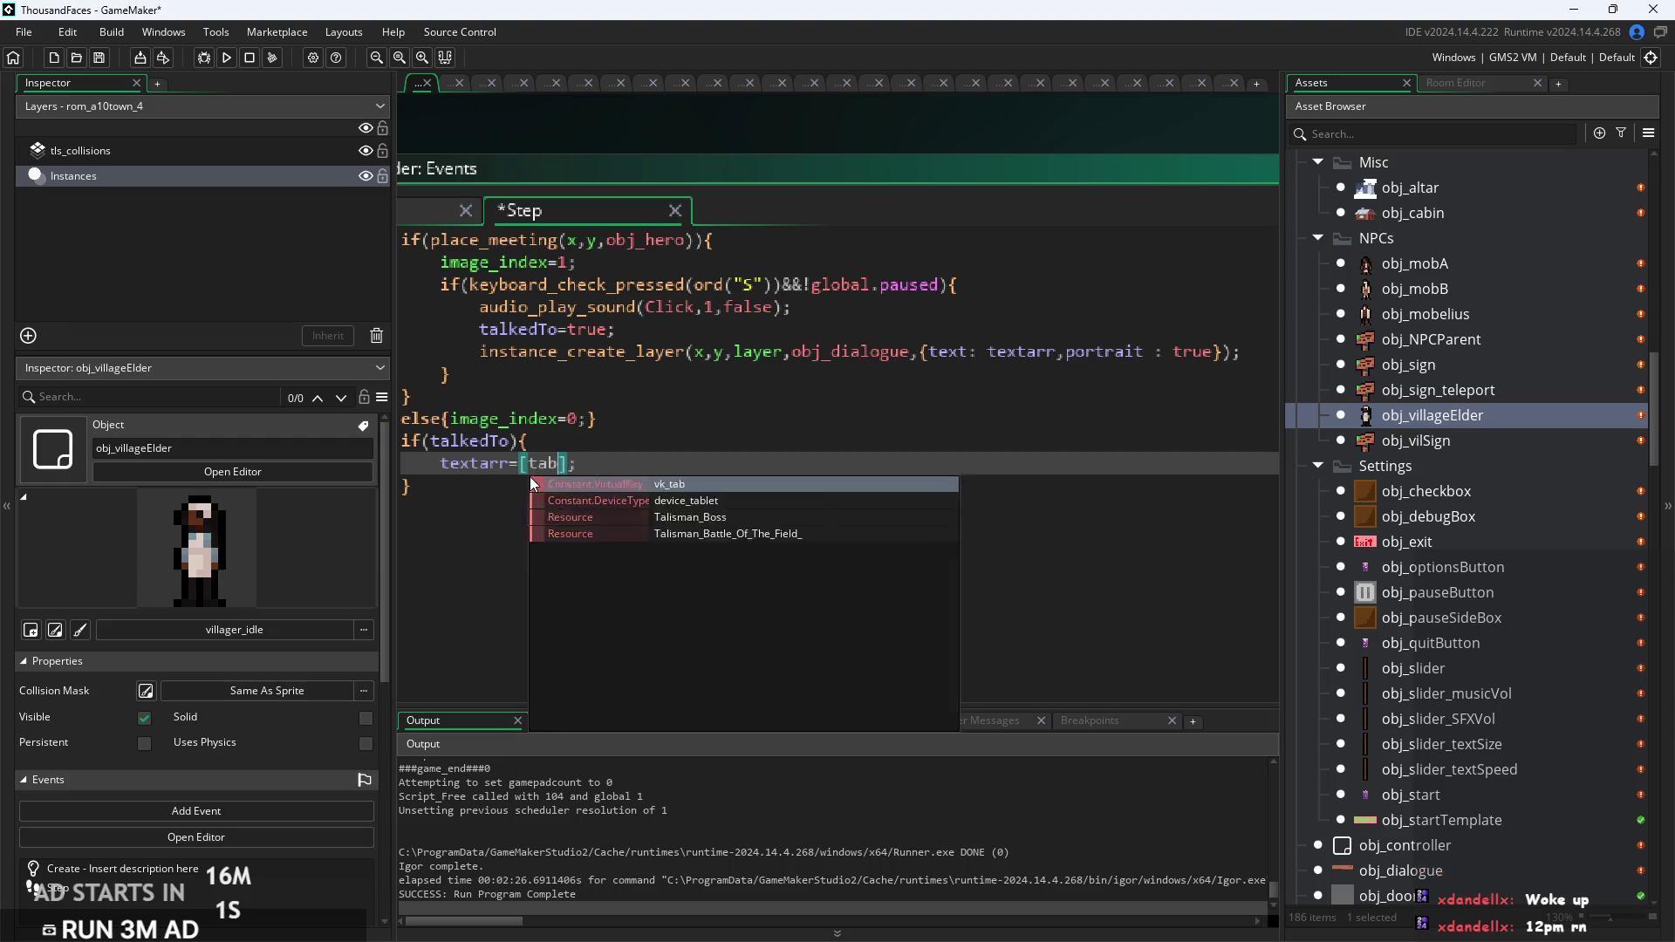
Step: Above it, set tab1 to "What are you waiting for? Please hurry."
key("Up")
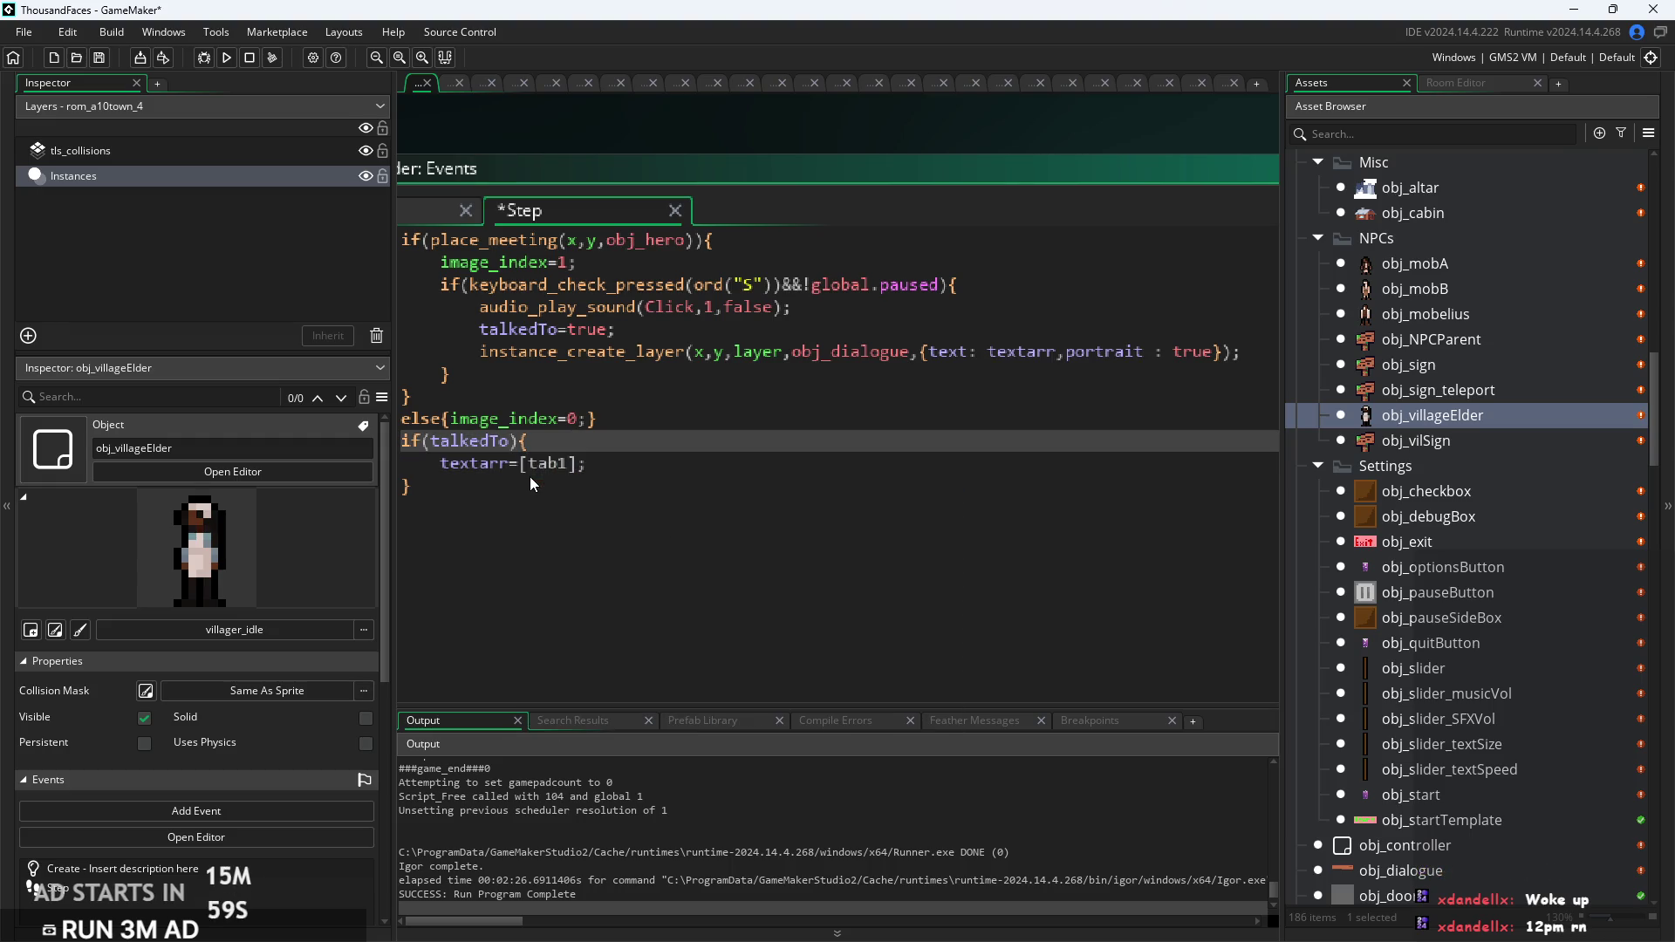
key("Return")
type("tab1=\"What")
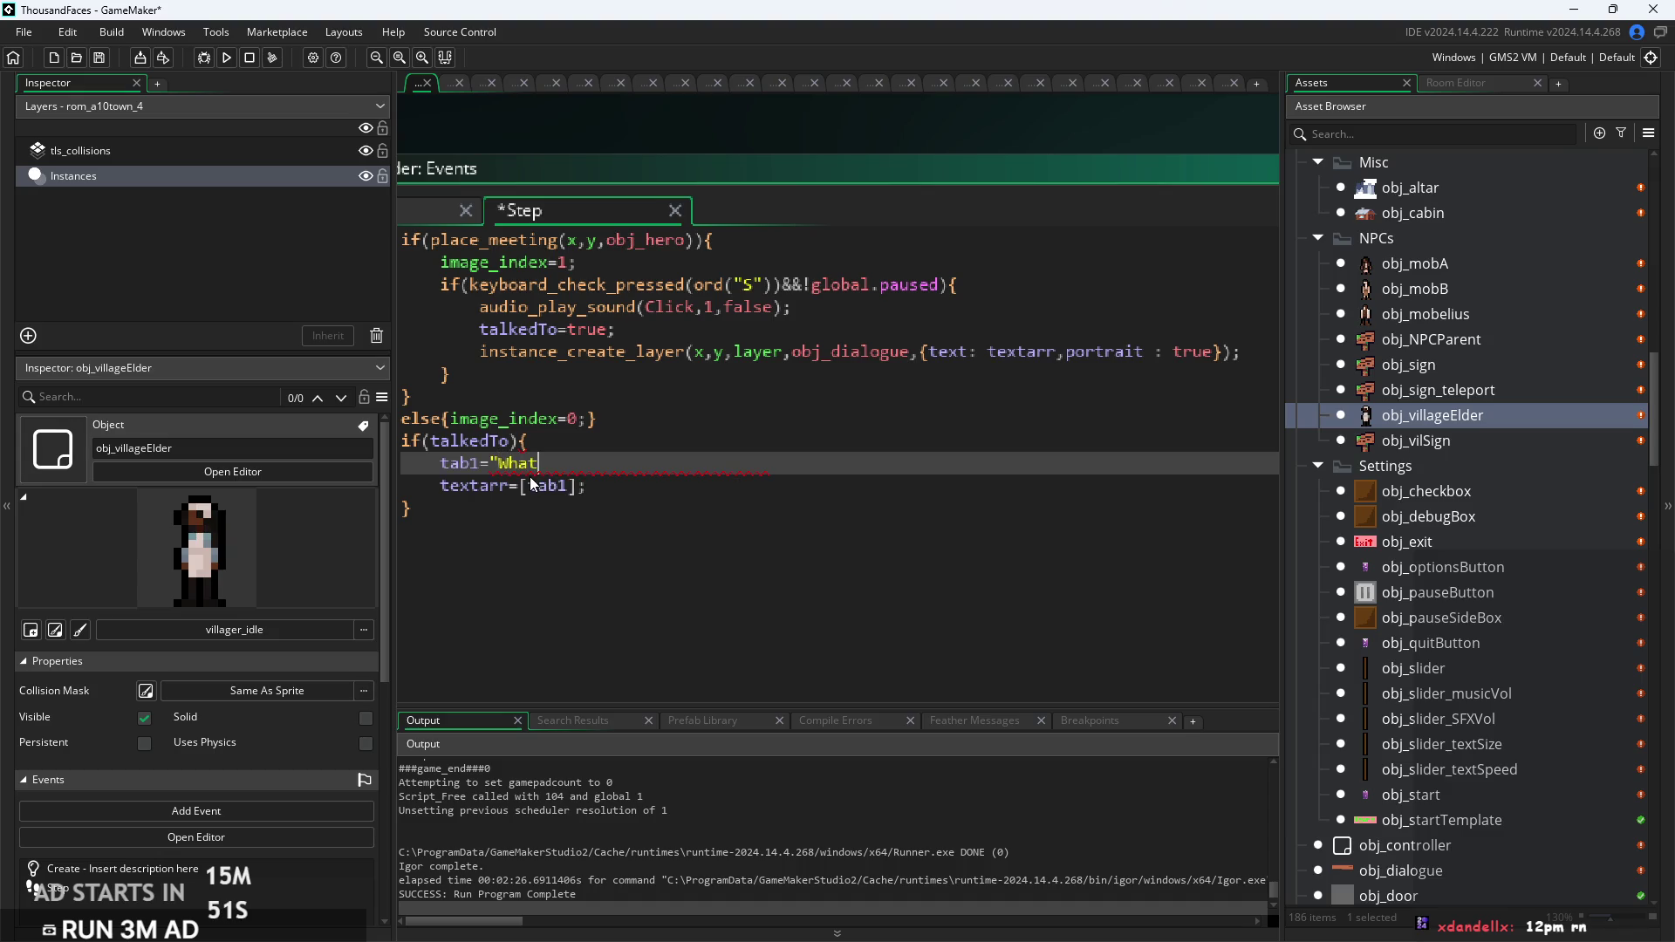
type(" are you wai")
type("ting for")
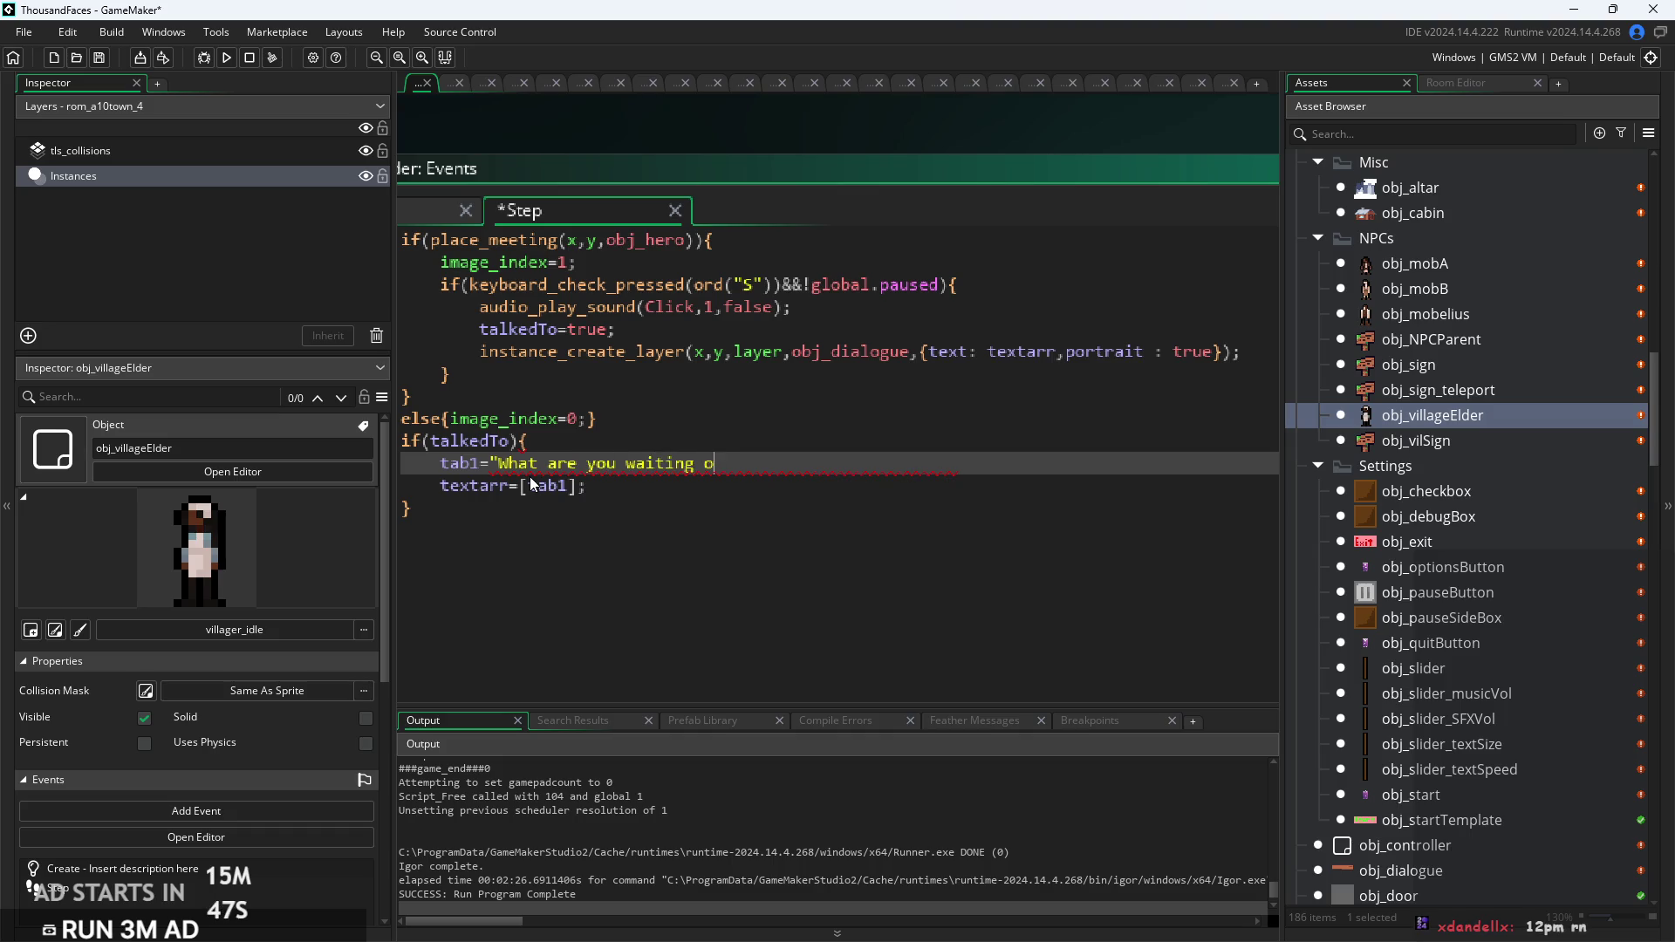
type("? He")
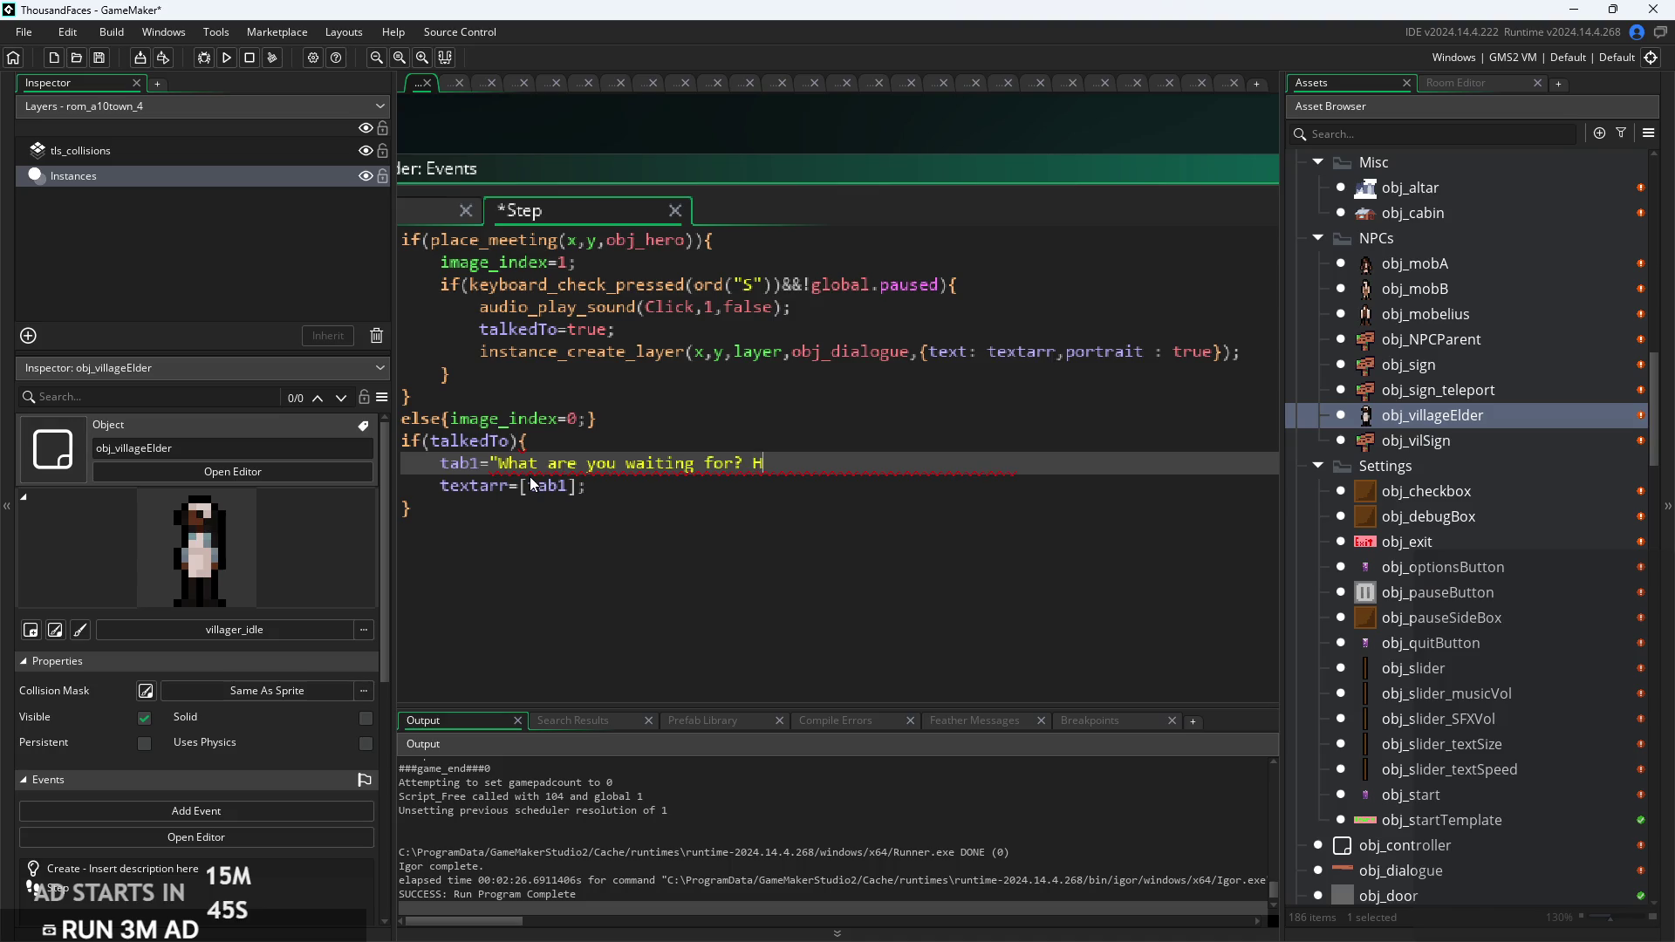
key("BackSpace")
key("BackSpace")
type("P")
type("le")
key("BackSpace")
key("BackSpace")
type("lease ")
type("hurry")
type("\";")
Step: Review the block's lines and return to the if(talkedTo) condition line
left_click(1025, 433)
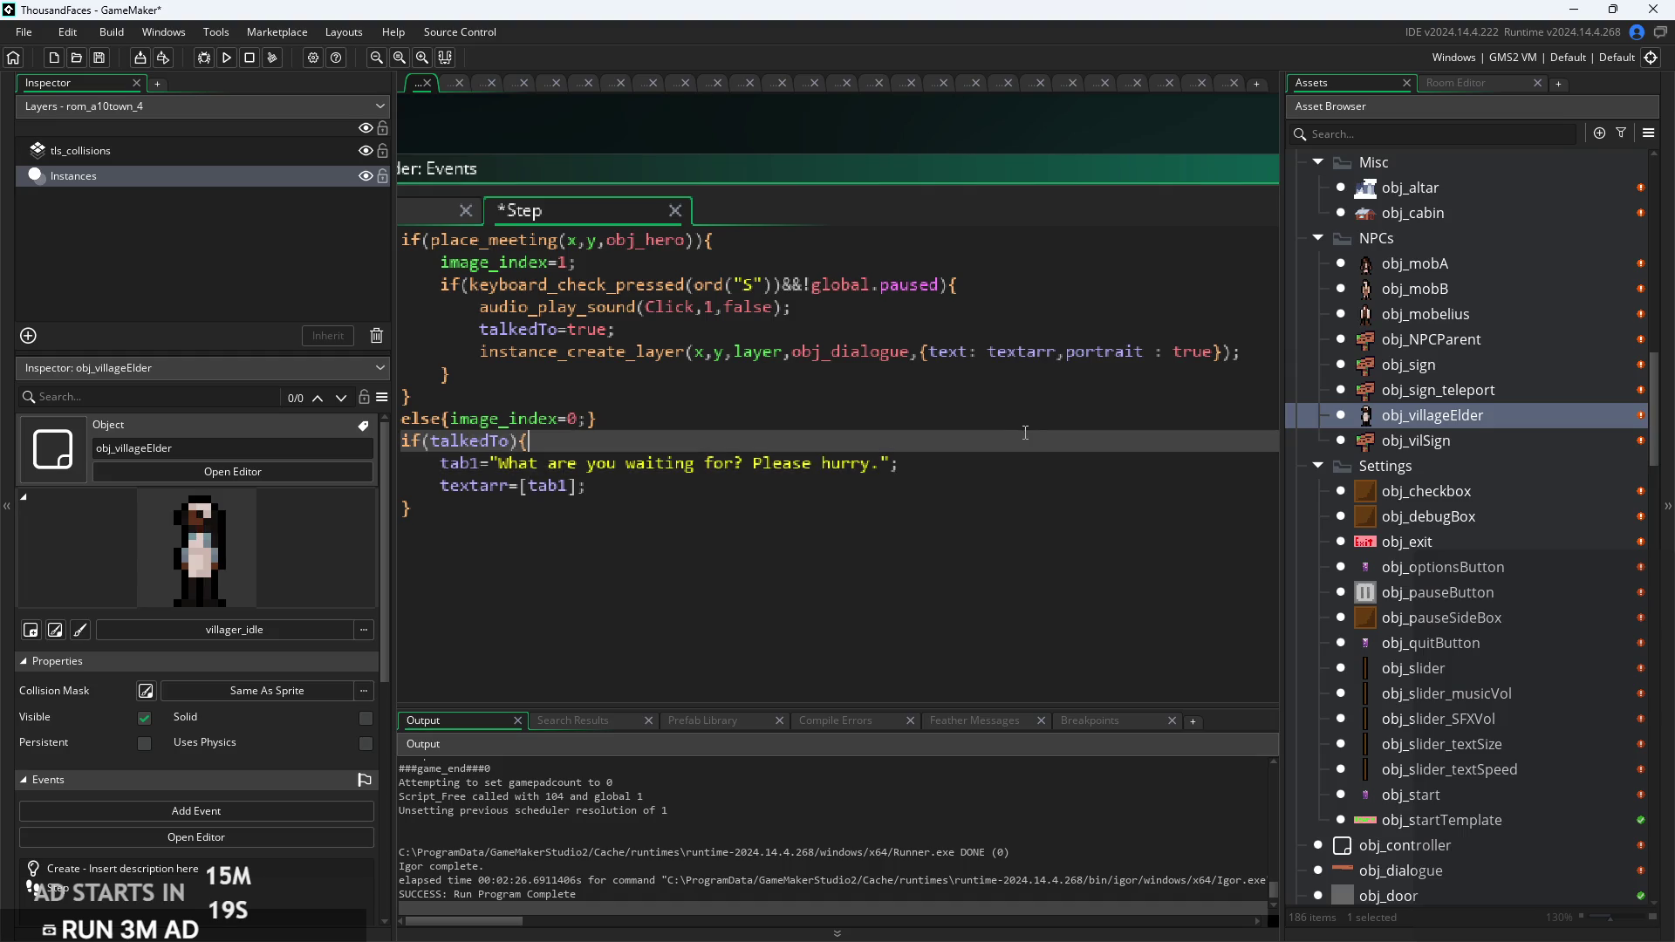
left_click(970, 469)
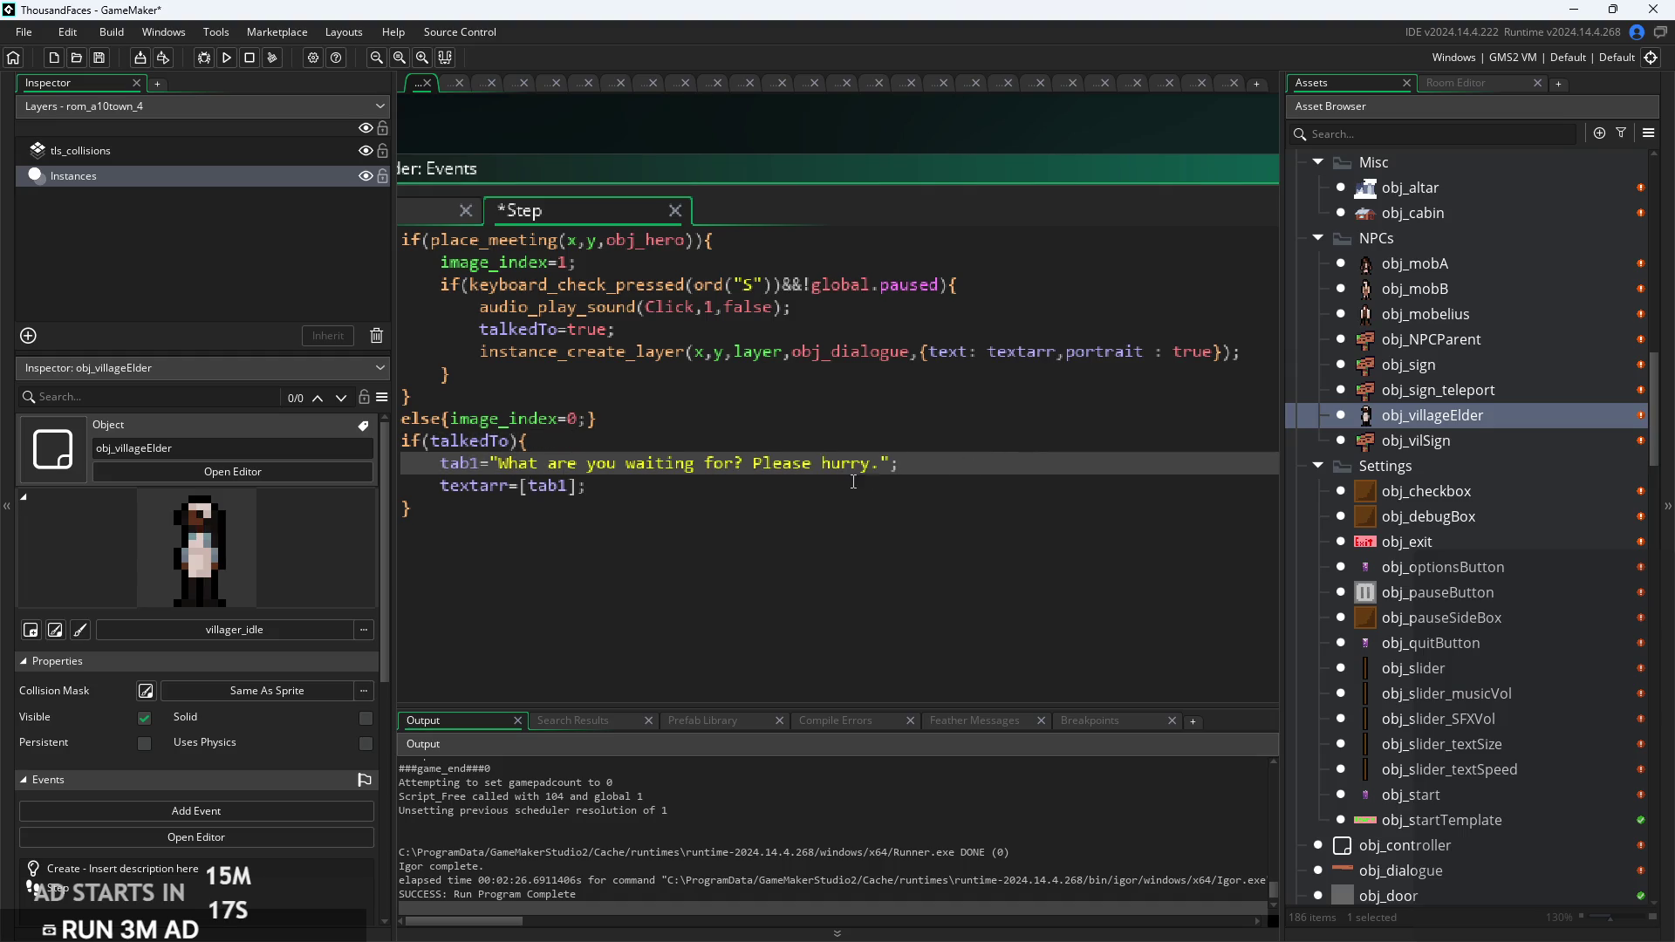
left_click(978, 484)
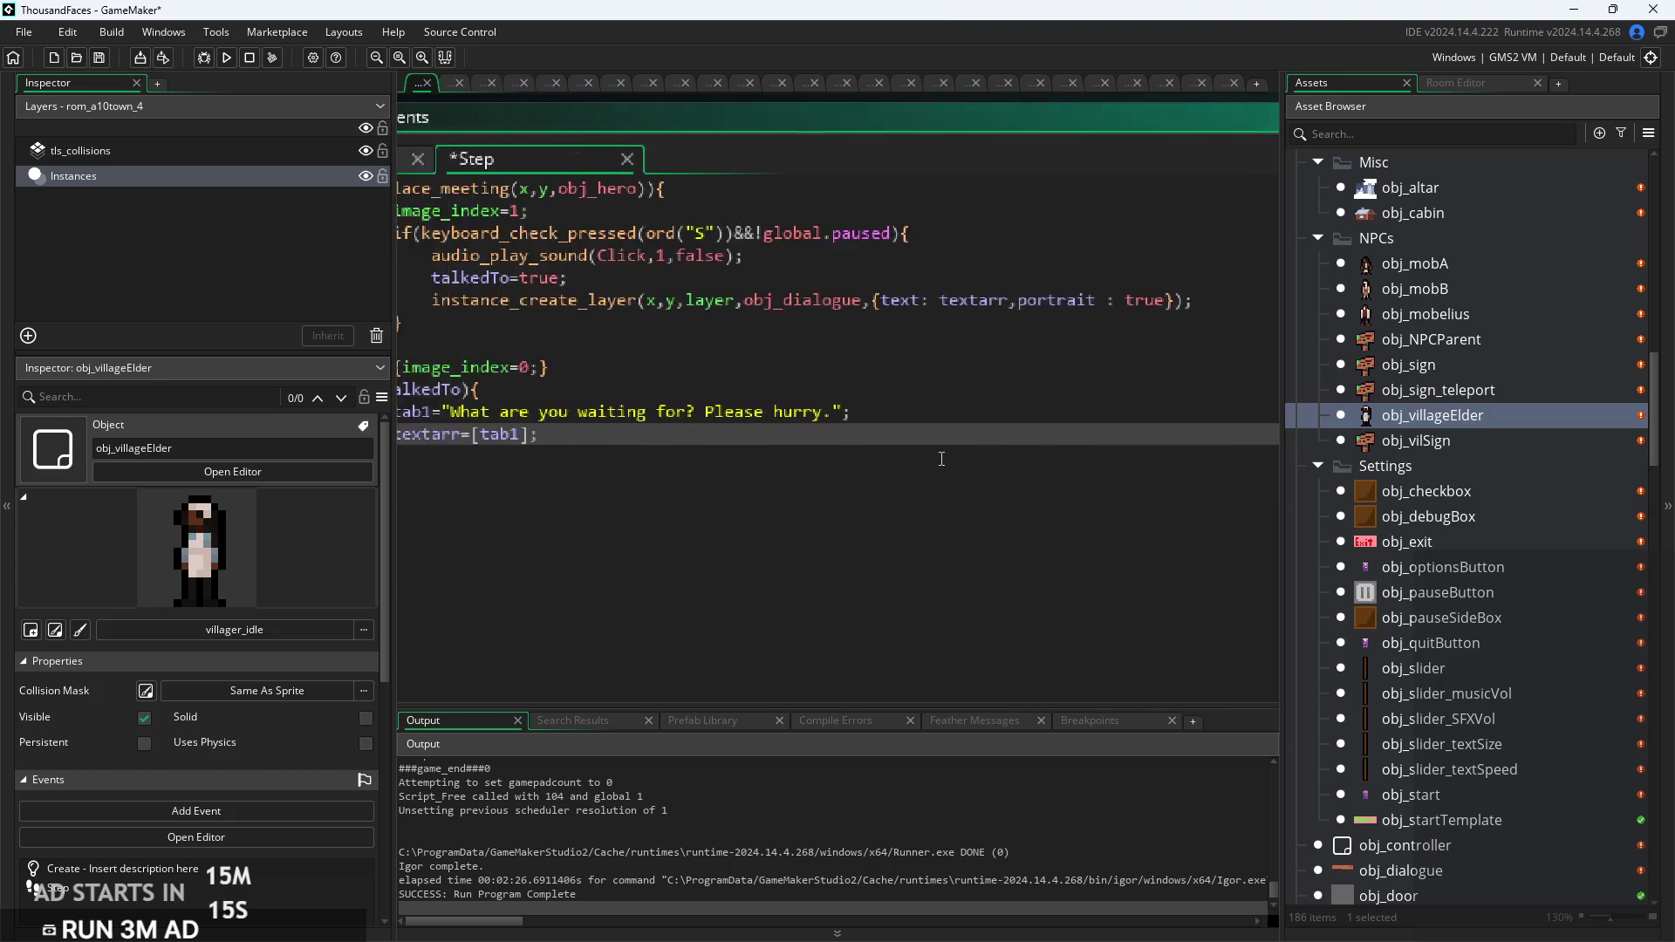
left_click(621, 390)
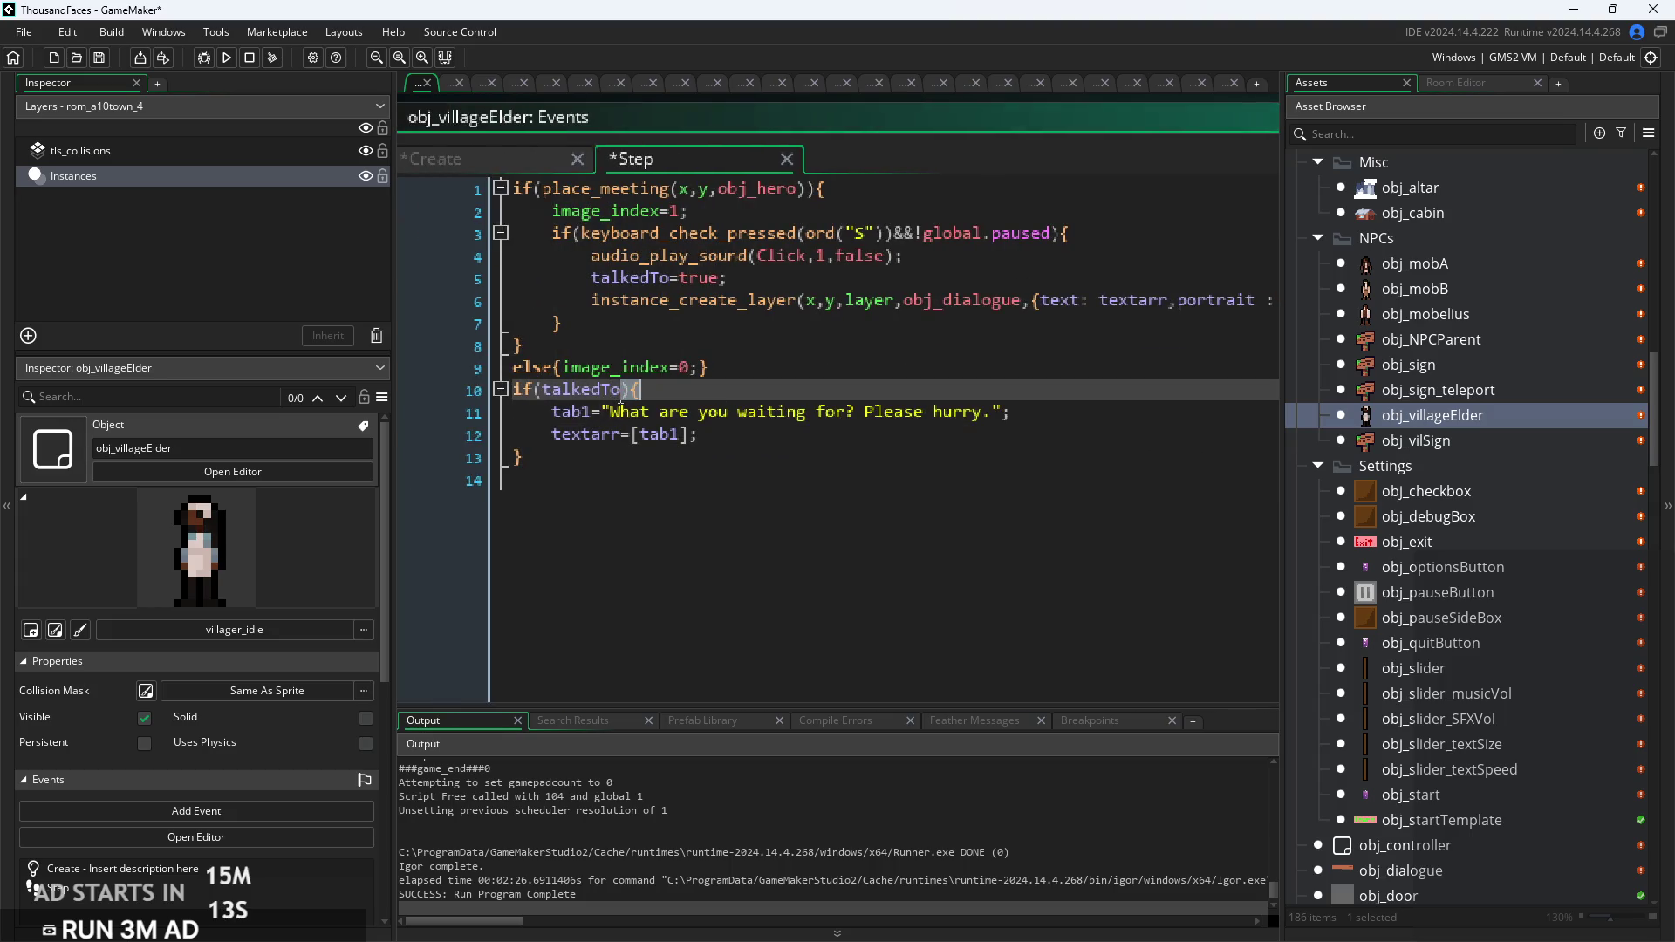
Step: Extend the condition to talkedTo&&!global.levelArray[10] and add a new line after the block
key("Delete")
key("Delete")
type("&&")
type("!gl)")
type("obal.levelArray")
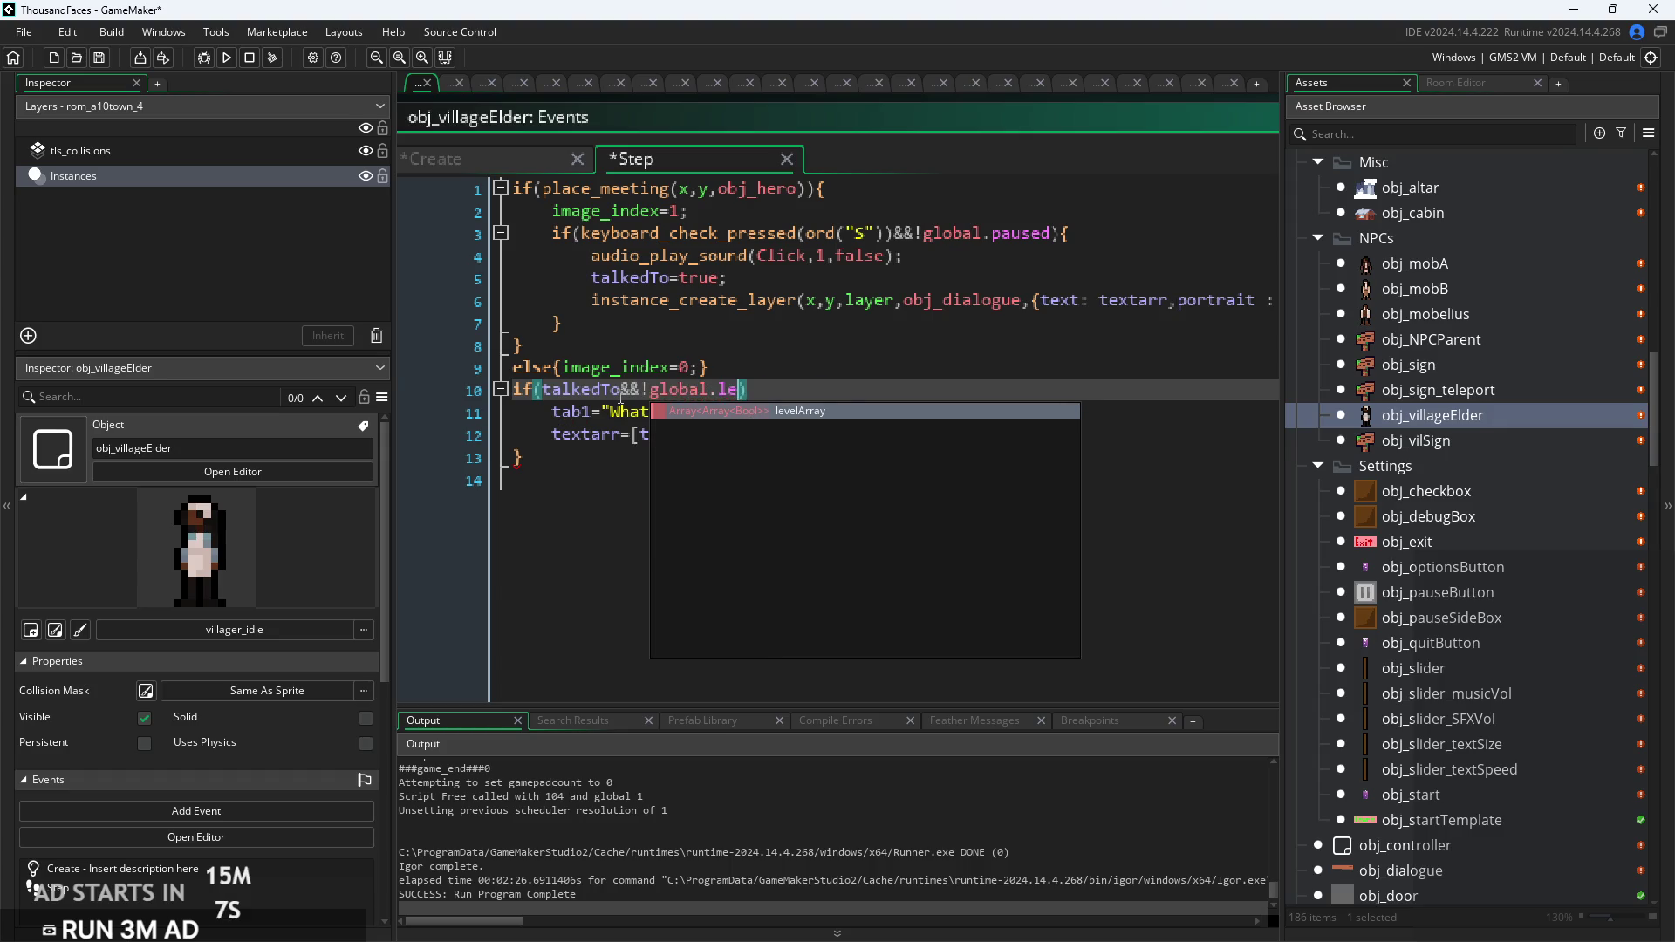
type("[")
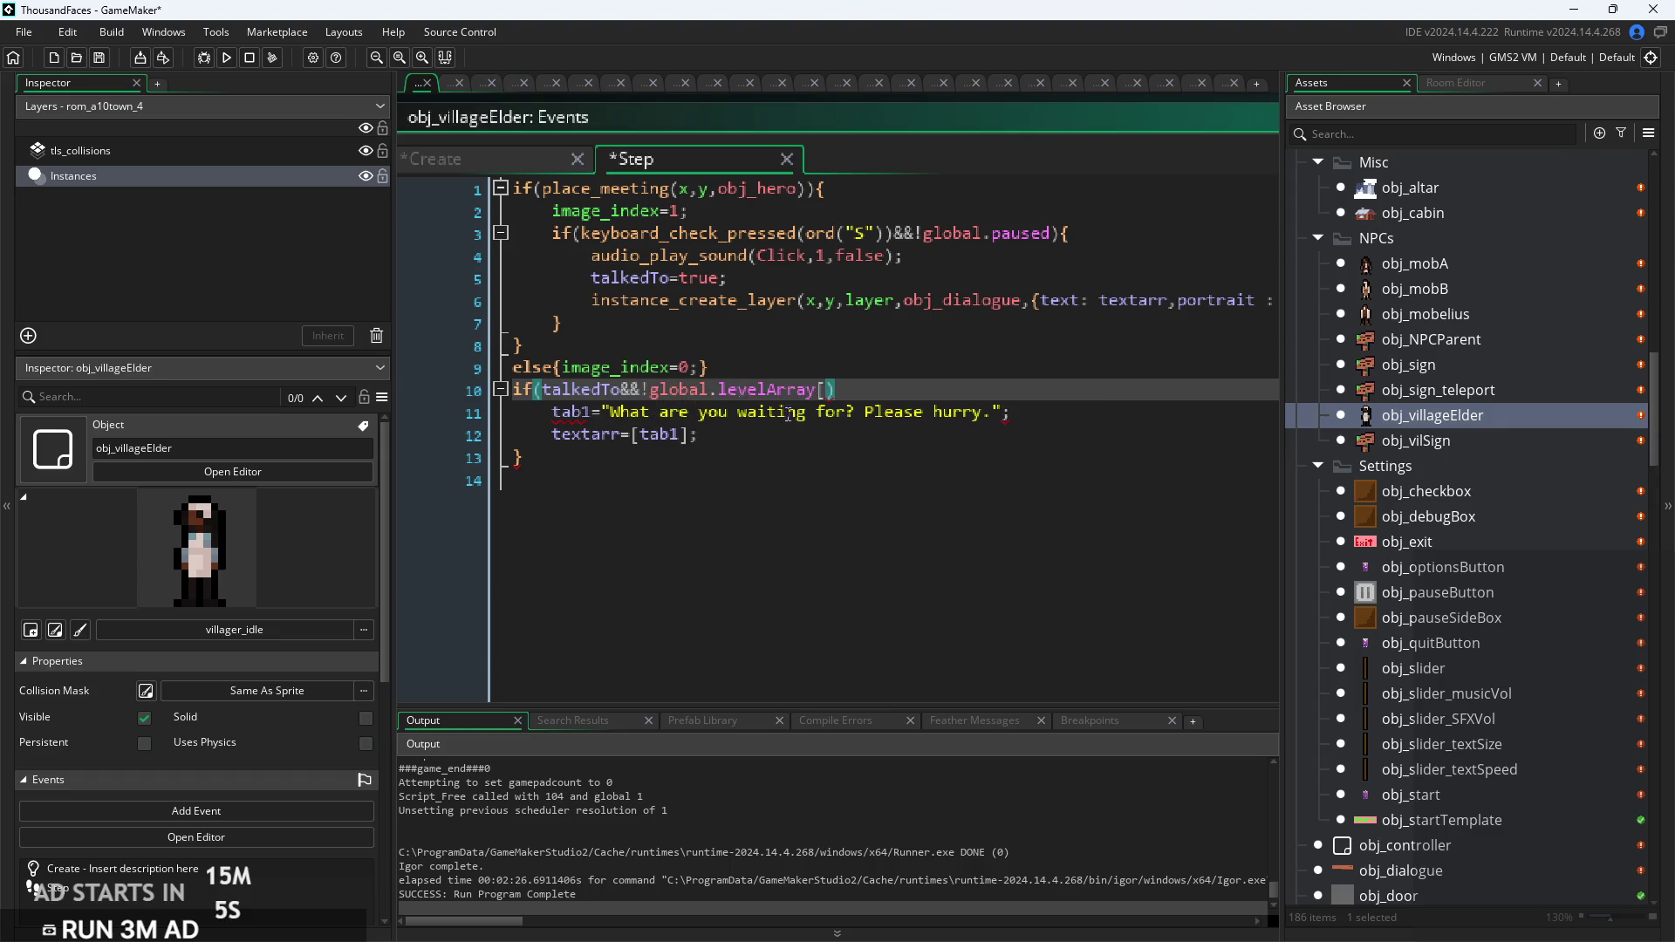
scroll(1535, 802, "down", 3)
scroll(1506, 729, "up", 4)
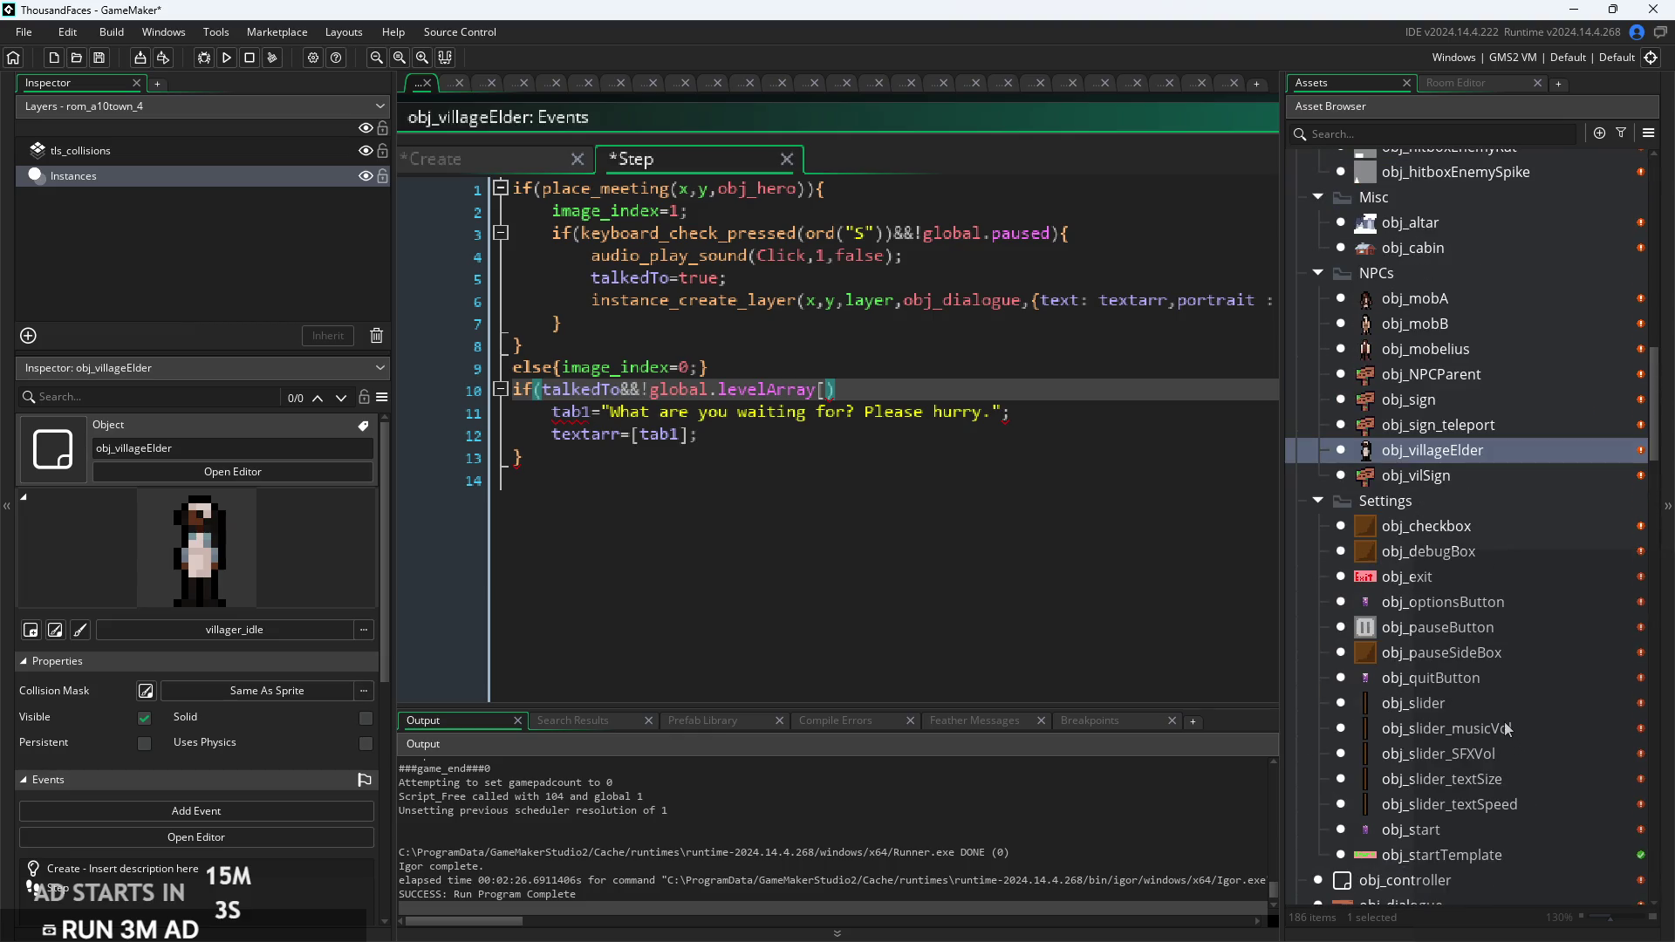
scroll(1448, 523, "up", 3)
scroll(1451, 553, "down", 8)
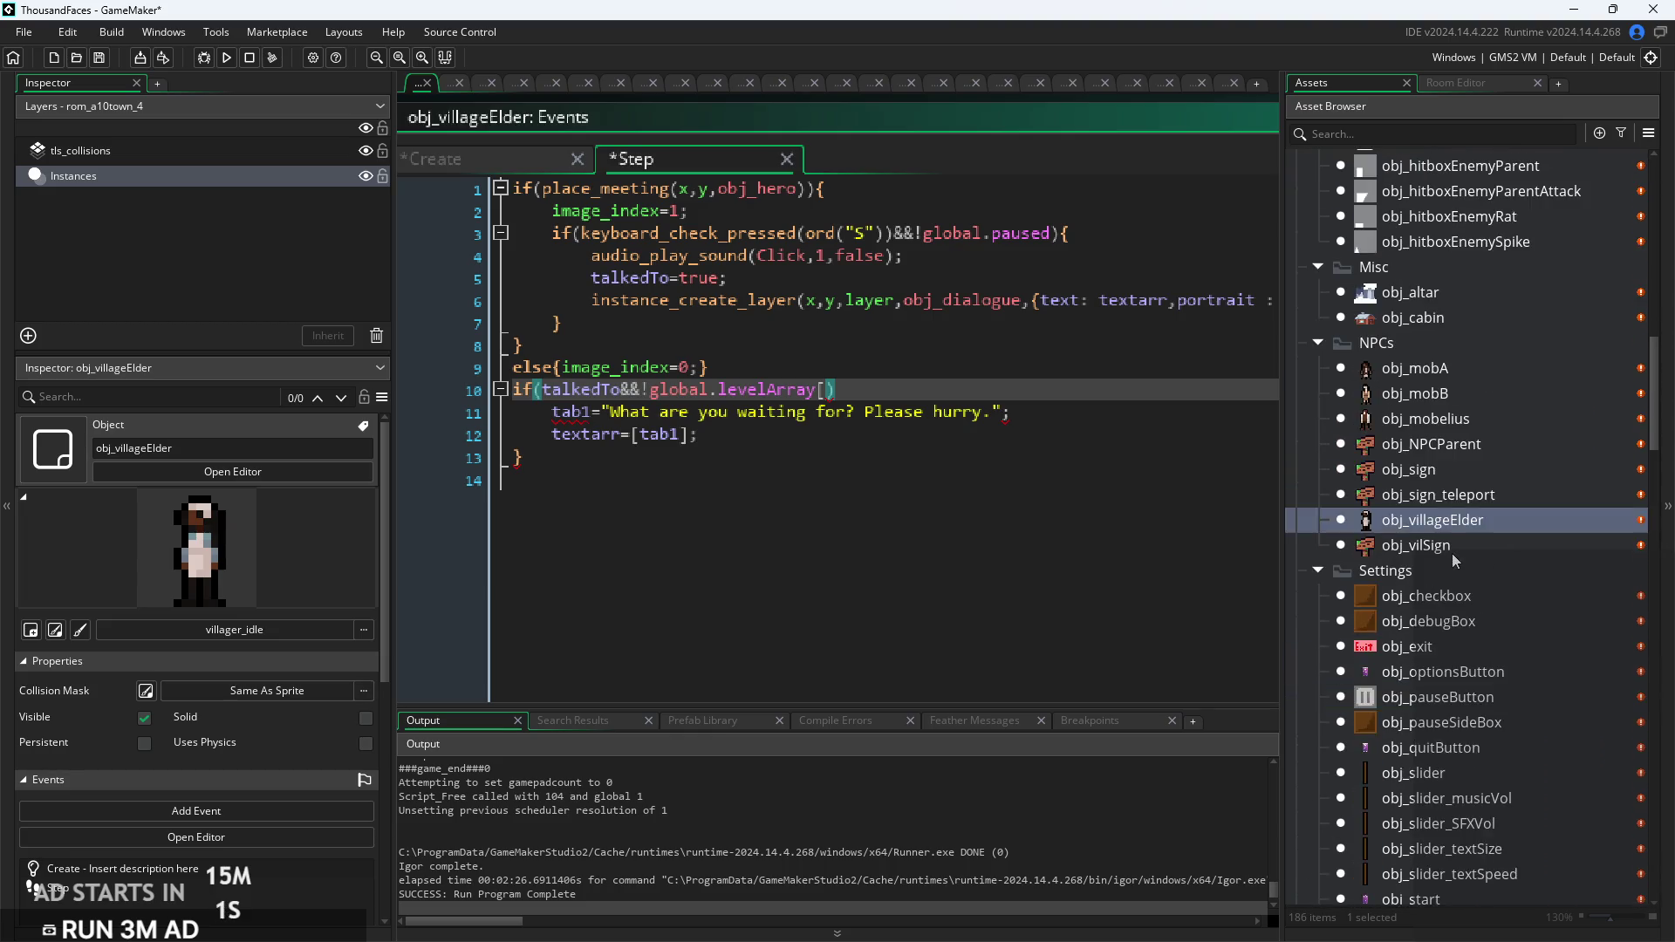
scroll(1467, 610, "down", 8)
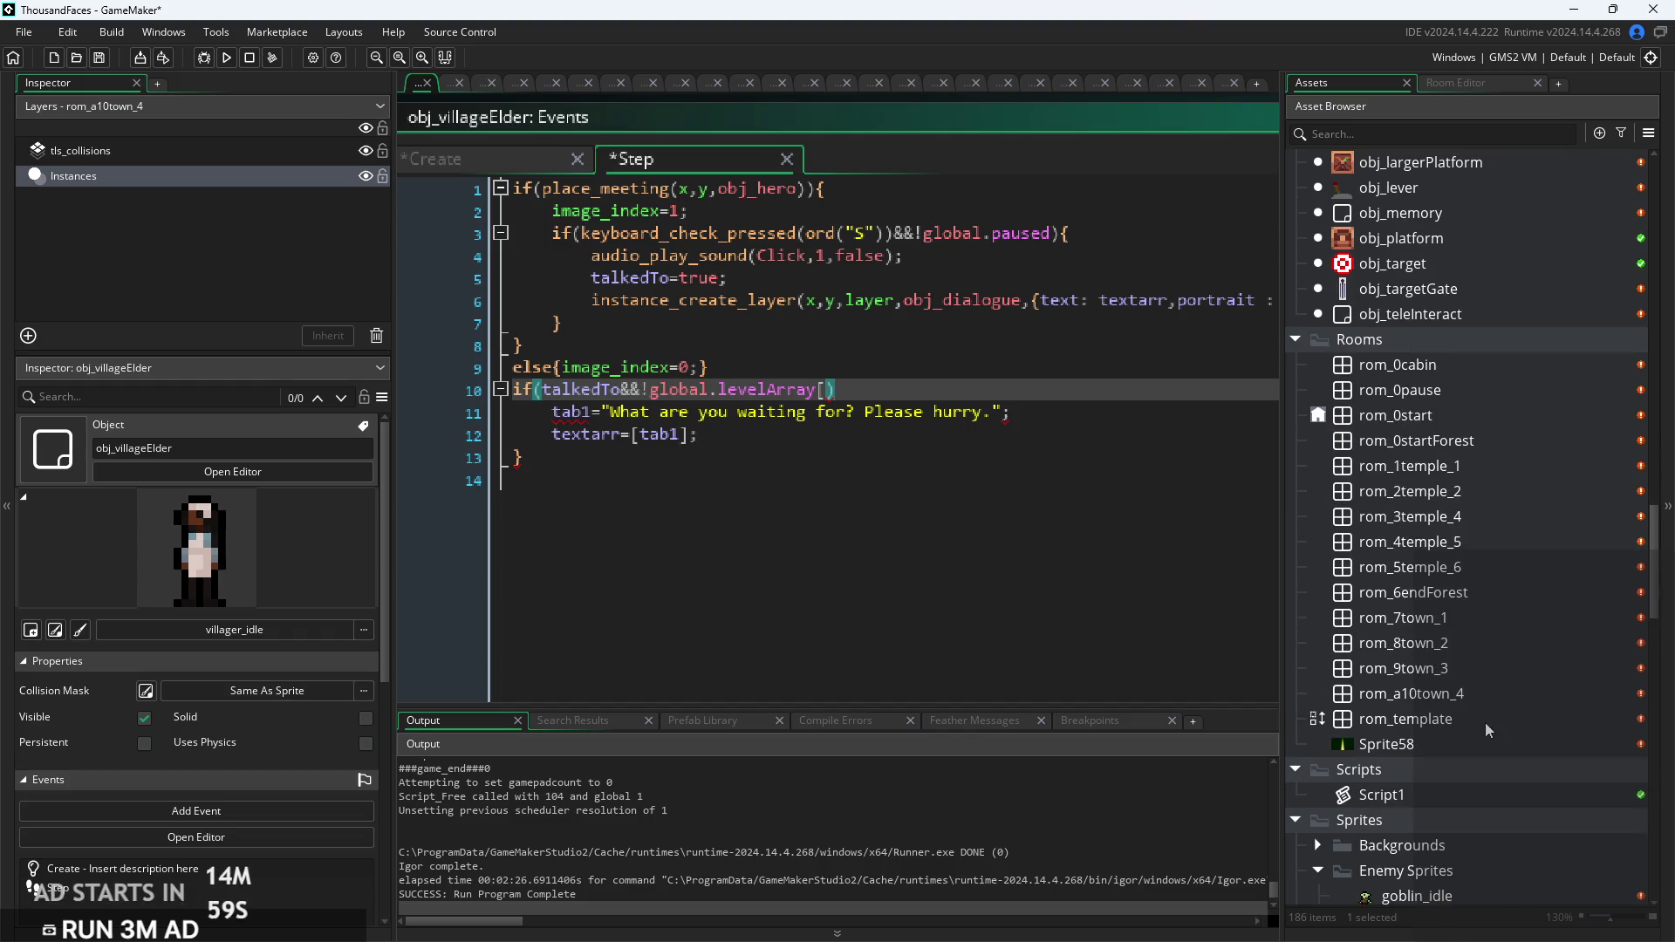
type("10])")
key("Down")
key("Down")
key("Down")
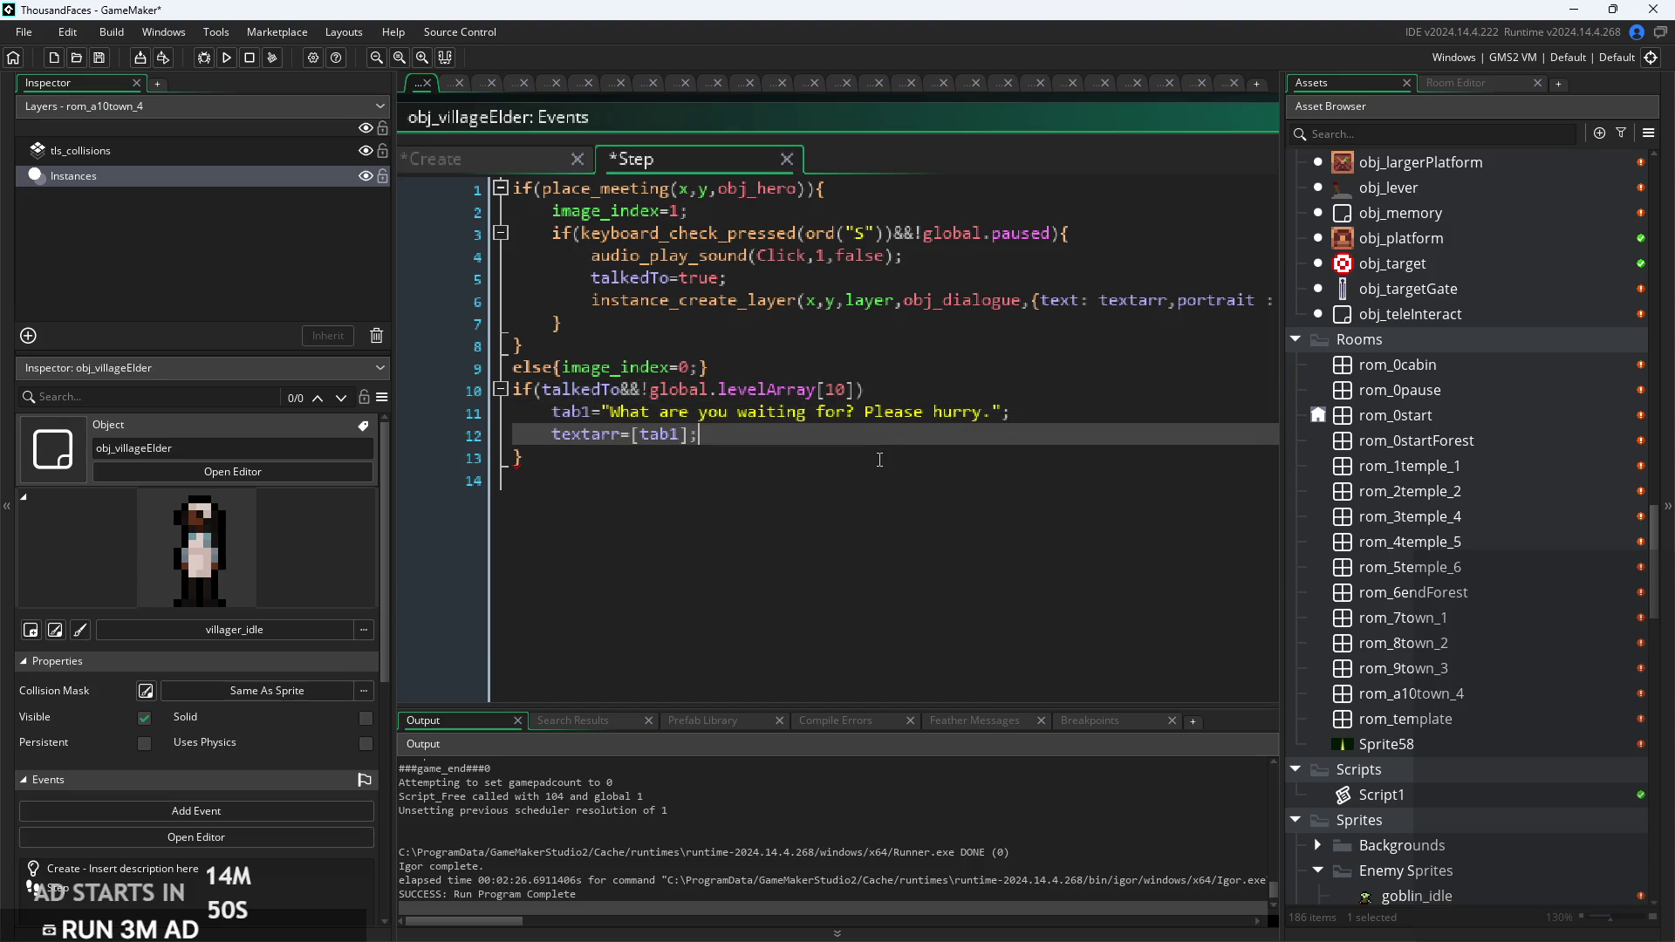
key("Return")
Step: Add an empty else{ } block below the talkedTo block
type("else{")
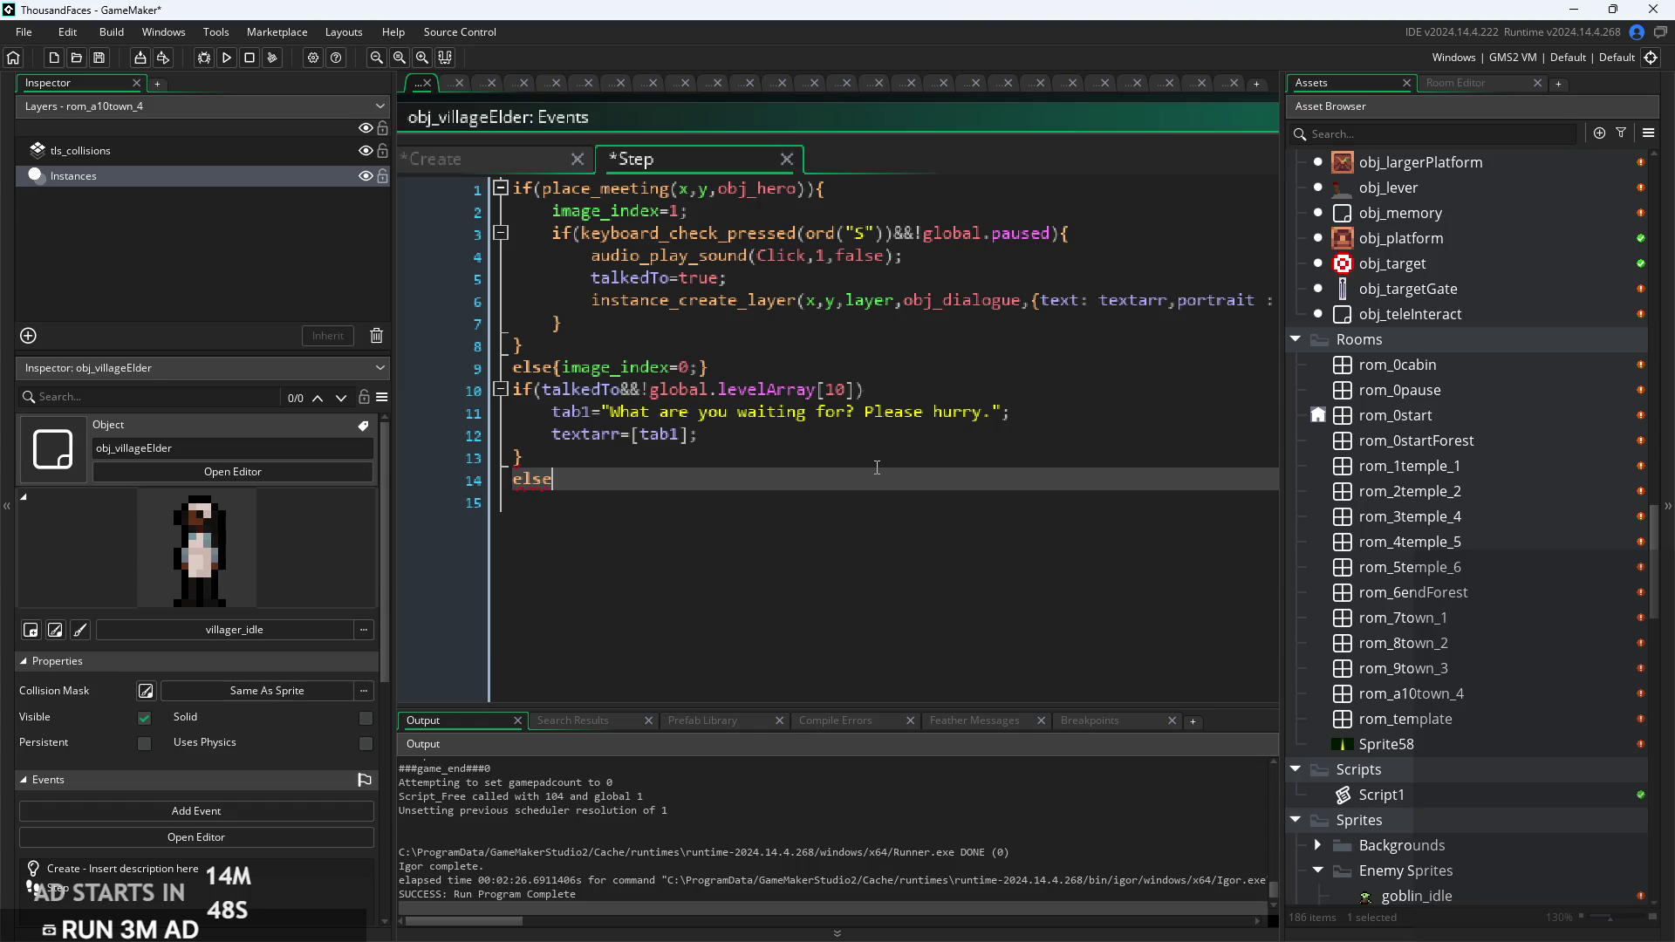
key("Return")
key("Return")
type("}")
key("Up")
key("Tab")
type("rt")
key("BackSpace")
key("BackSpace")
type("than")
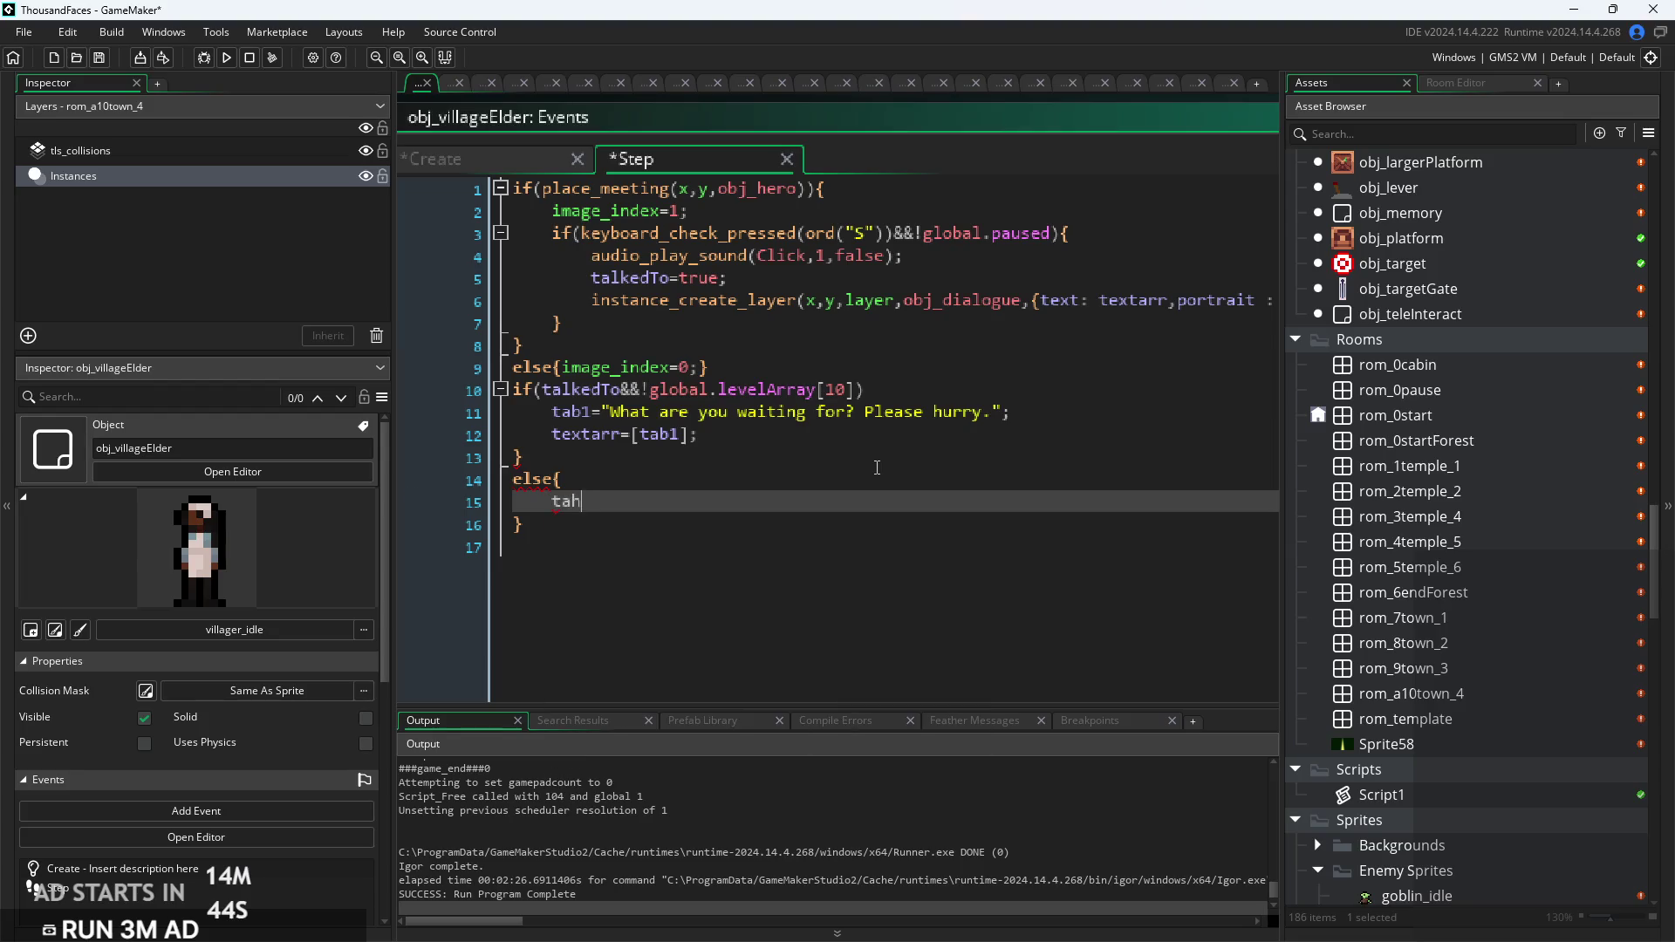
key("BackSpace")
key("BackSpace")
key("BackSpace")
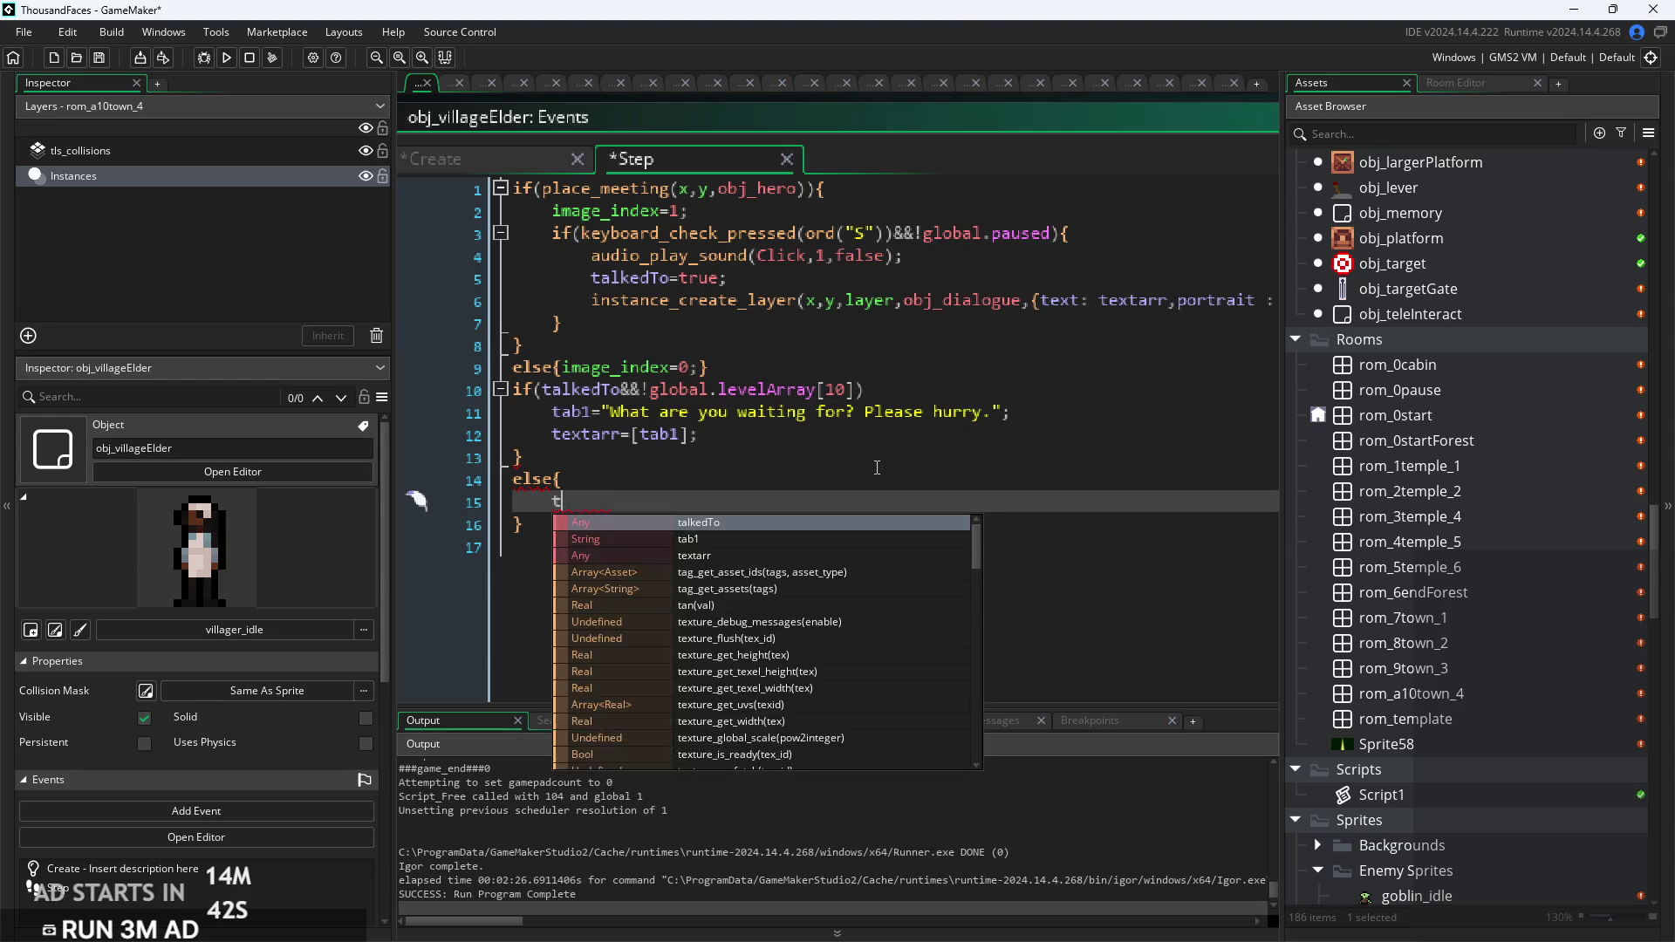
Step: Copy the tab1 and textarr dialogue lines into the else block
left_click_drag(771, 434, 548, 409)
key("ctrl+c")
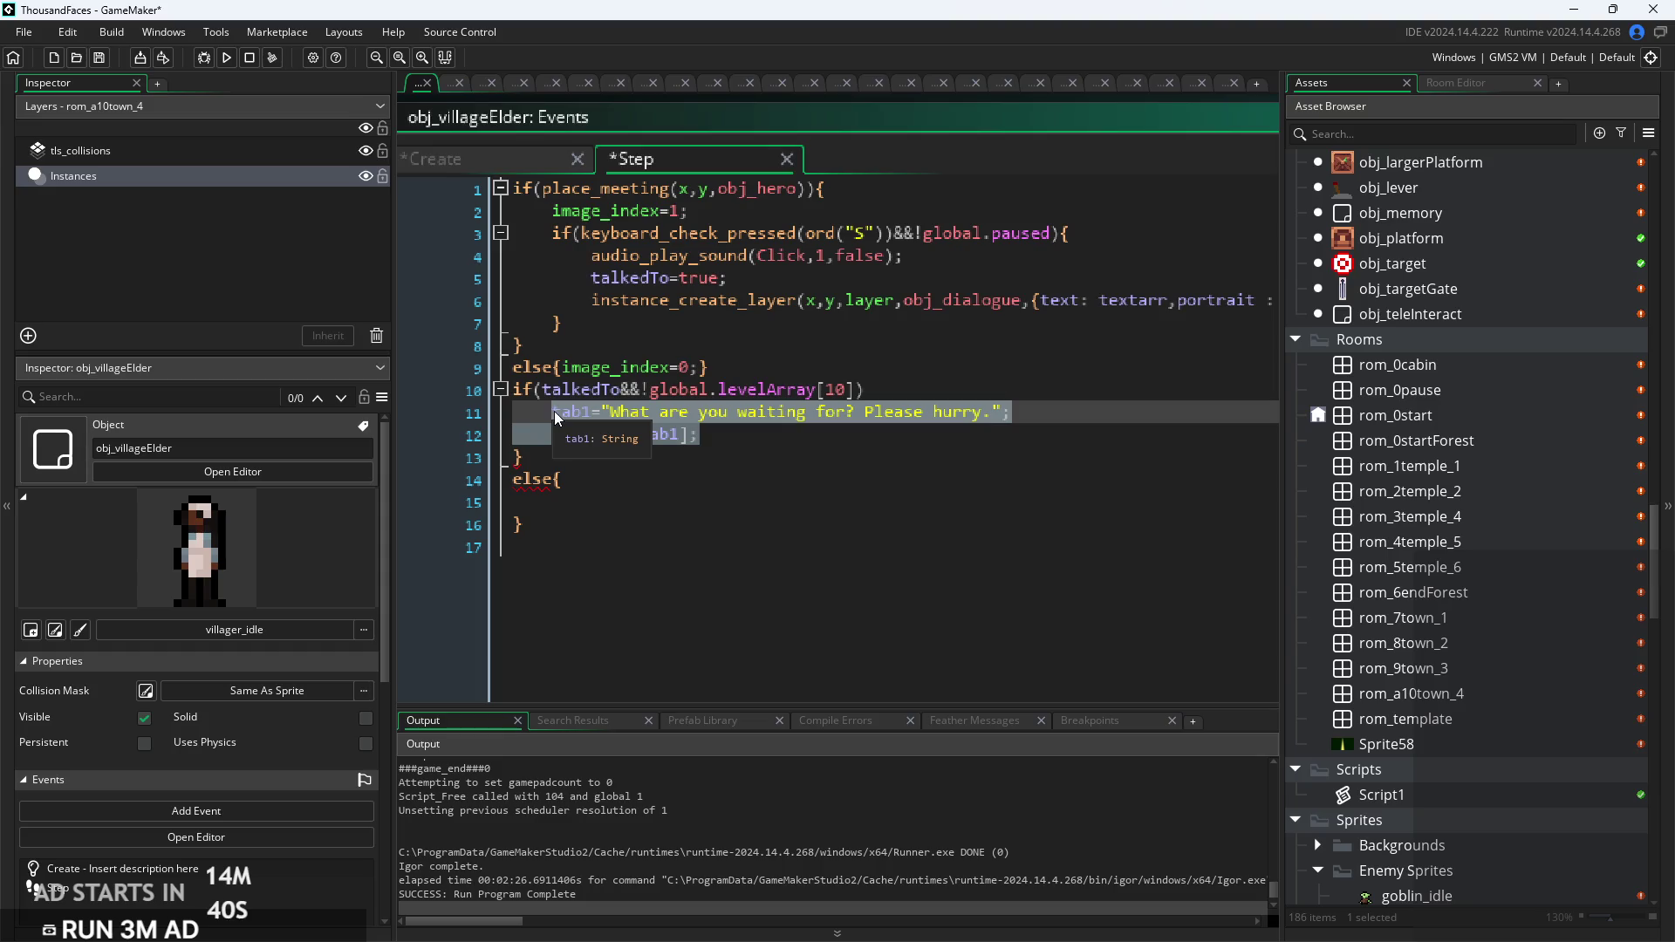
left_click(634, 517)
key("ctrl+v")
key("ctrl+z")
left_click(634, 503)
key("ctrl+v")
double_click(593, 501)
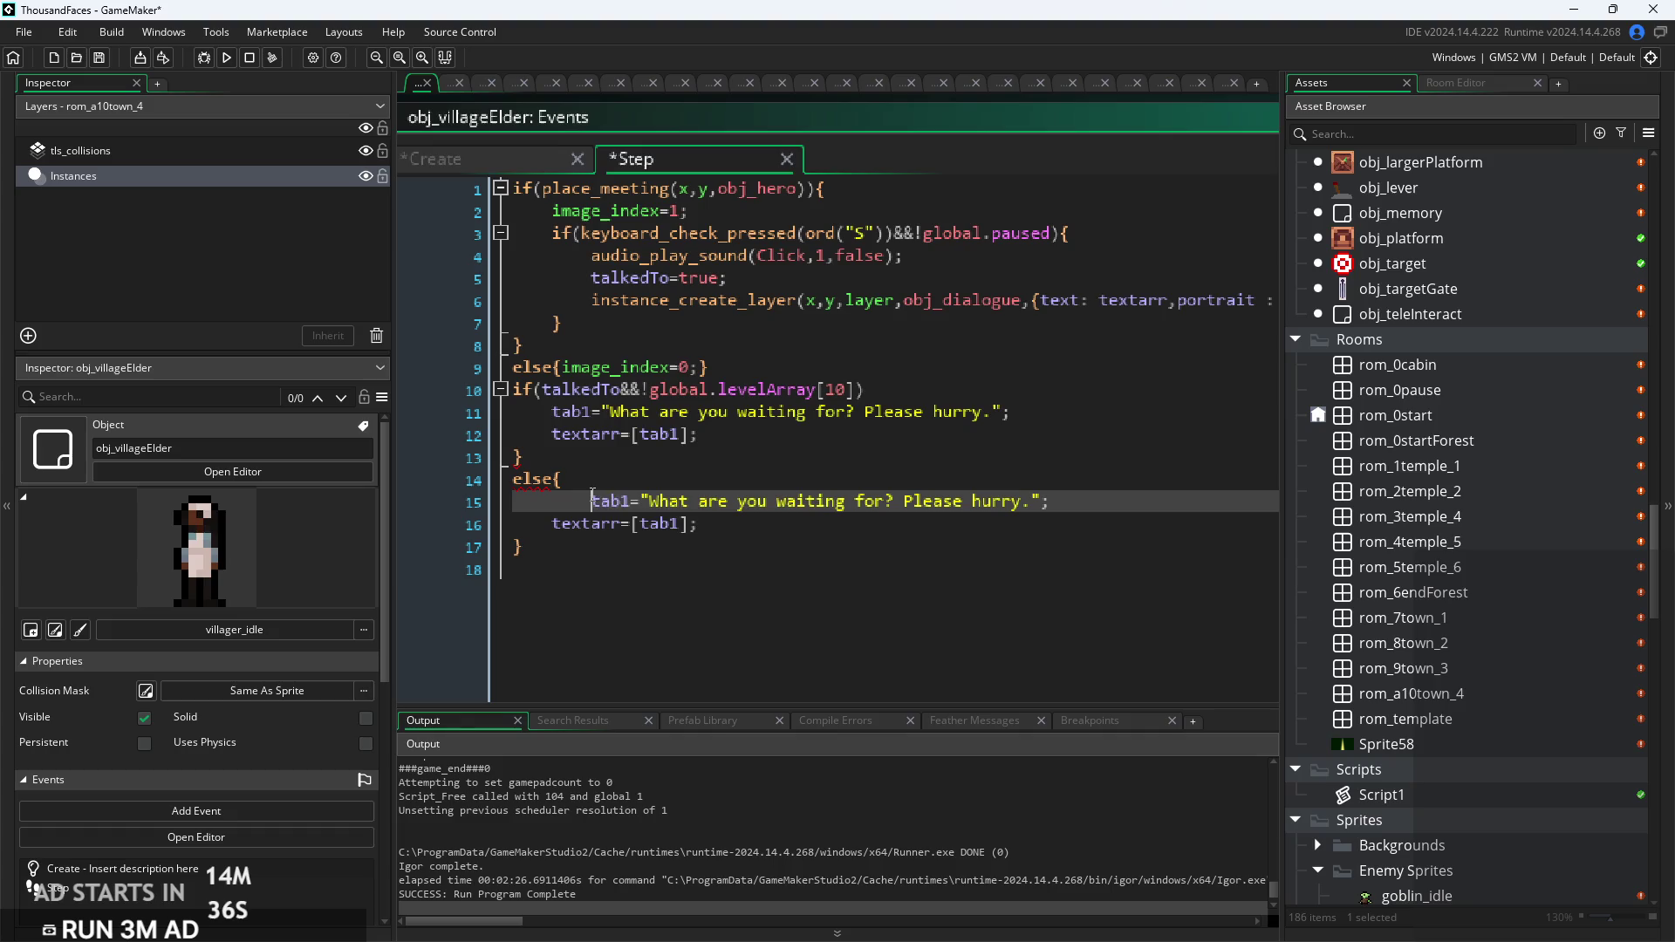
key("BackSpace")
key("BackSpace")
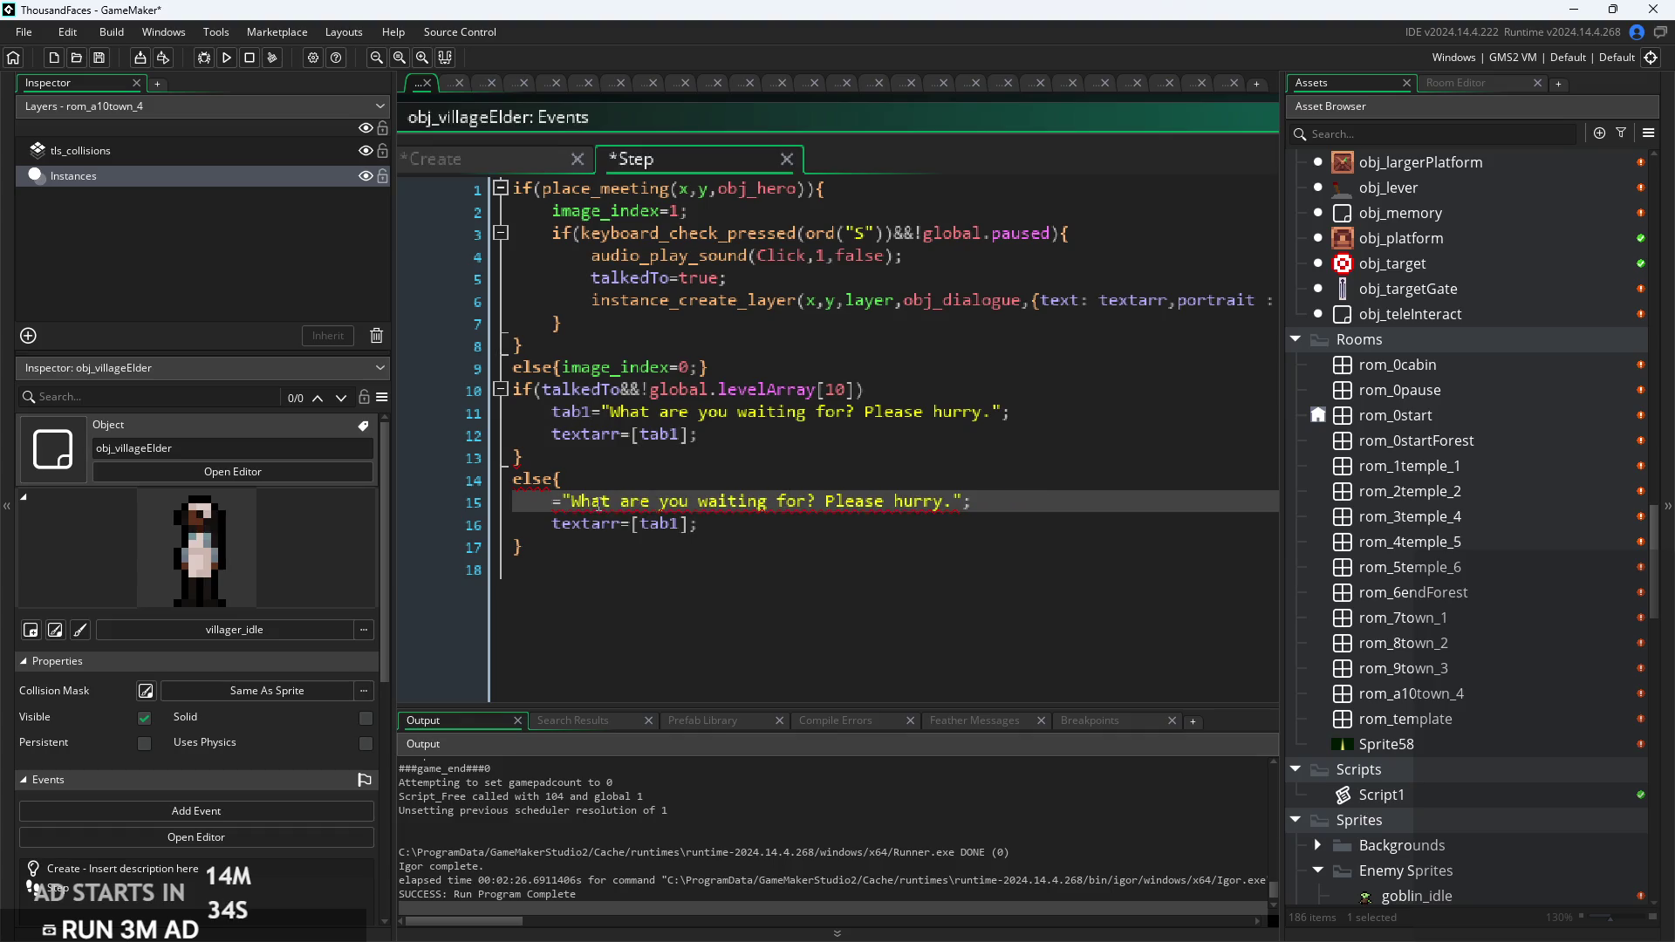
type("tab")
key("Return")
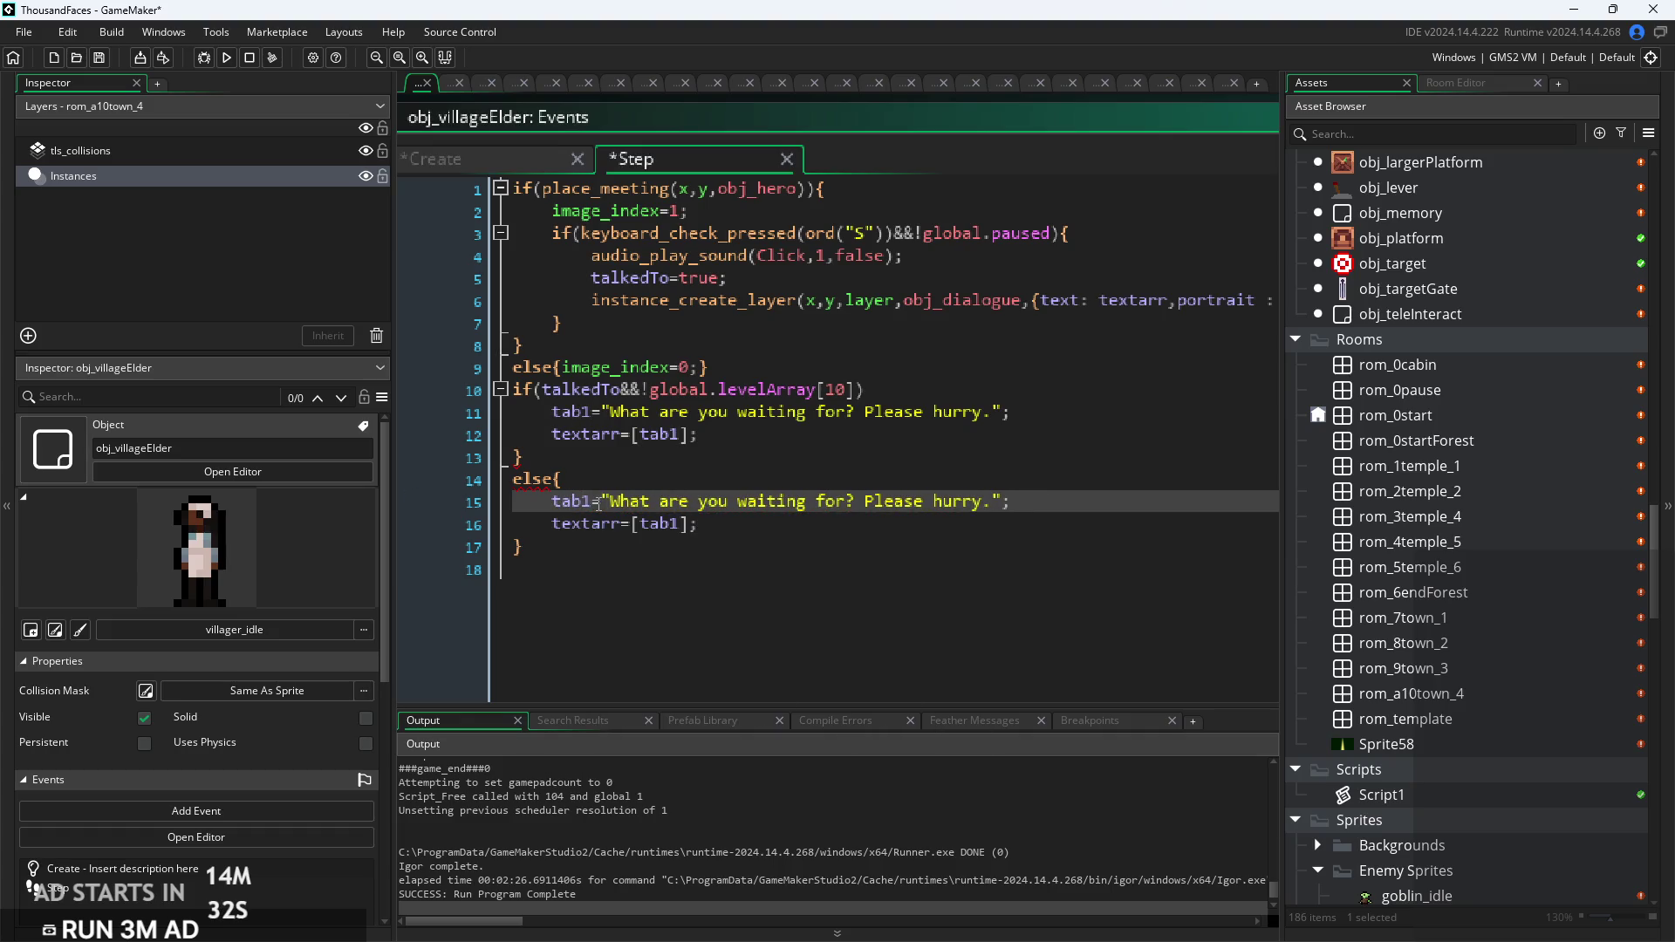
Step: Change the else dialogue to "Thank you Rothe, now go on, the kingdom needs your help!"
mouse_move(608, 501)
left_mouse_down()
mouse_move(998, 535)
mouse_move(997, 505)
left_mouse_up()
type("Thank you ")
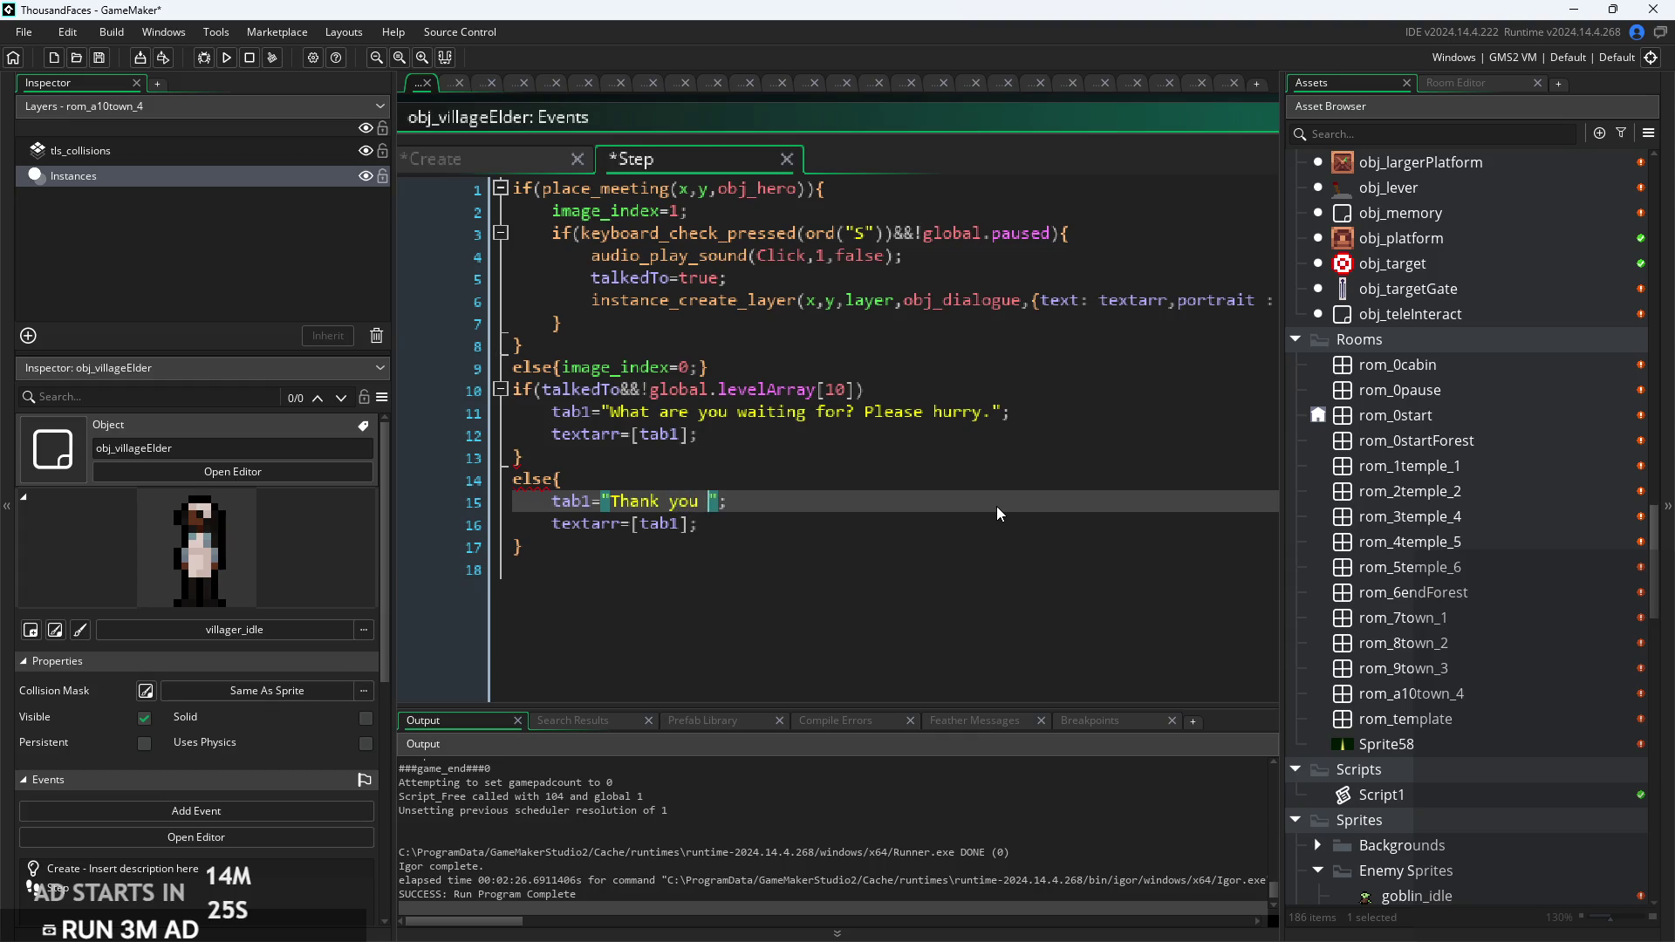
type("Rothe")
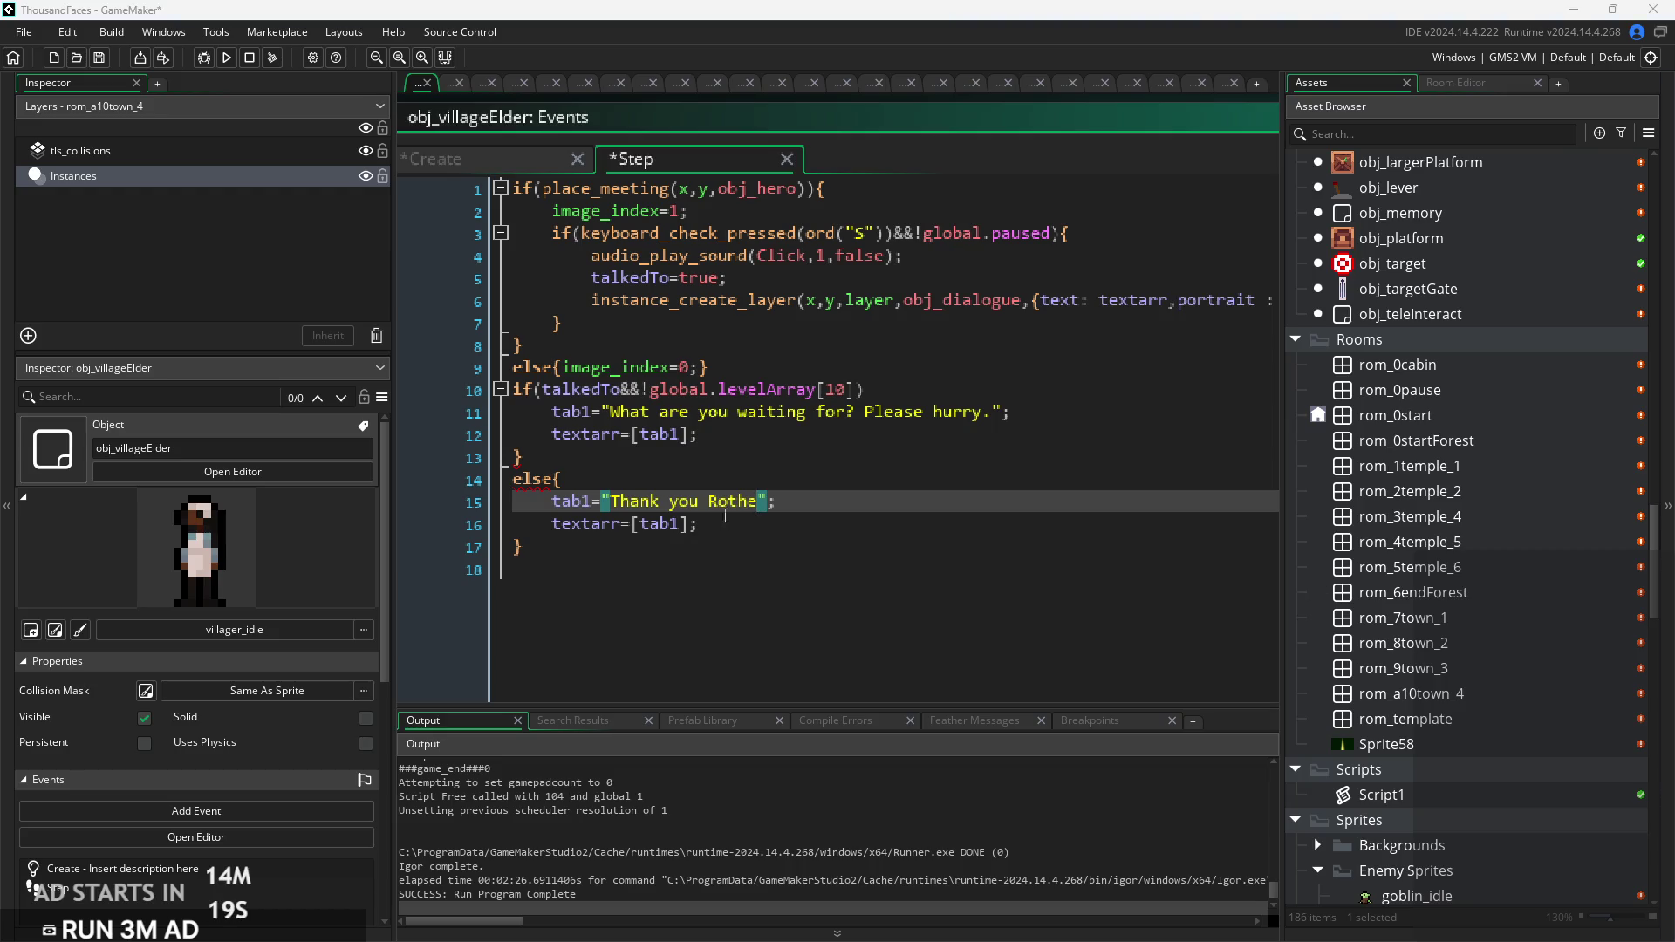
left_click(771, 502)
type(";")
key("Left")
key("Left")
type(", now go")
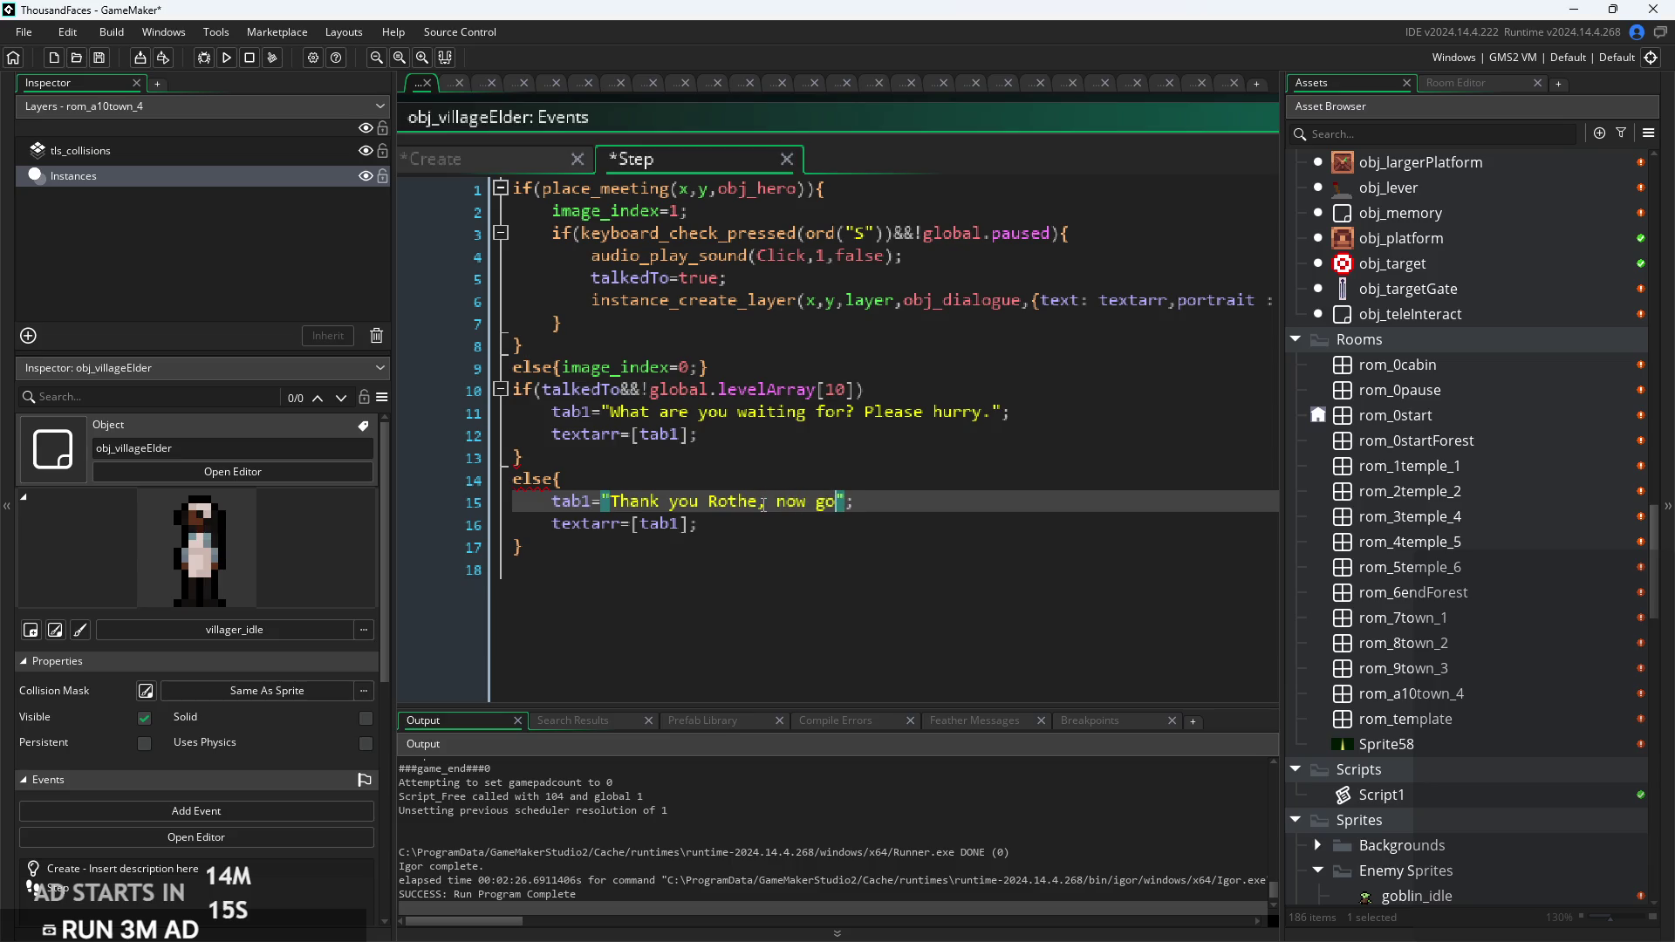
type(" on, the world needs your help")
key("Left")
key("Left")
key("Left")
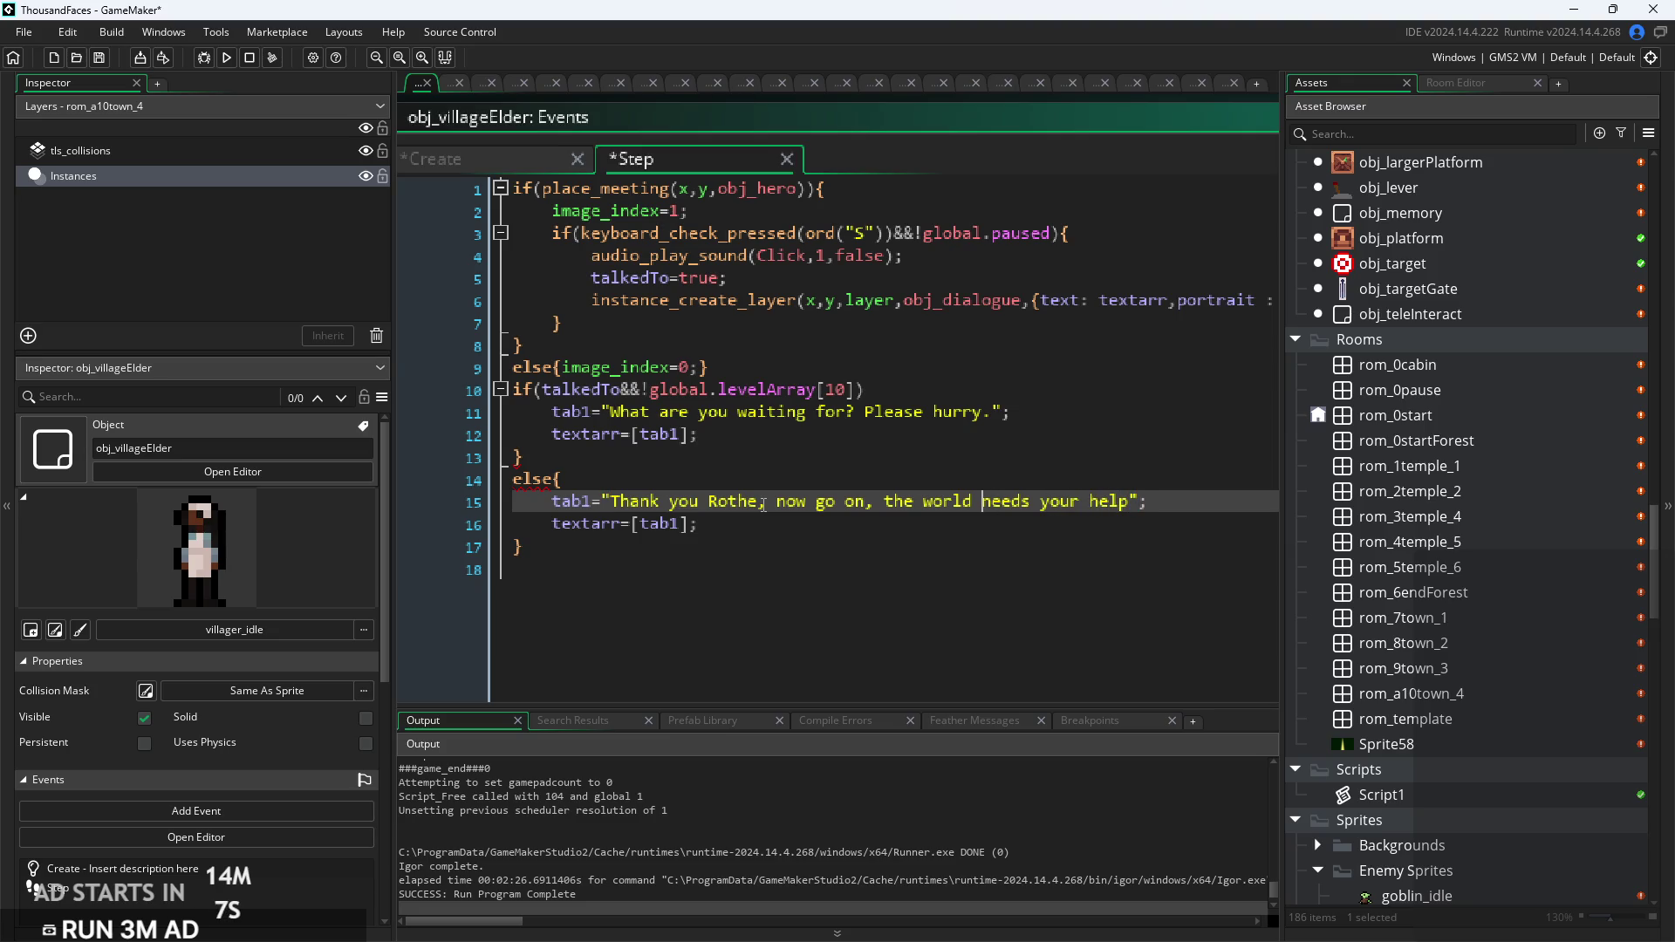
key("Left")
key("BackSpace")
key("BackSpace")
key("BackSpace")
type("K")
key("BackSpace")
type("kingdom")
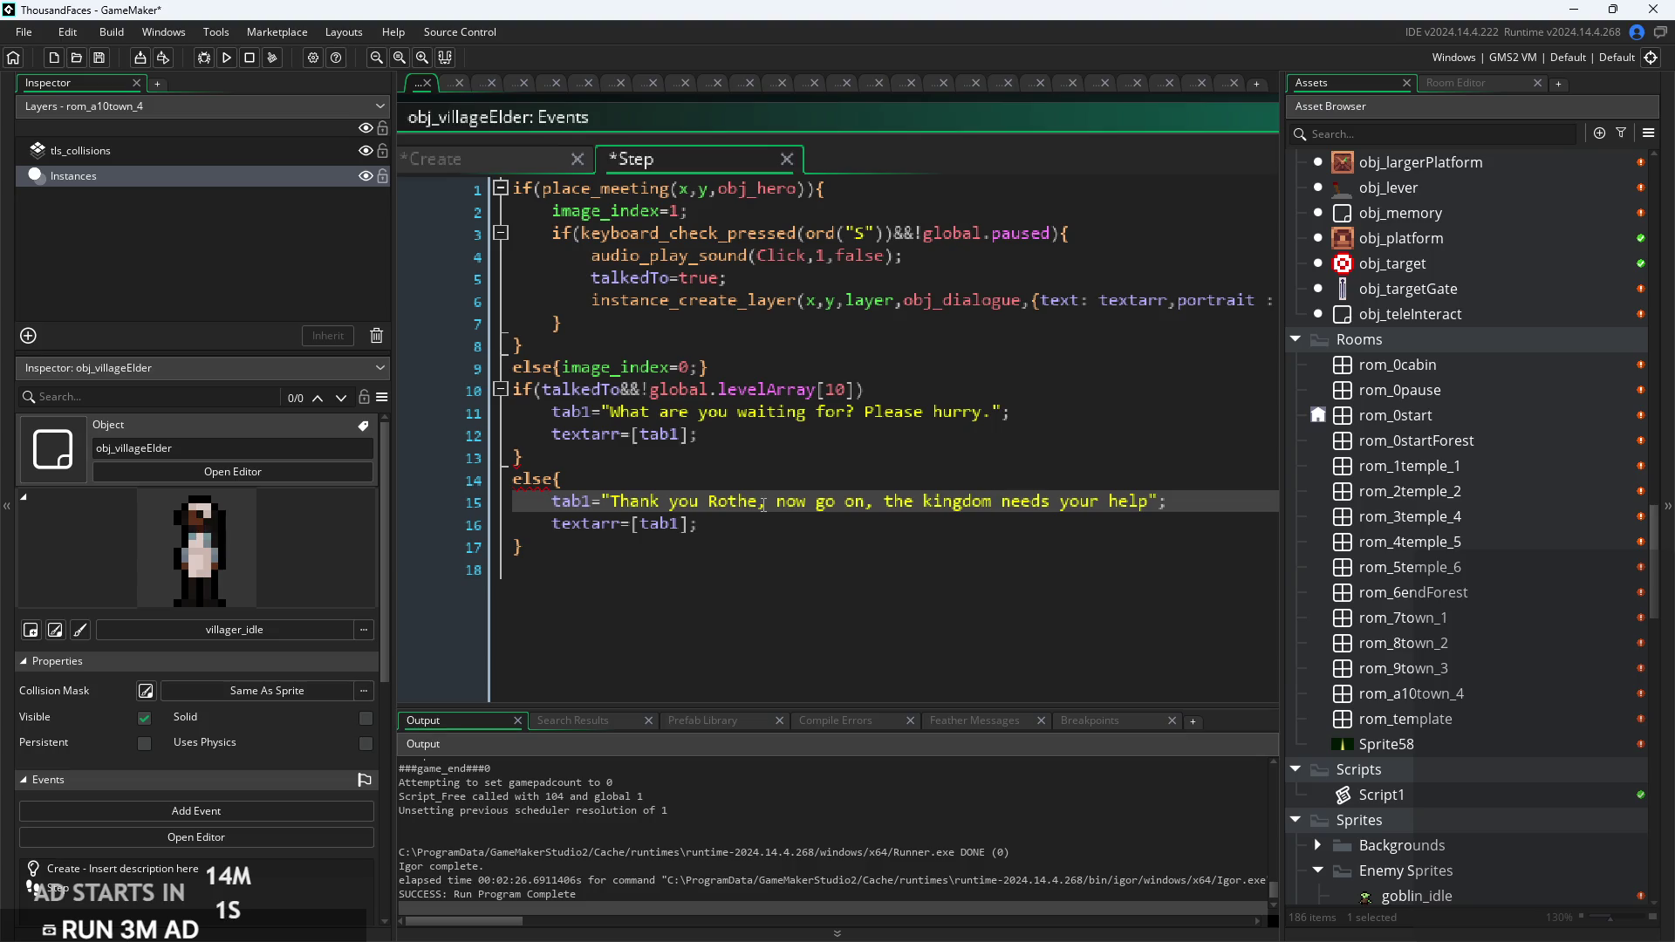
key("ctrl+Right")
key("ctrl+Right")
key("ctrl+Right")
type("!")
left_click(735, 457)
left_click(869, 389)
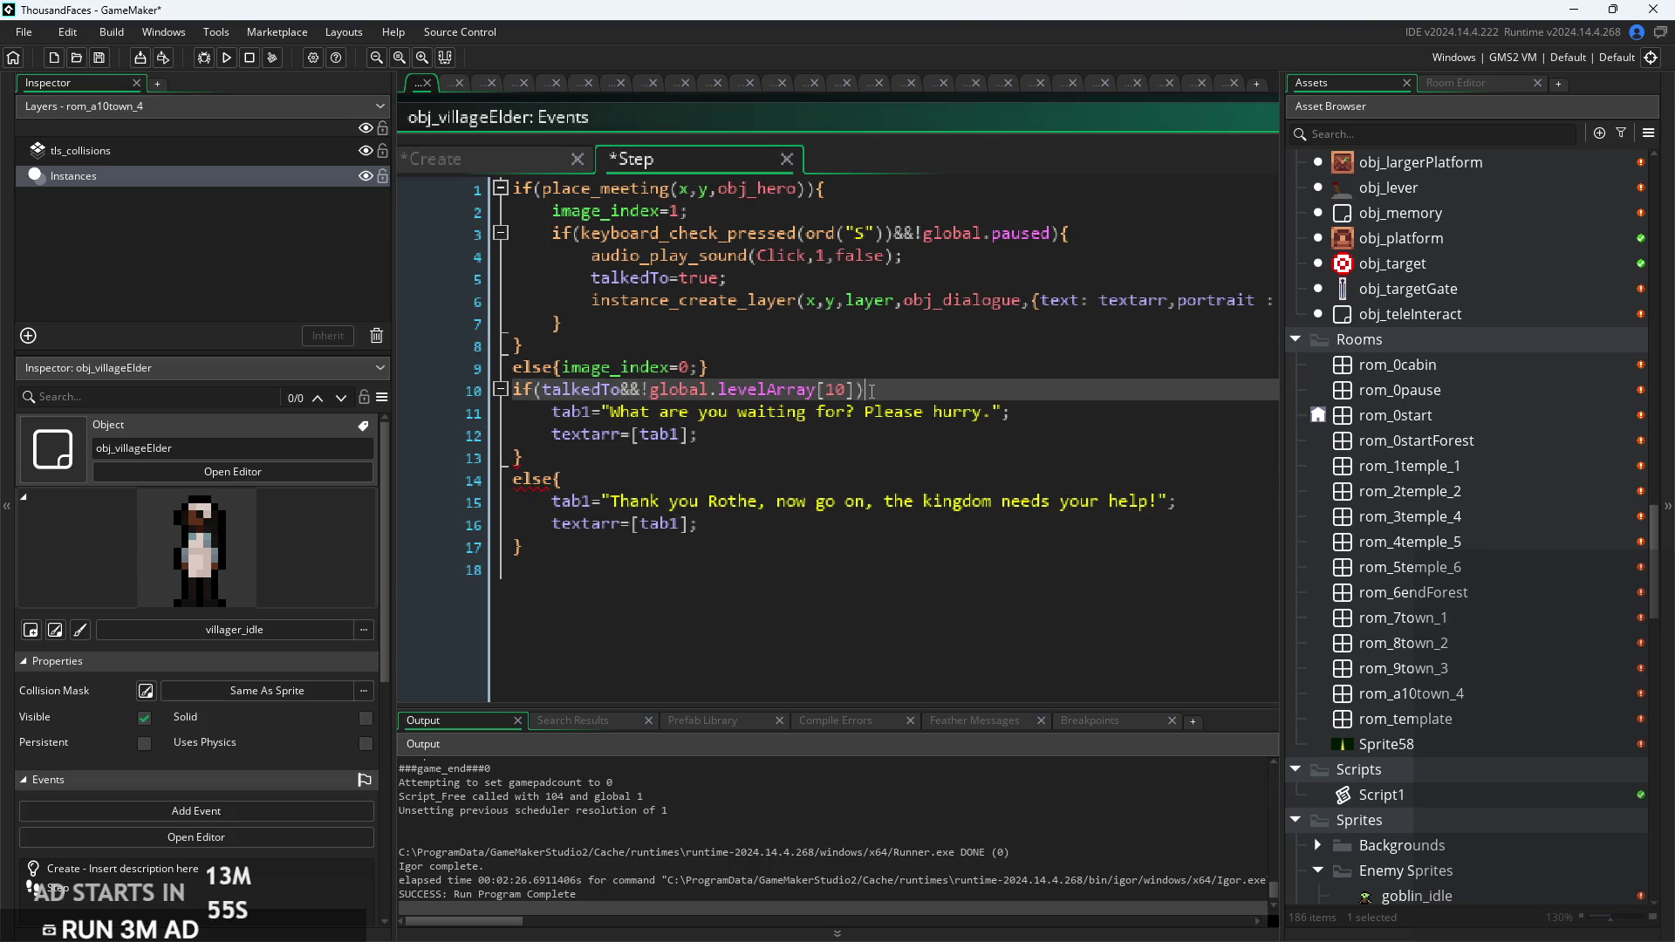
type("{")
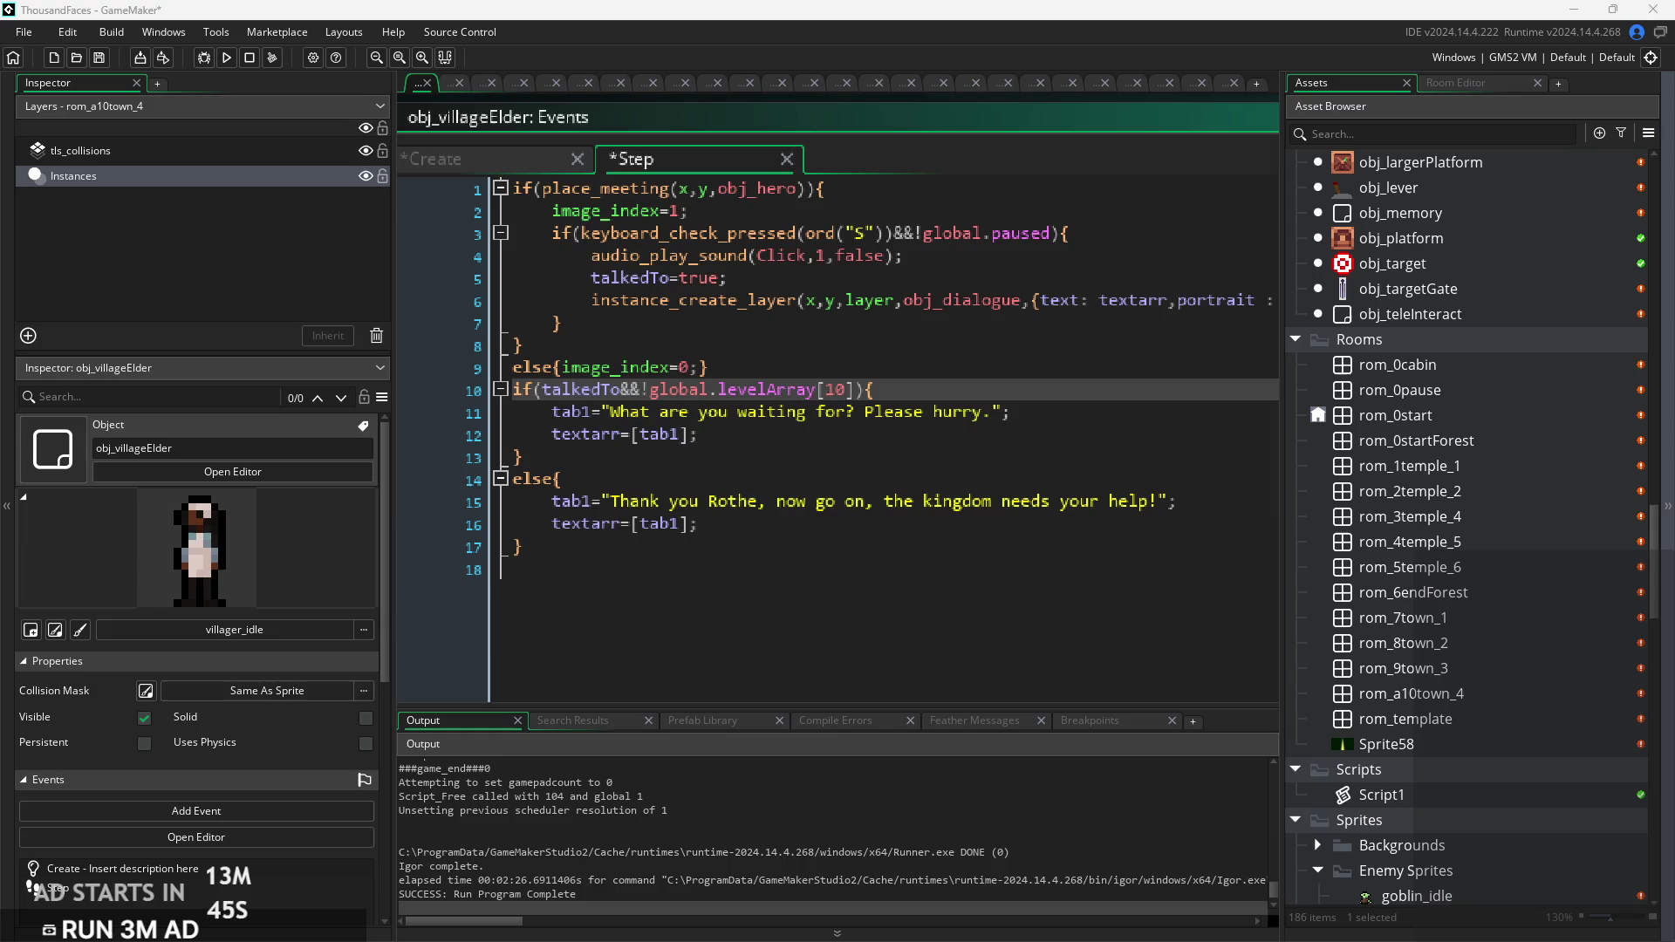
left_click(873, 602)
left_click(831, 521)
left_click(849, 487)
key("ctrl+s")
left_click(912, 516)
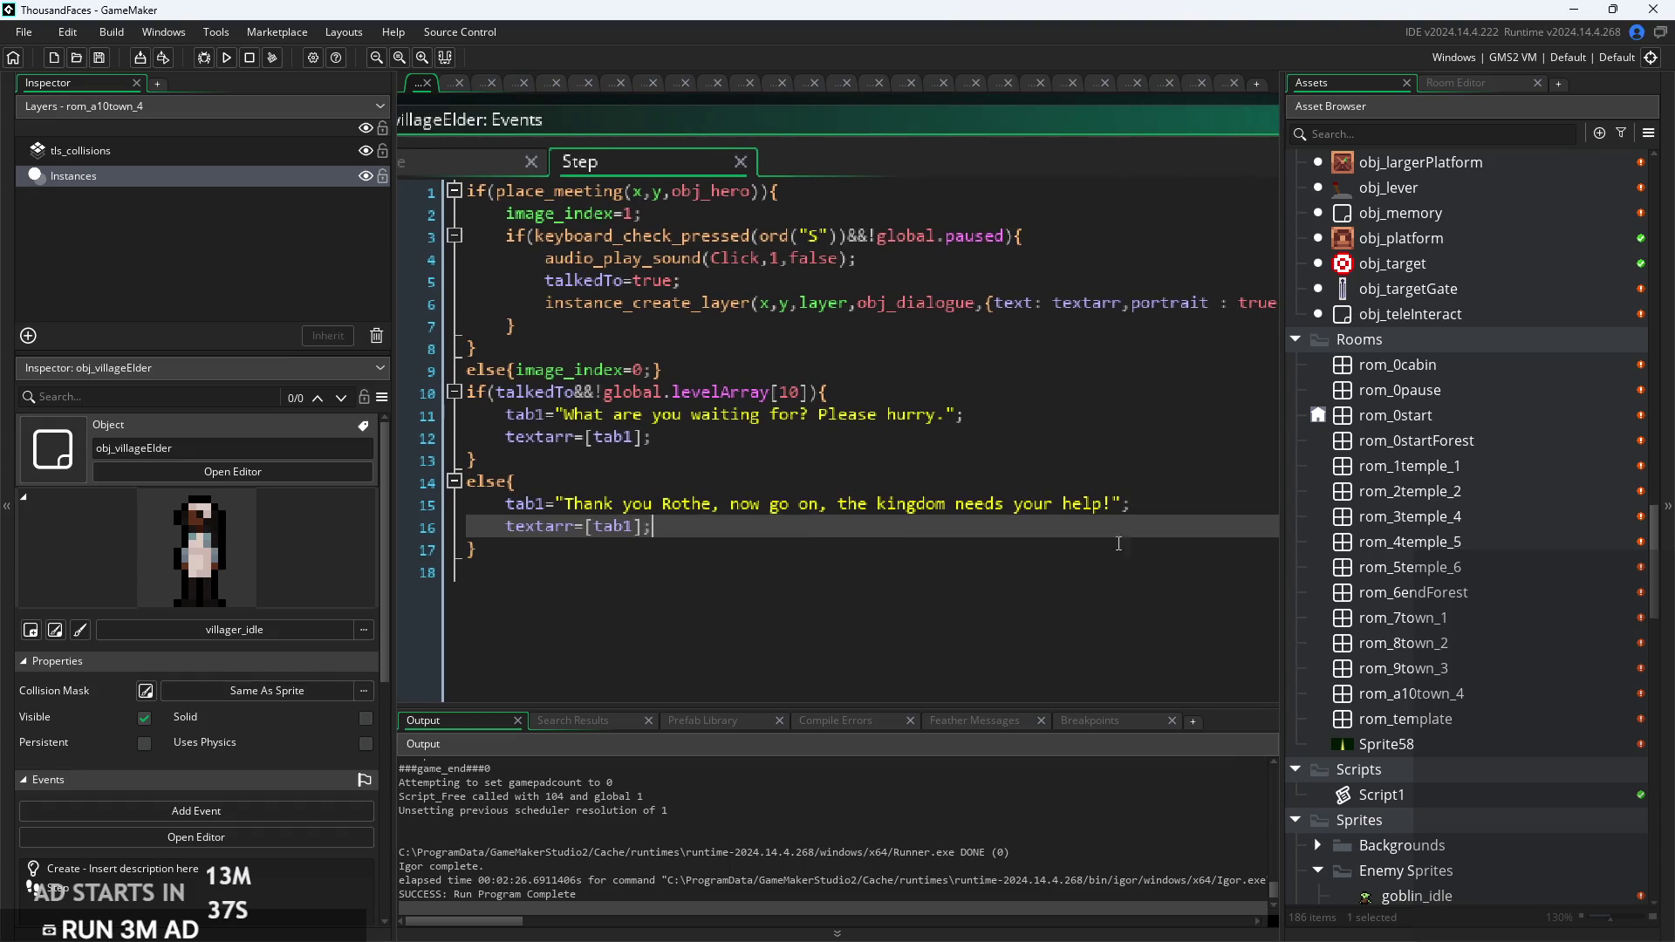
left_click(1188, 502)
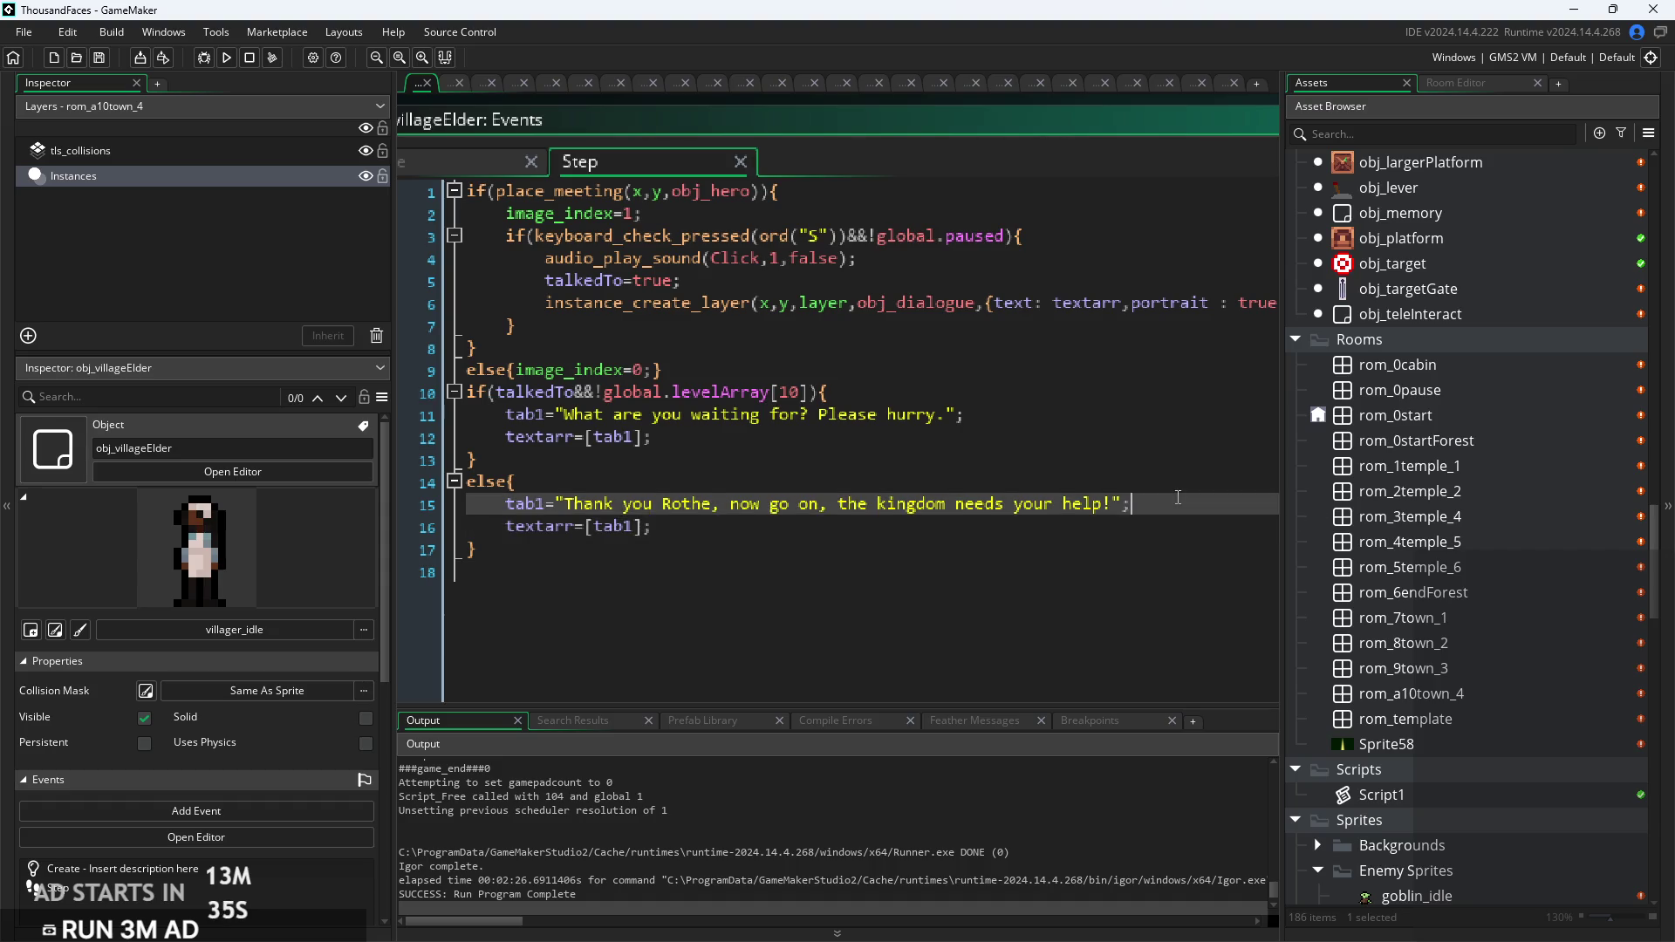
left_click(1077, 419)
scroll(759, 435, "down", 1, "ctrl")
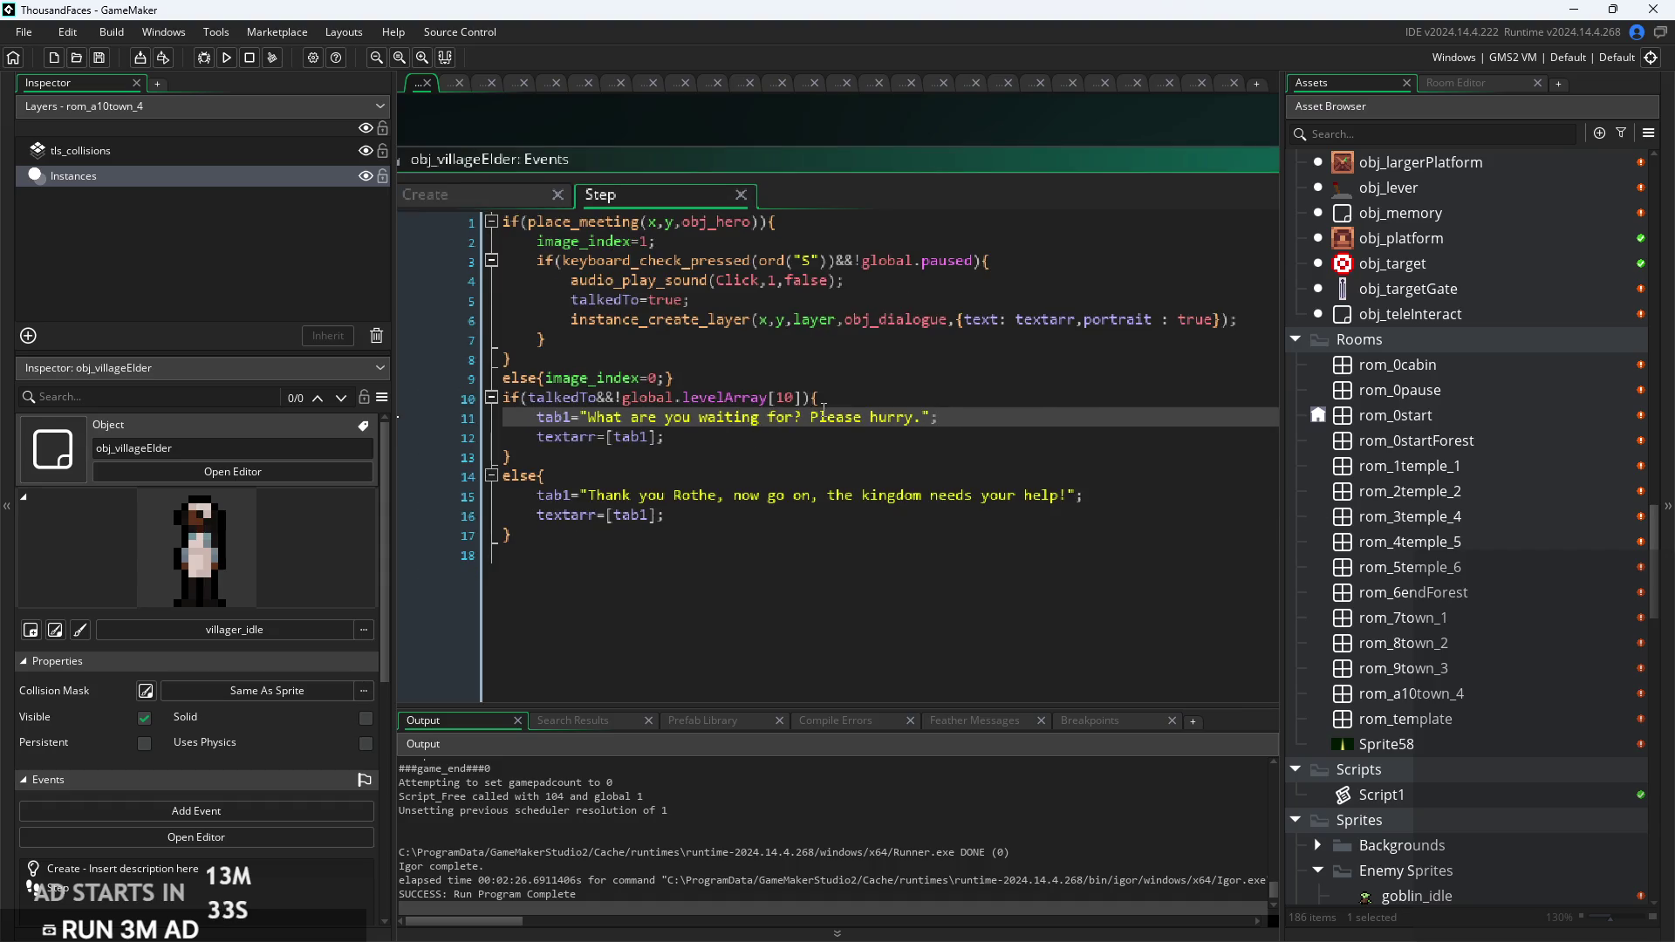
left_click(842, 400)
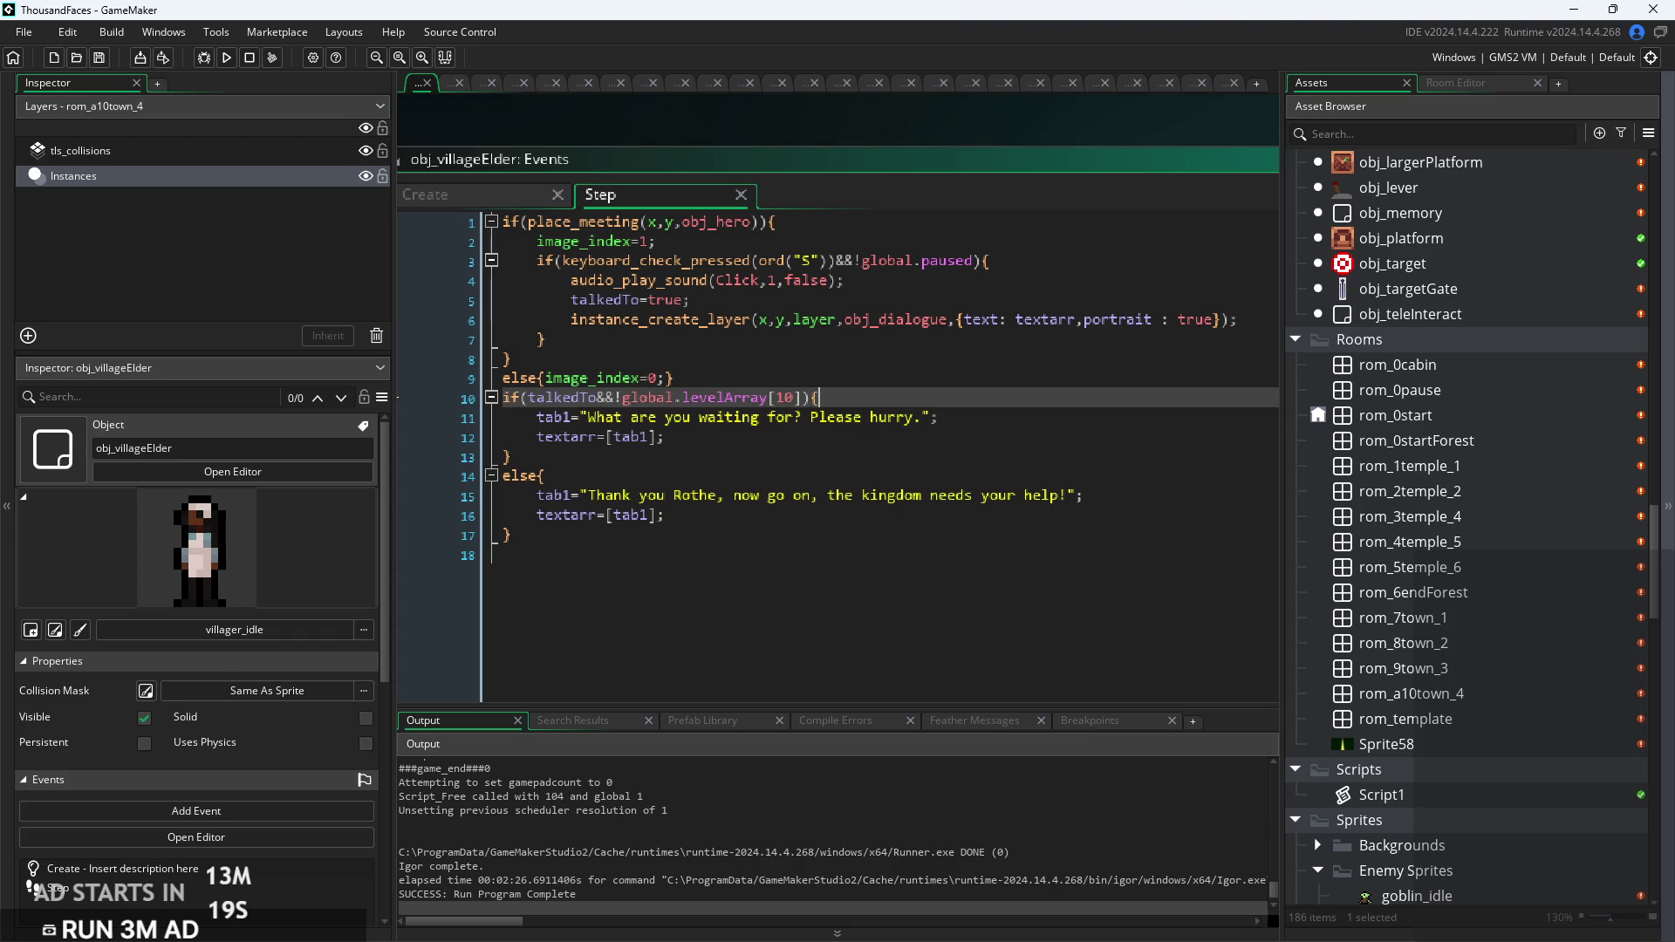
left_click(789, 441)
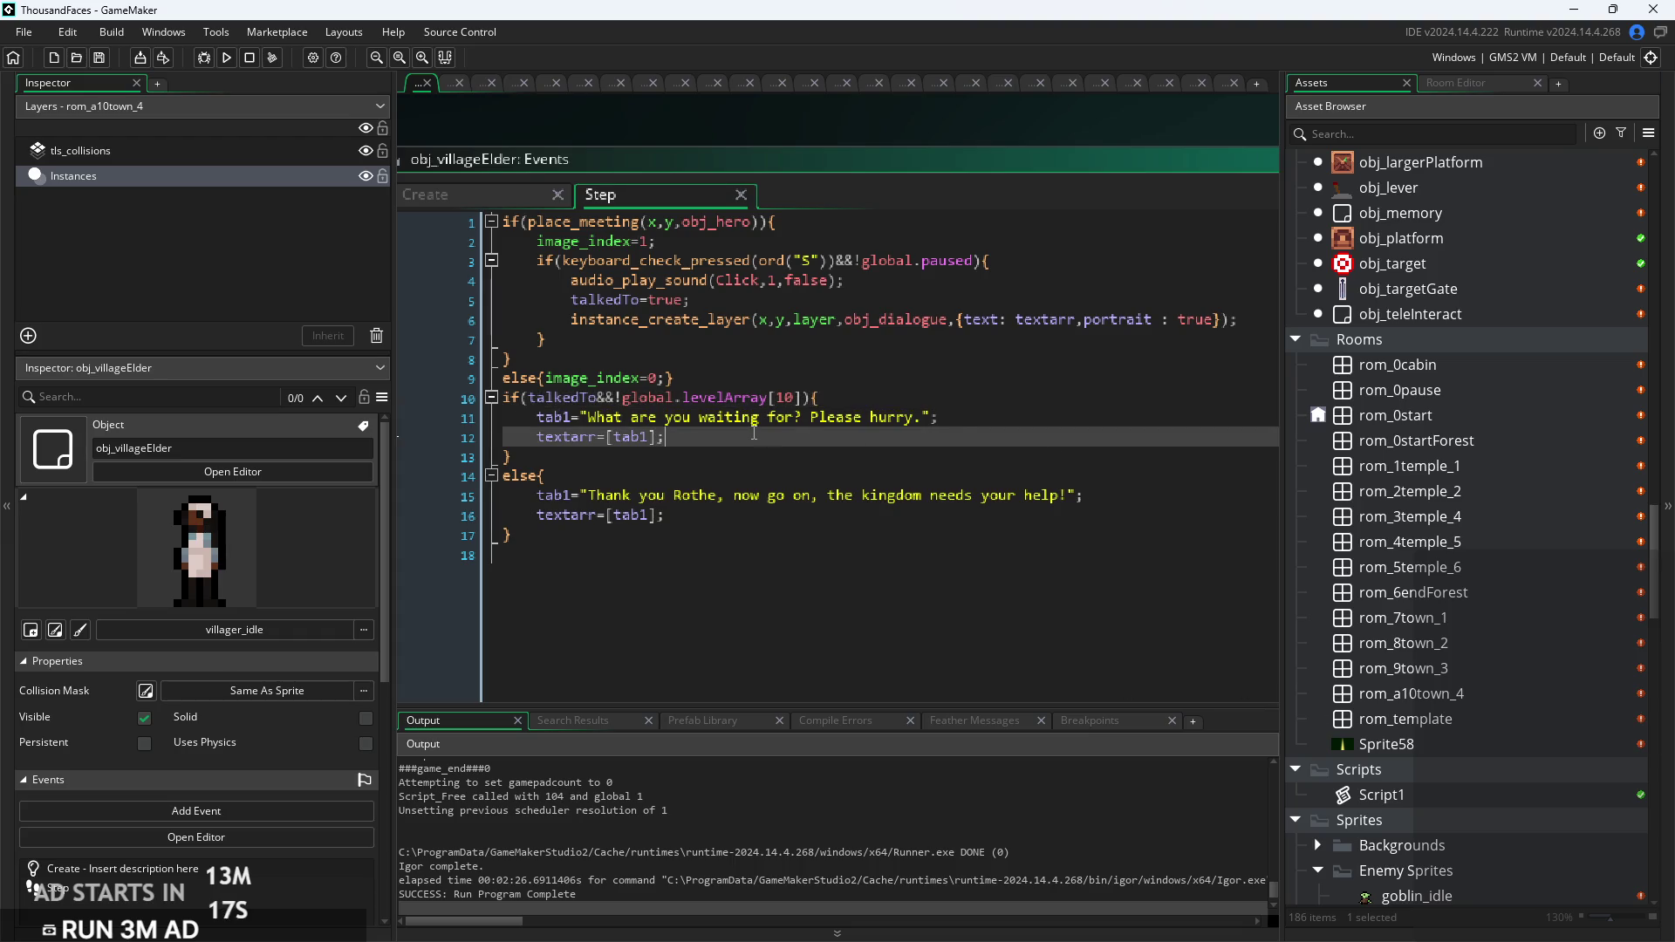
scroll(788, 444, "up", 1, "ctrl")
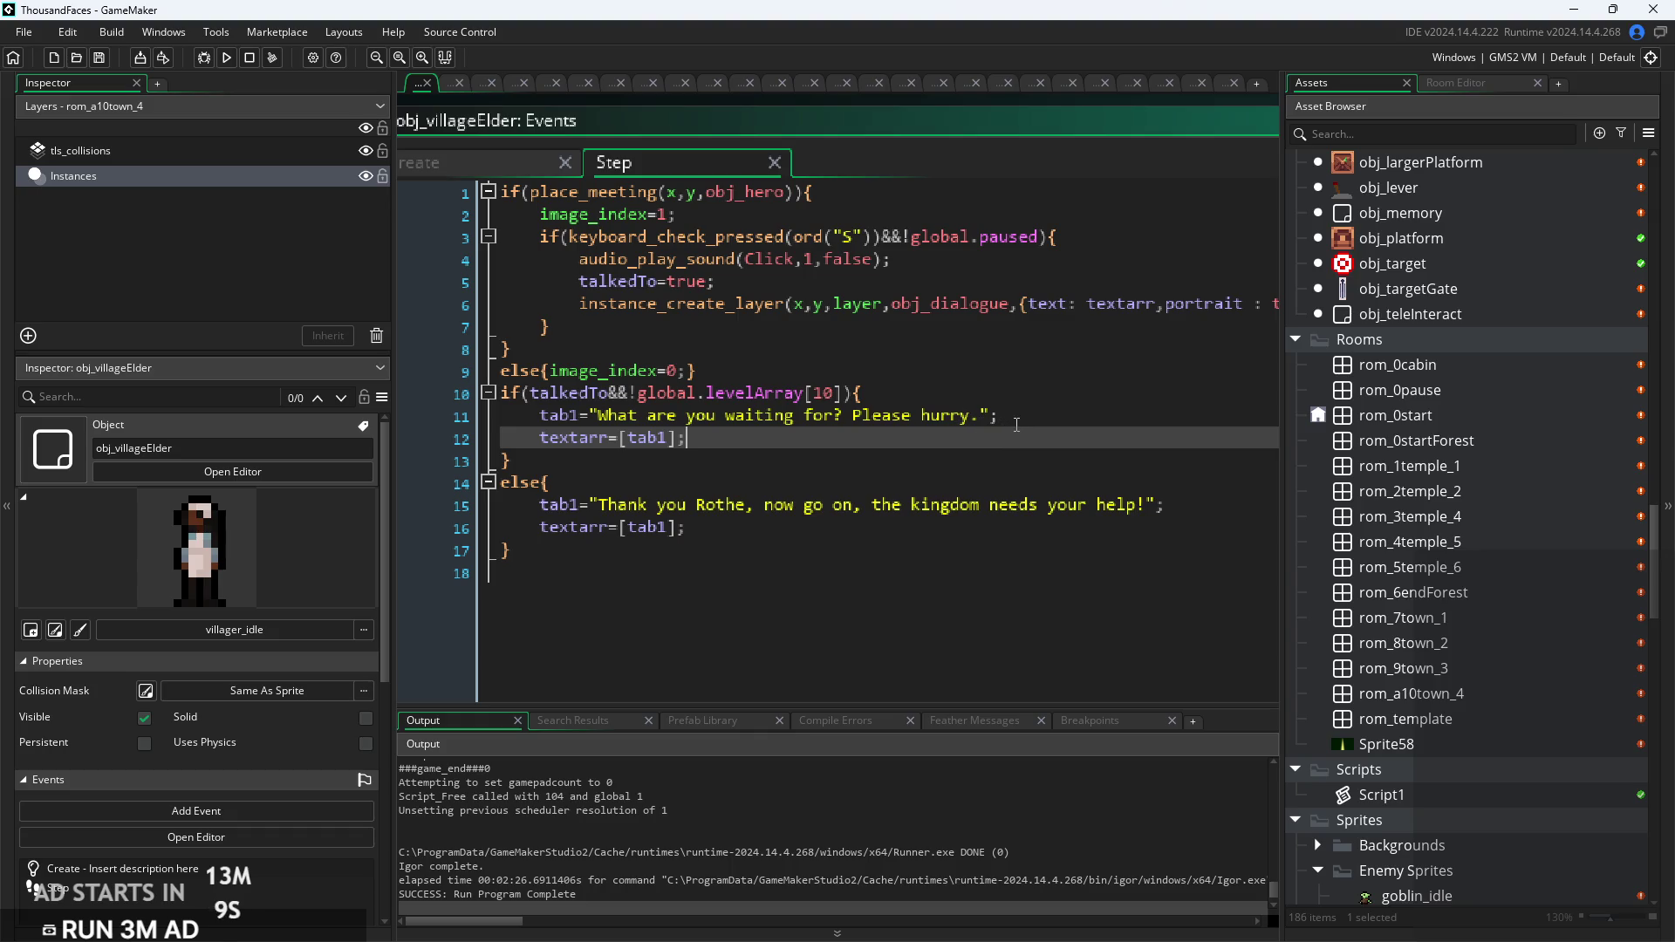
left_click(1079, 394)
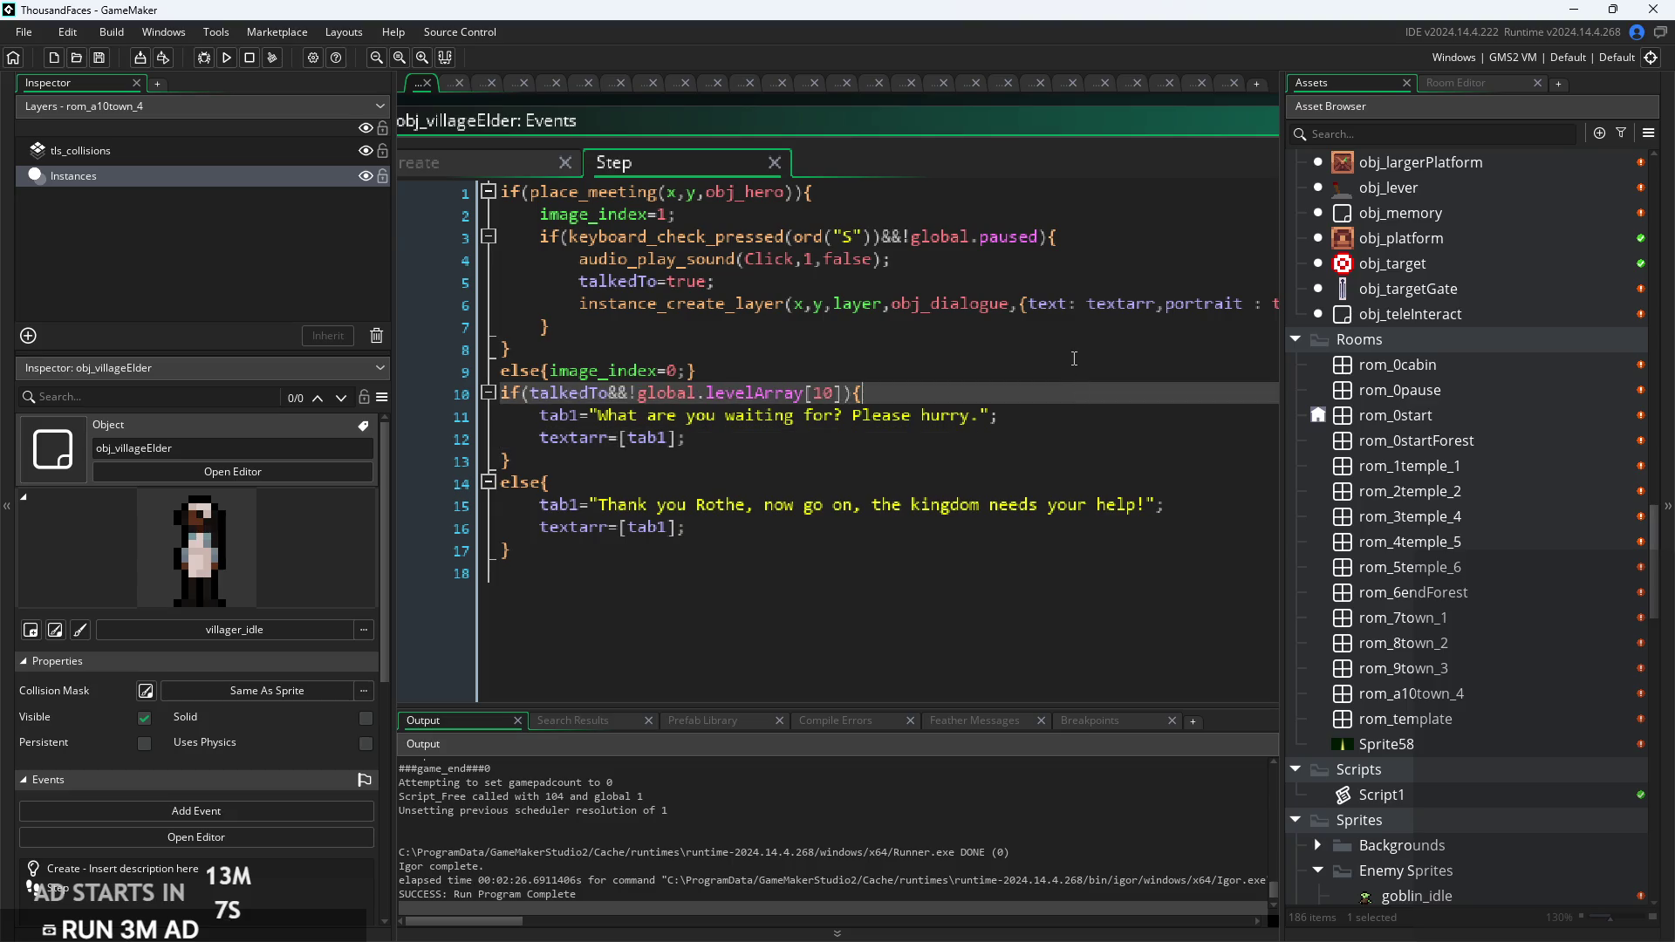
scroll(1089, 396, "down", 1)
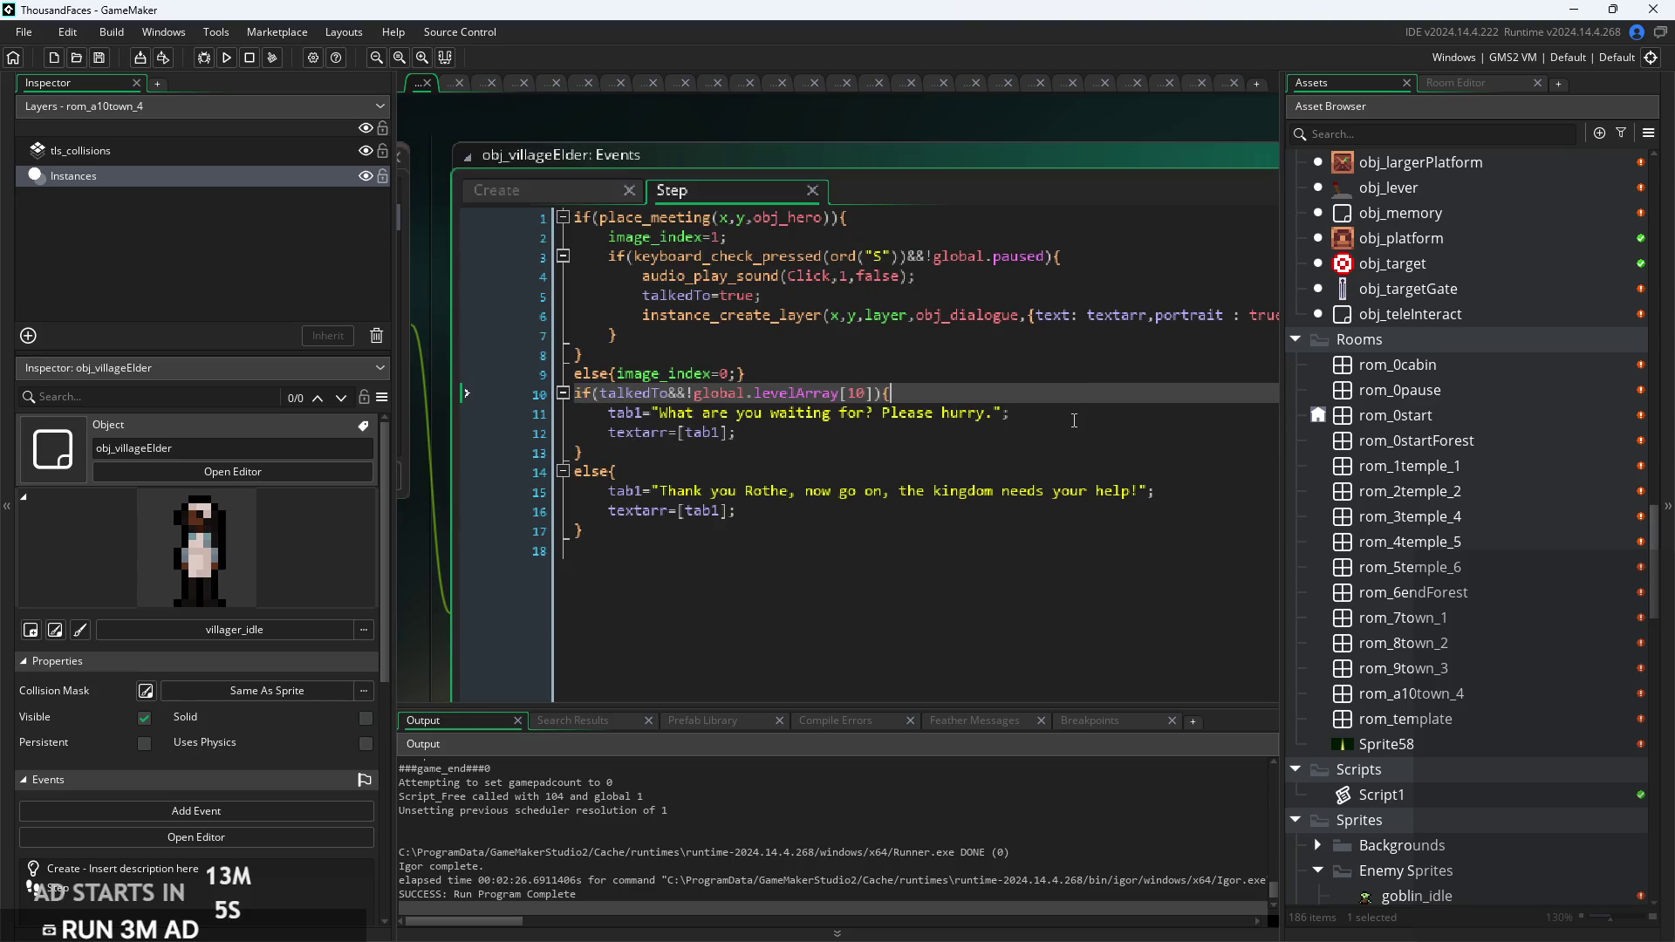
left_click(1019, 436)
left_click(1012, 452)
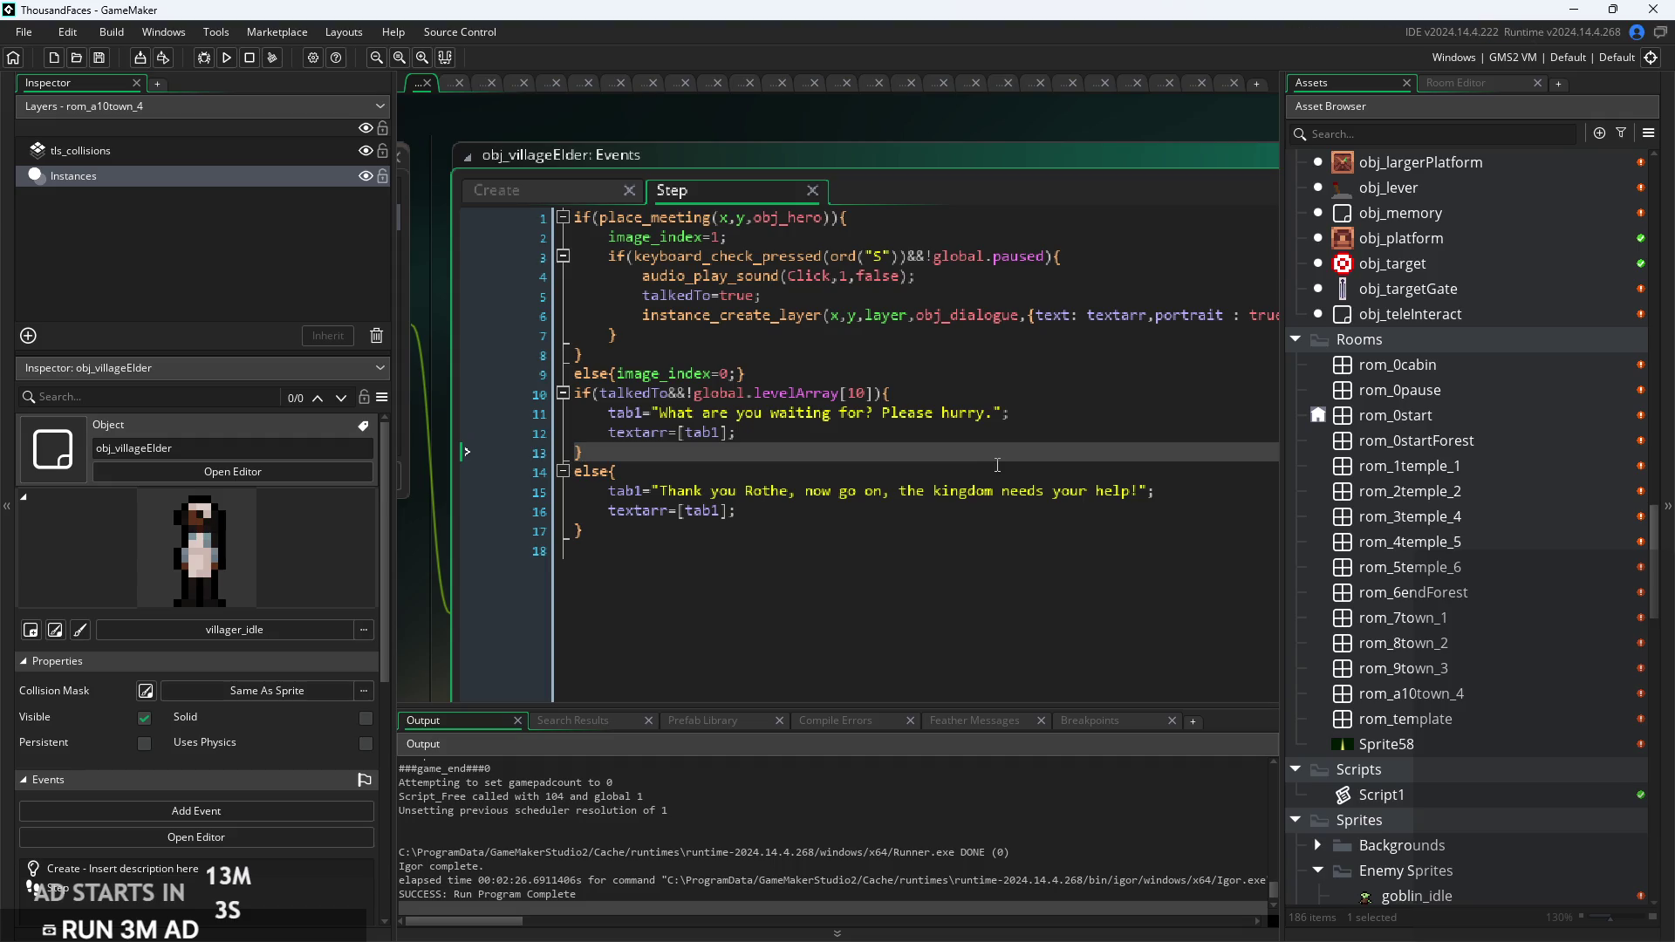
left_click(1005, 478)
left_click(1204, 494)
left_click(1133, 513)
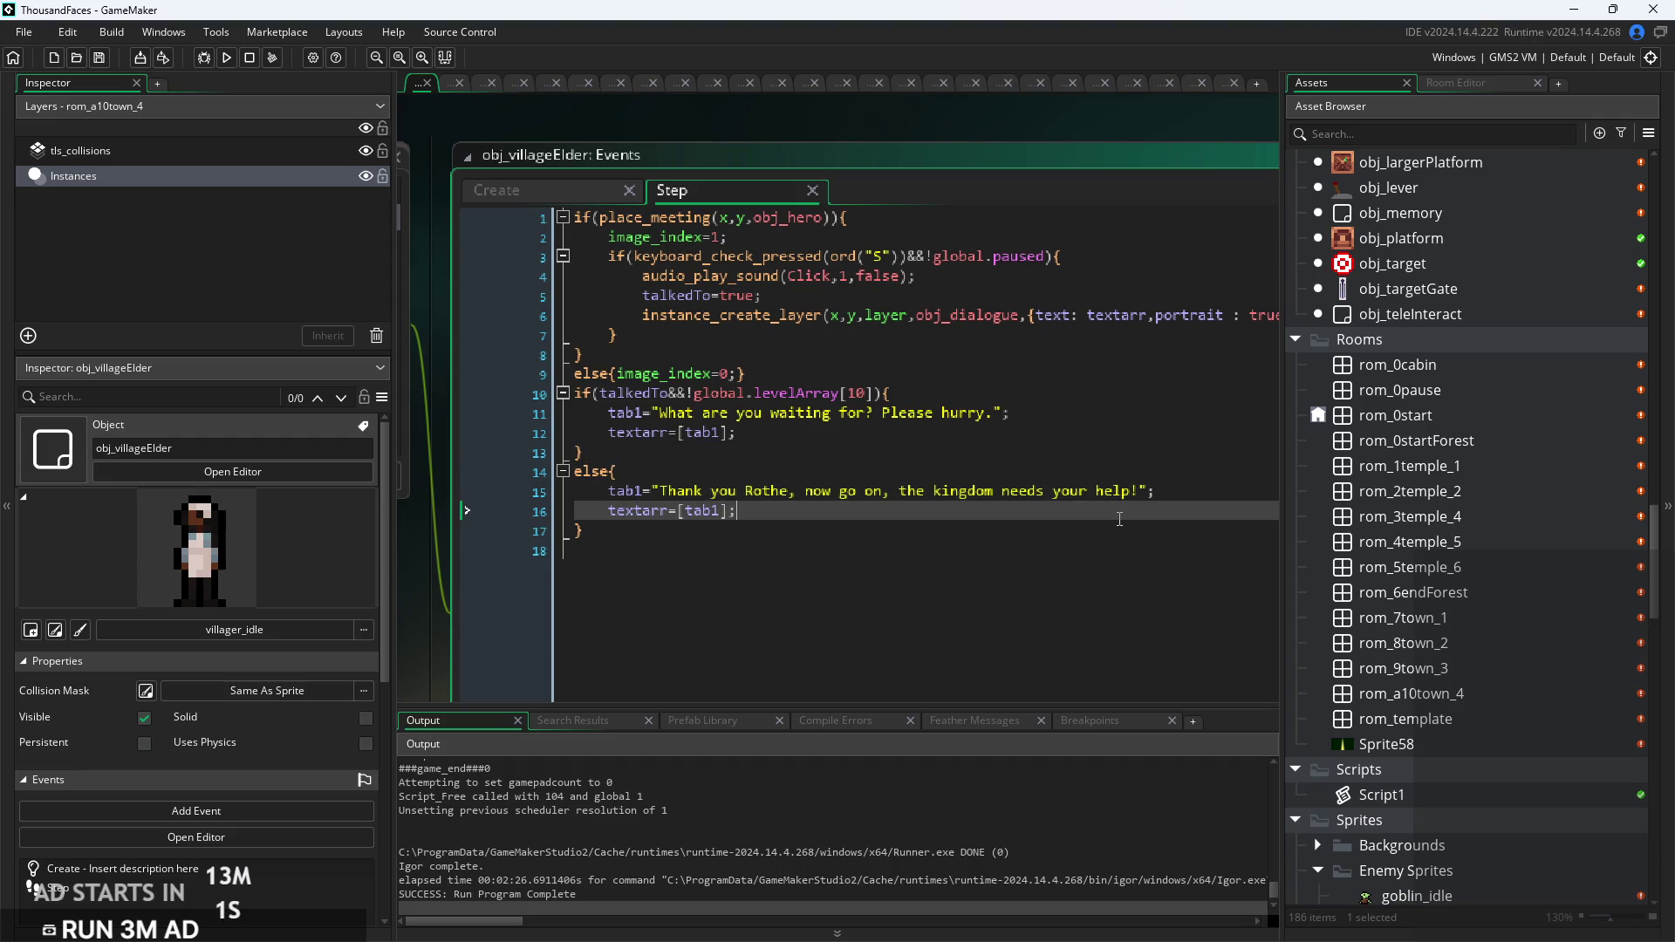
scroll(1119, 519, "up", 1)
scroll(1108, 510, "down", 3)
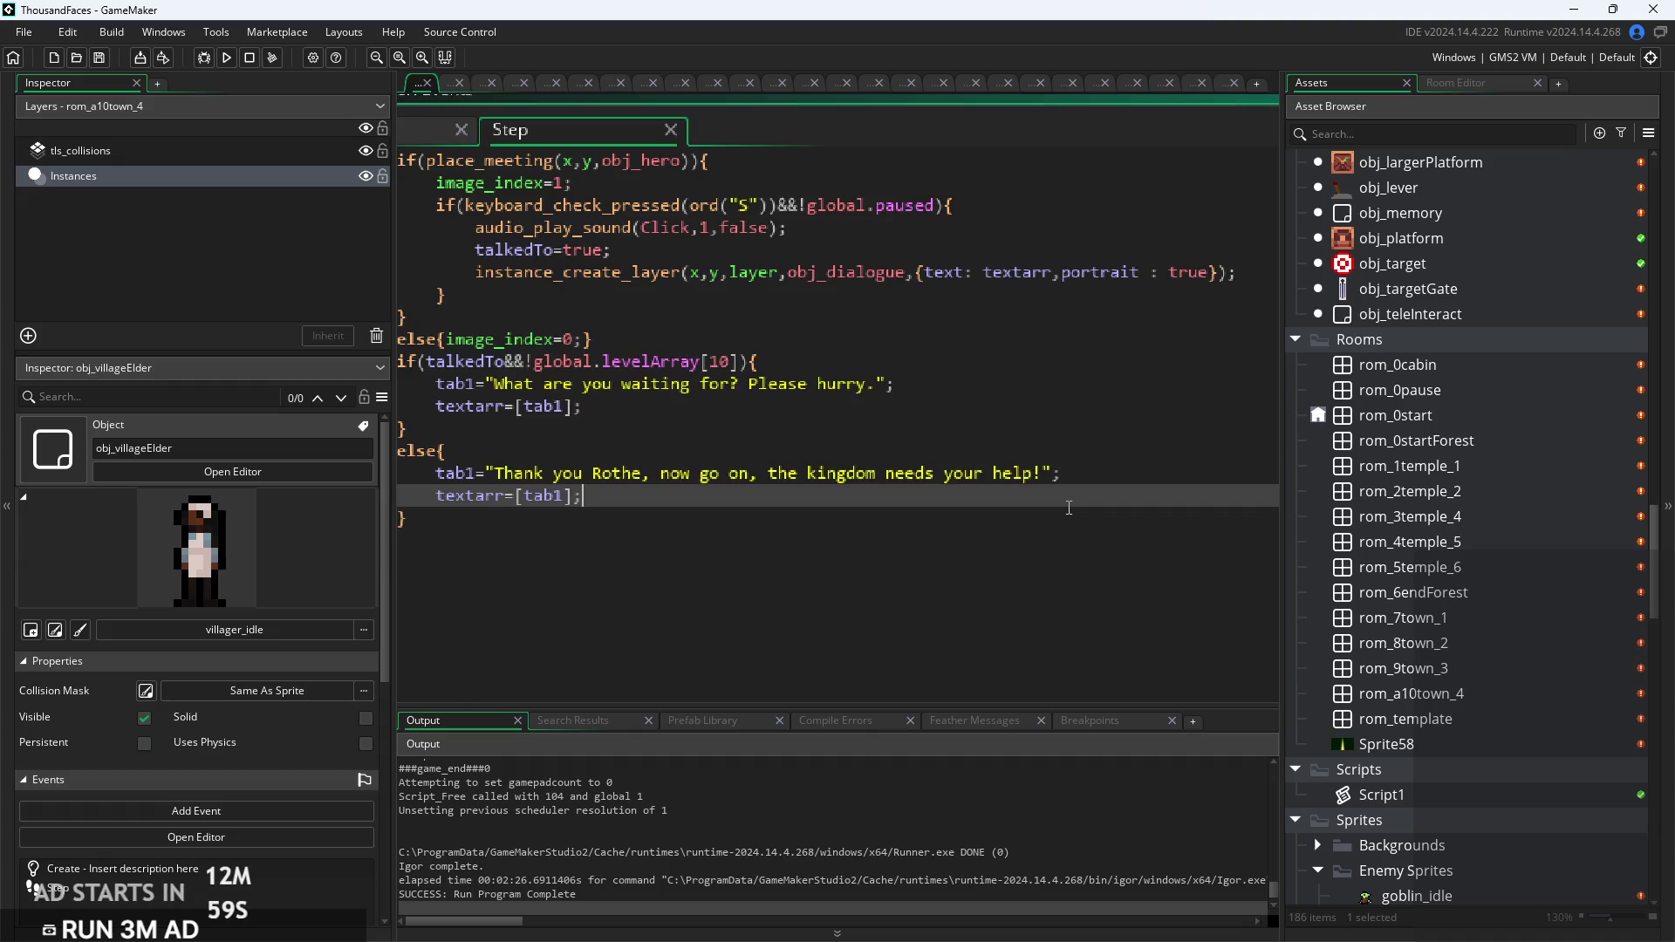
scroll(1083, 489, "down", 1)
scroll(1085, 485, "up", 1)
left_click(1088, 478)
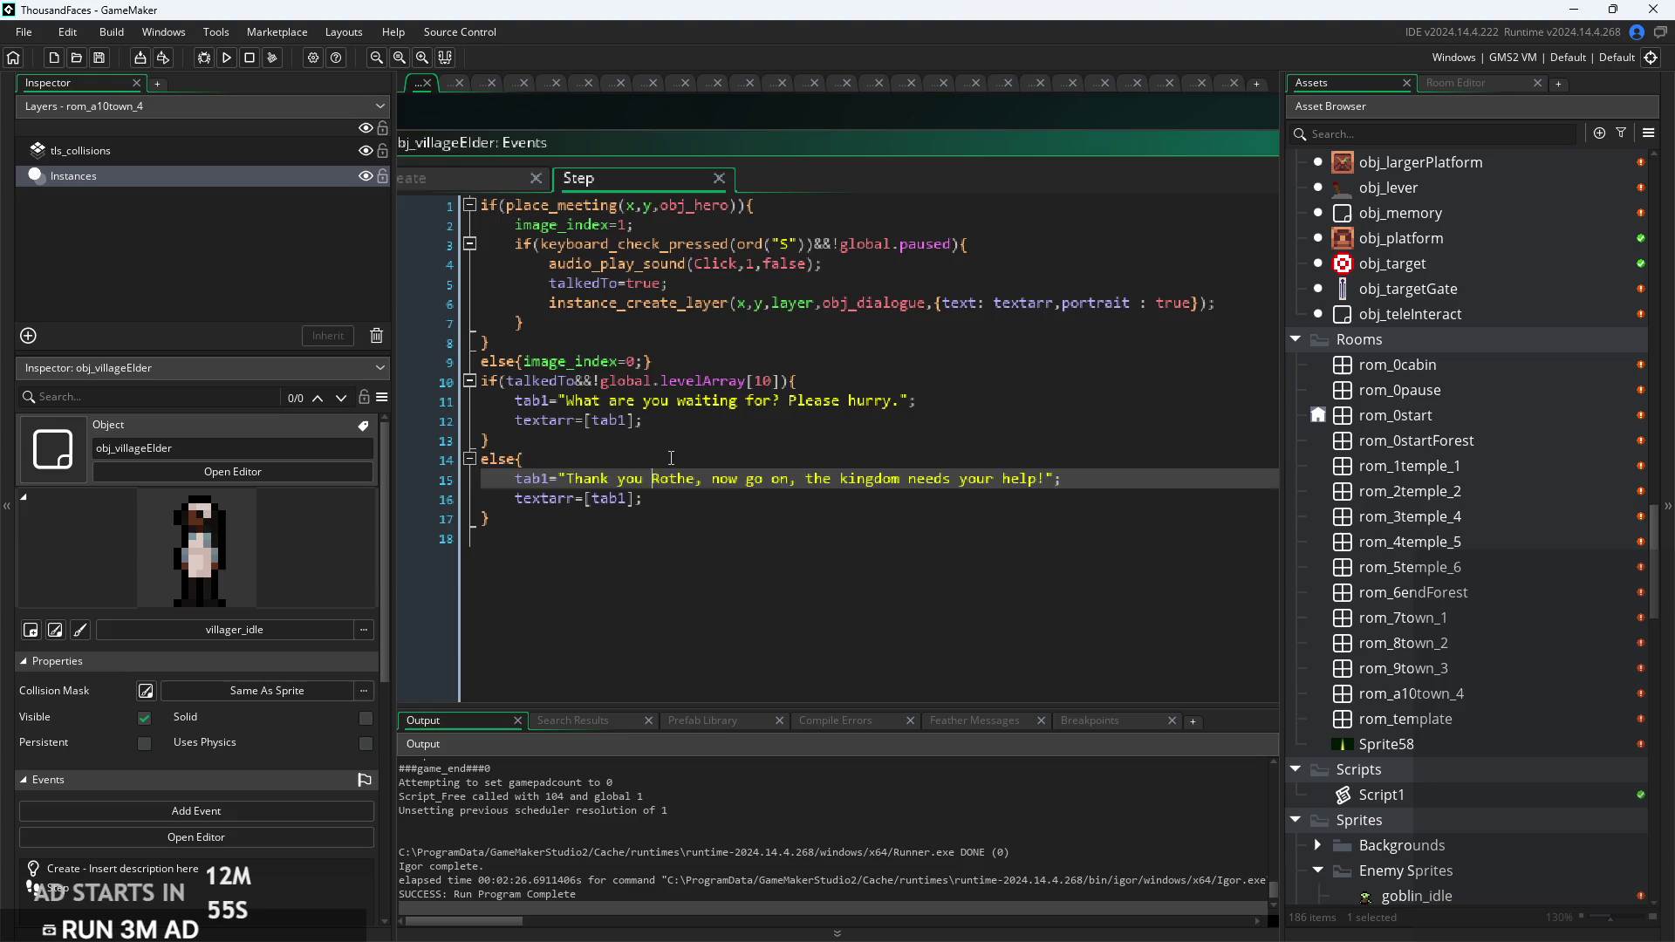
left_click(697, 442)
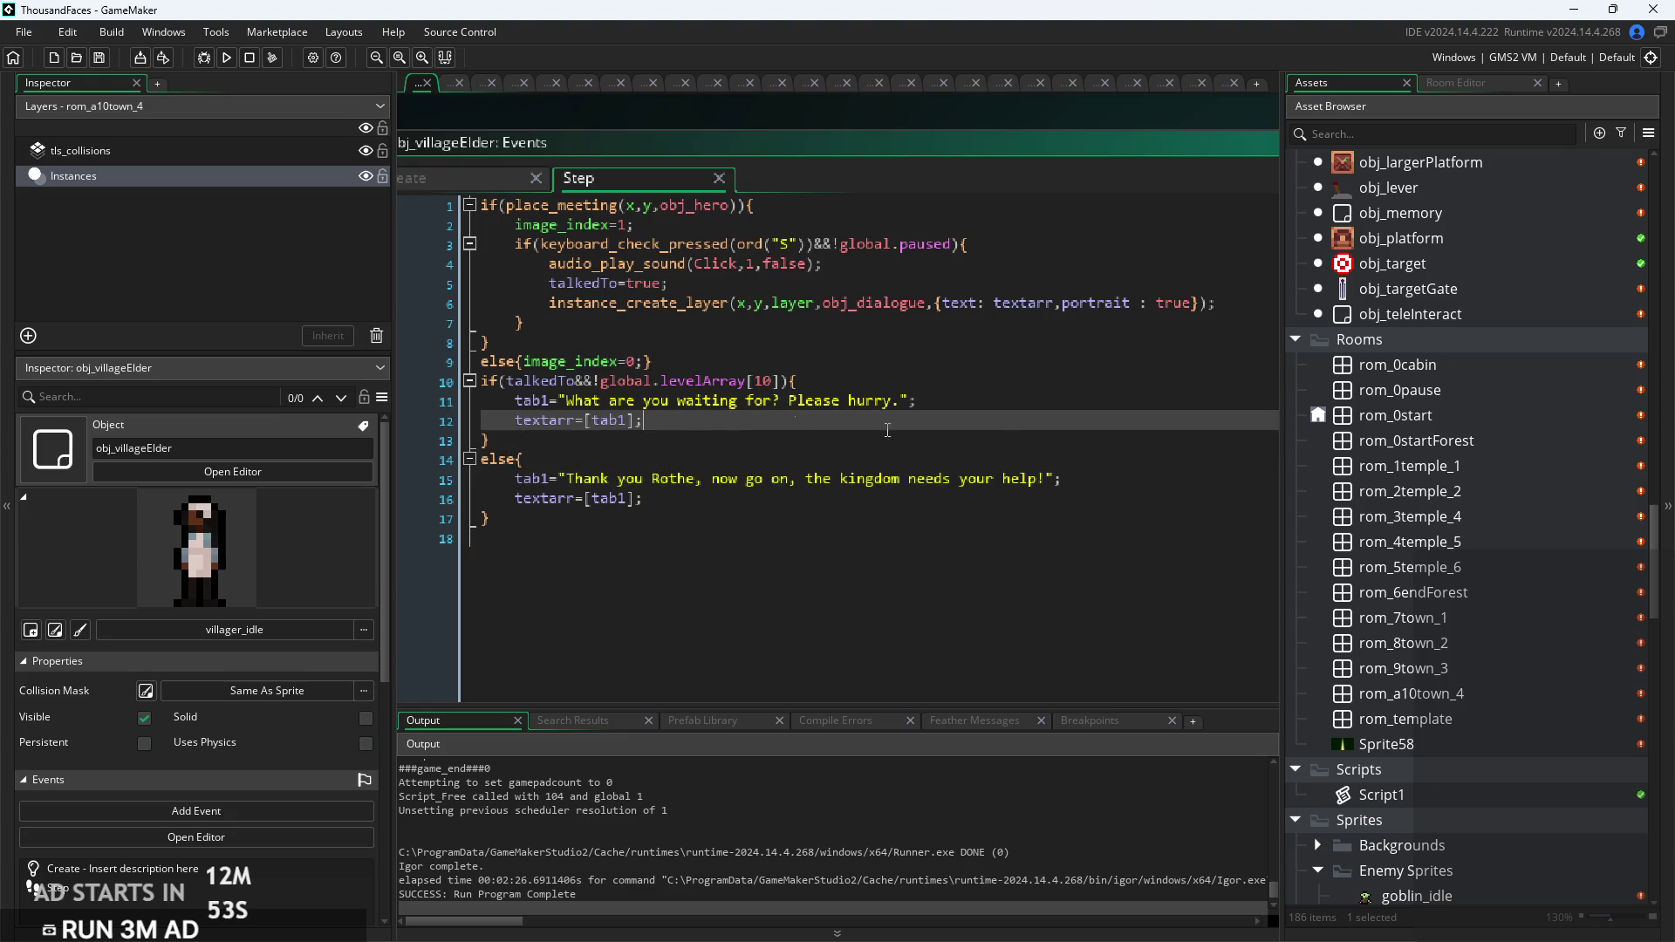
left_click(992, 397)
left_click(985, 381)
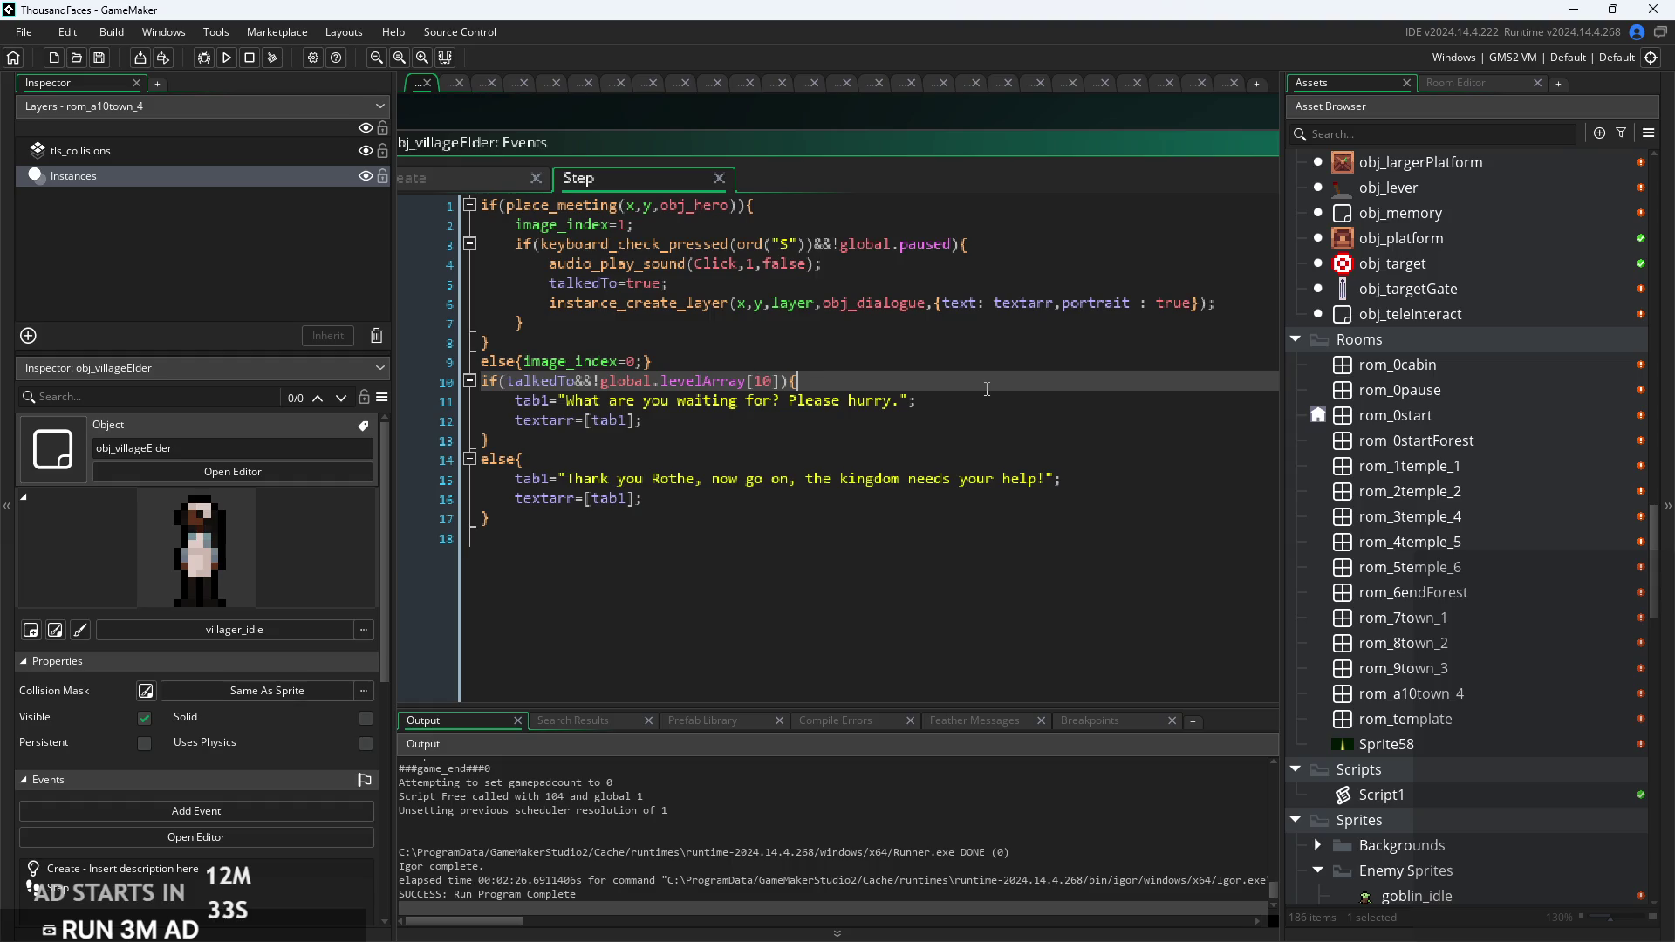
left_click(977, 420)
left_click(976, 404)
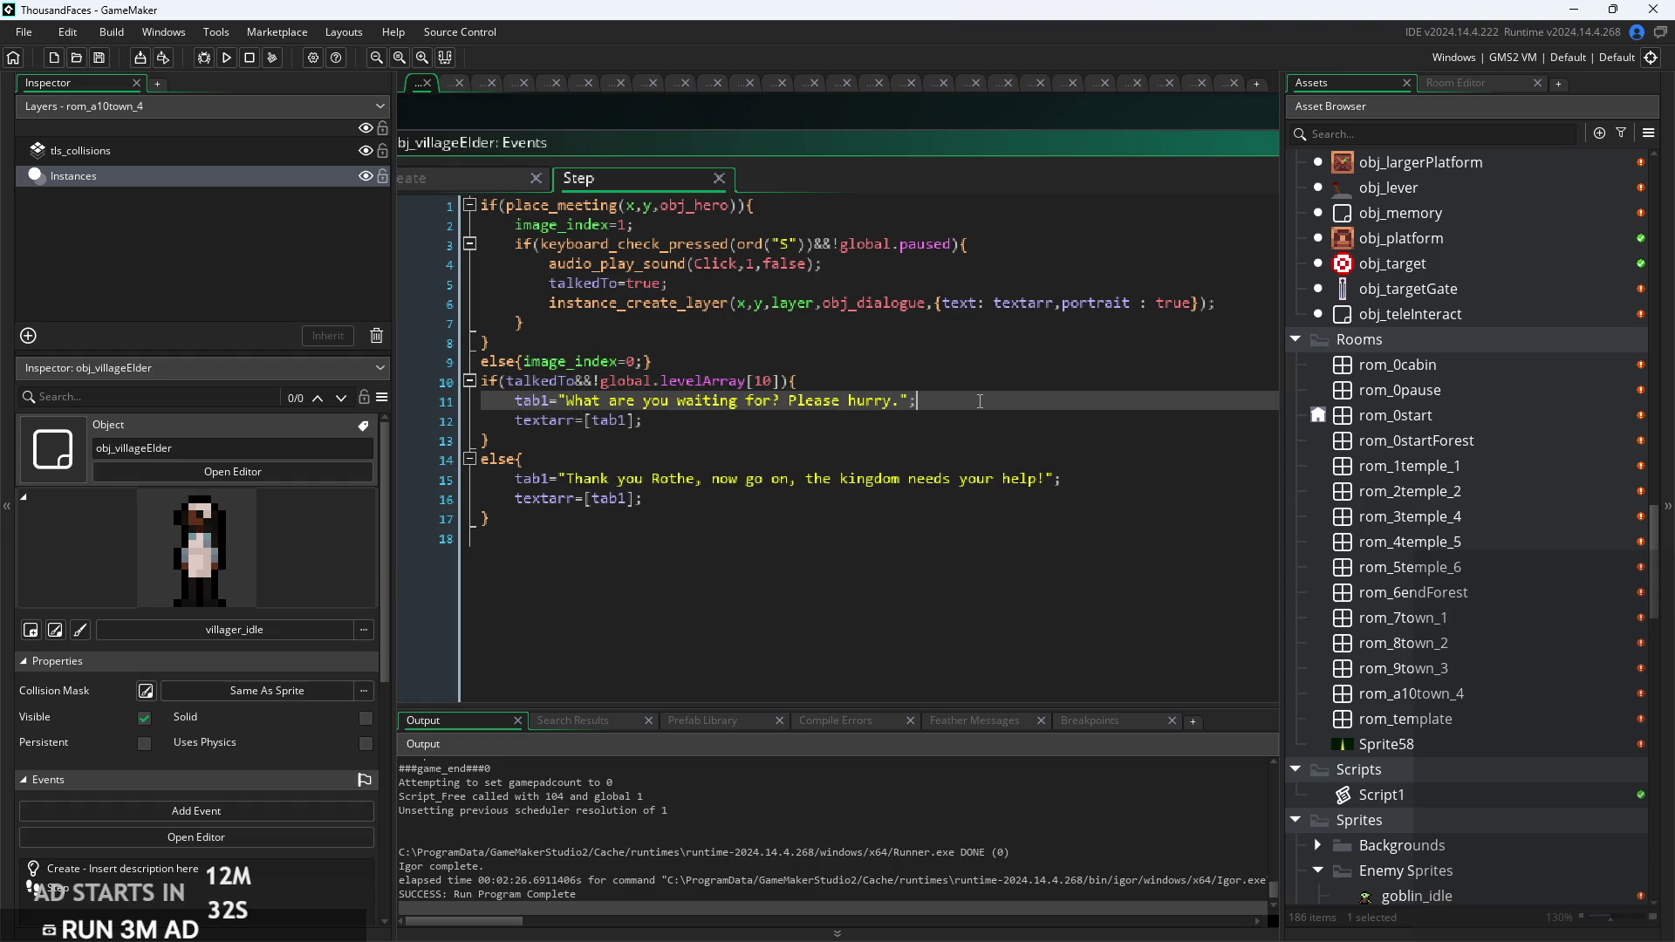
left_click(967, 422)
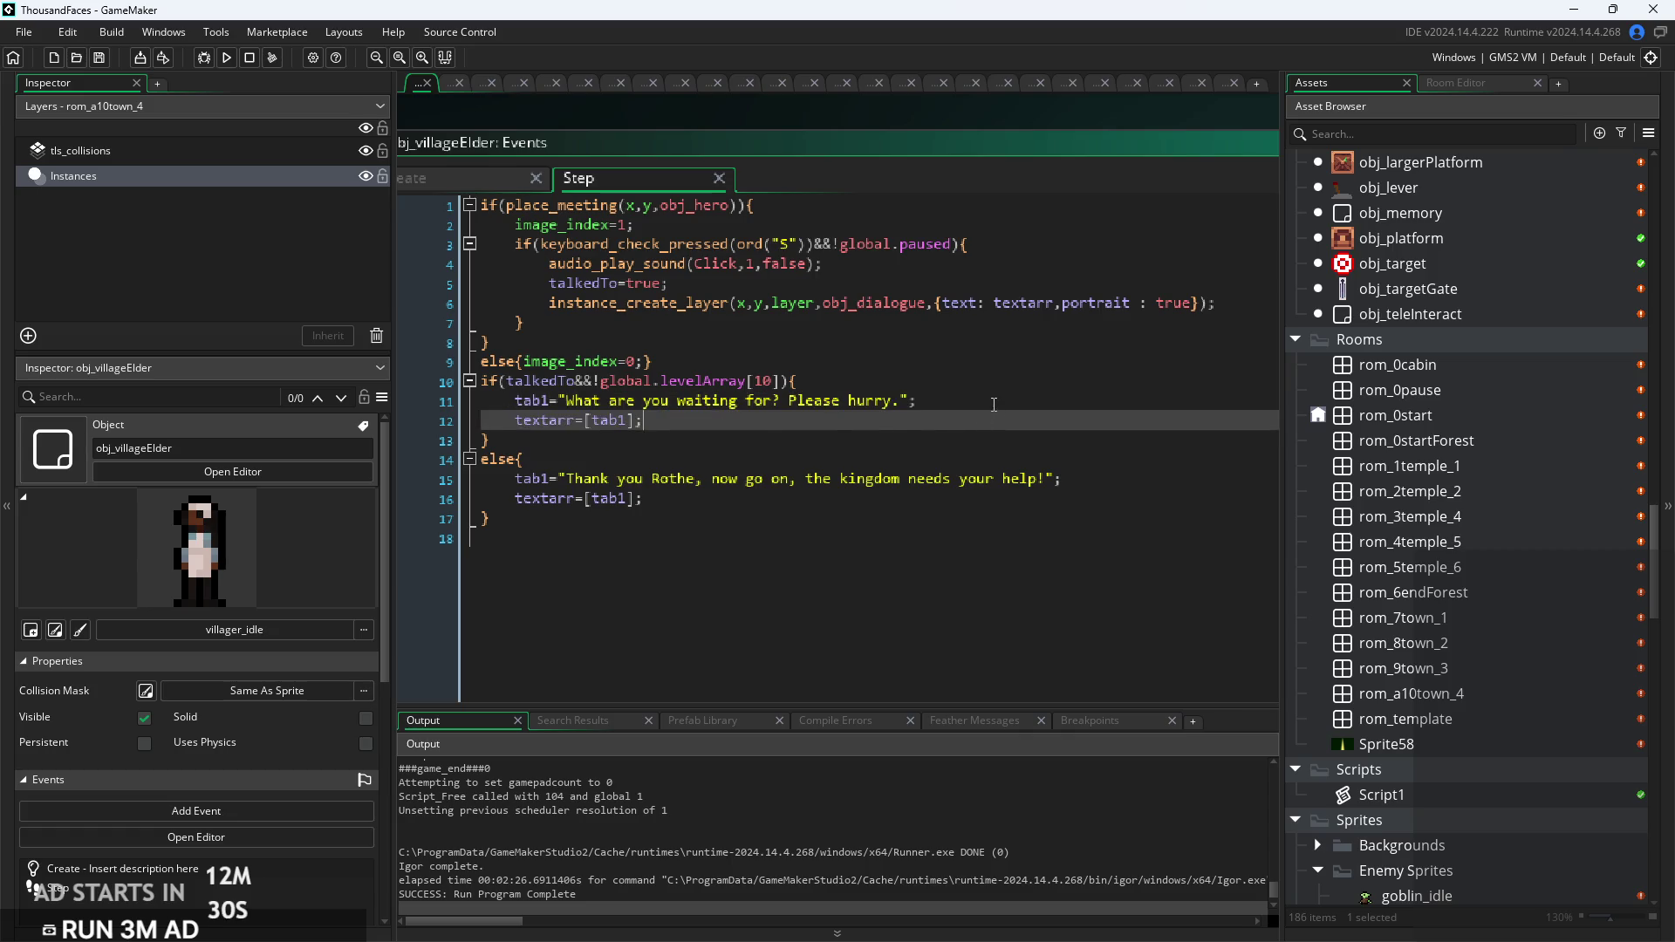
left_click(993, 405)
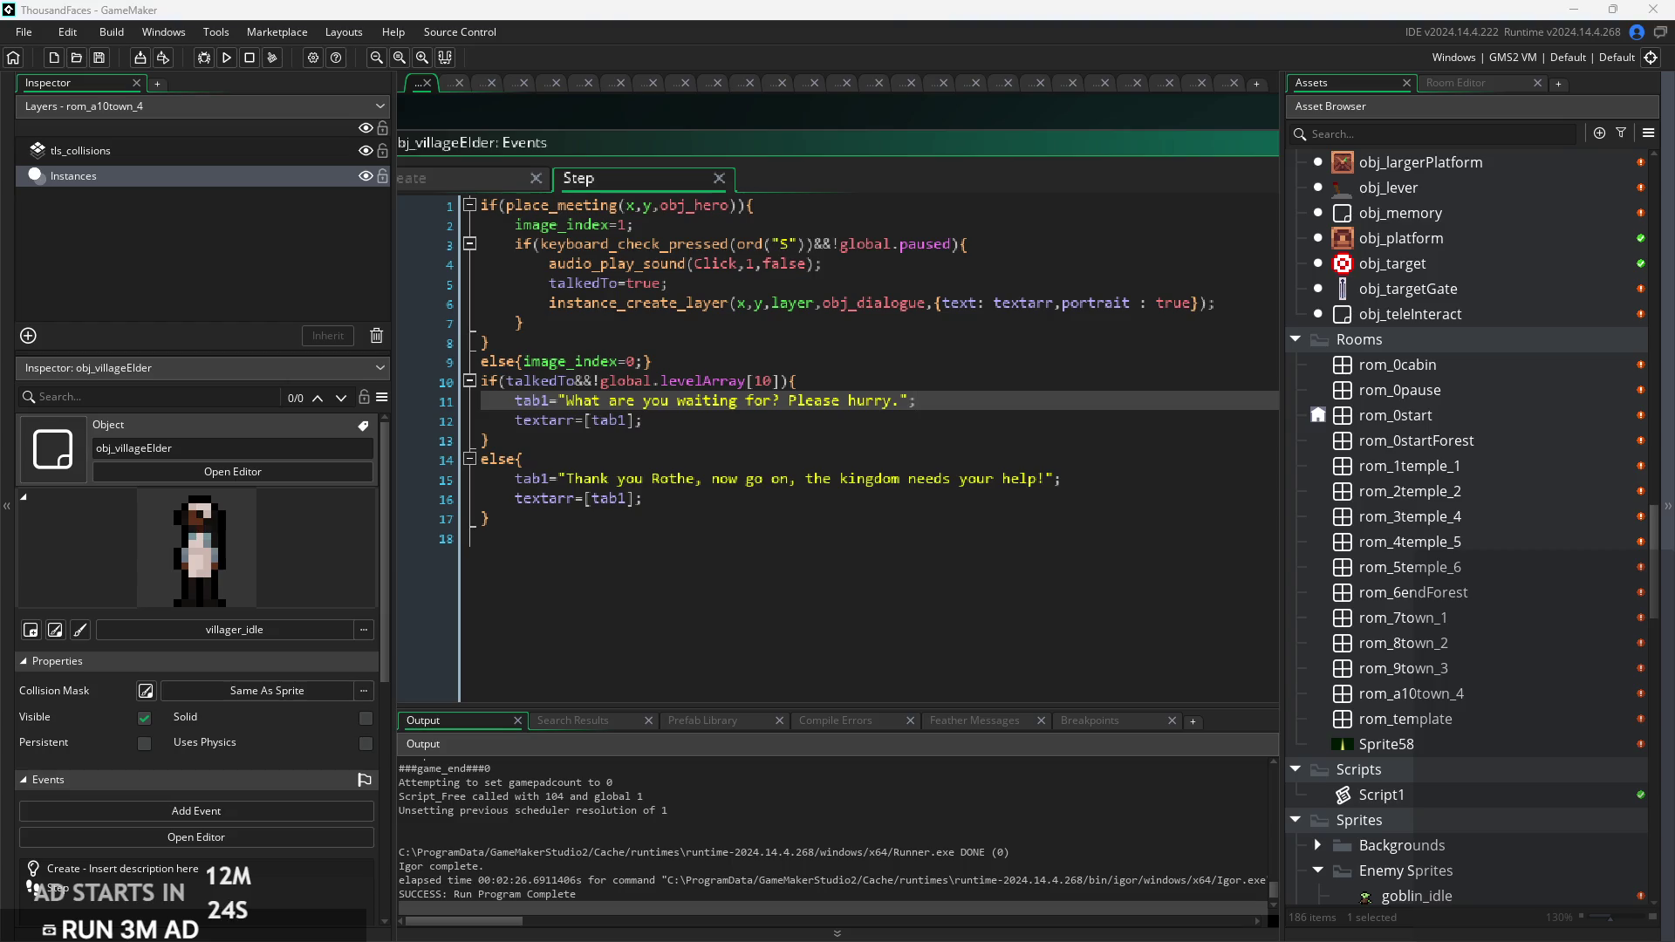
left_click(945, 449)
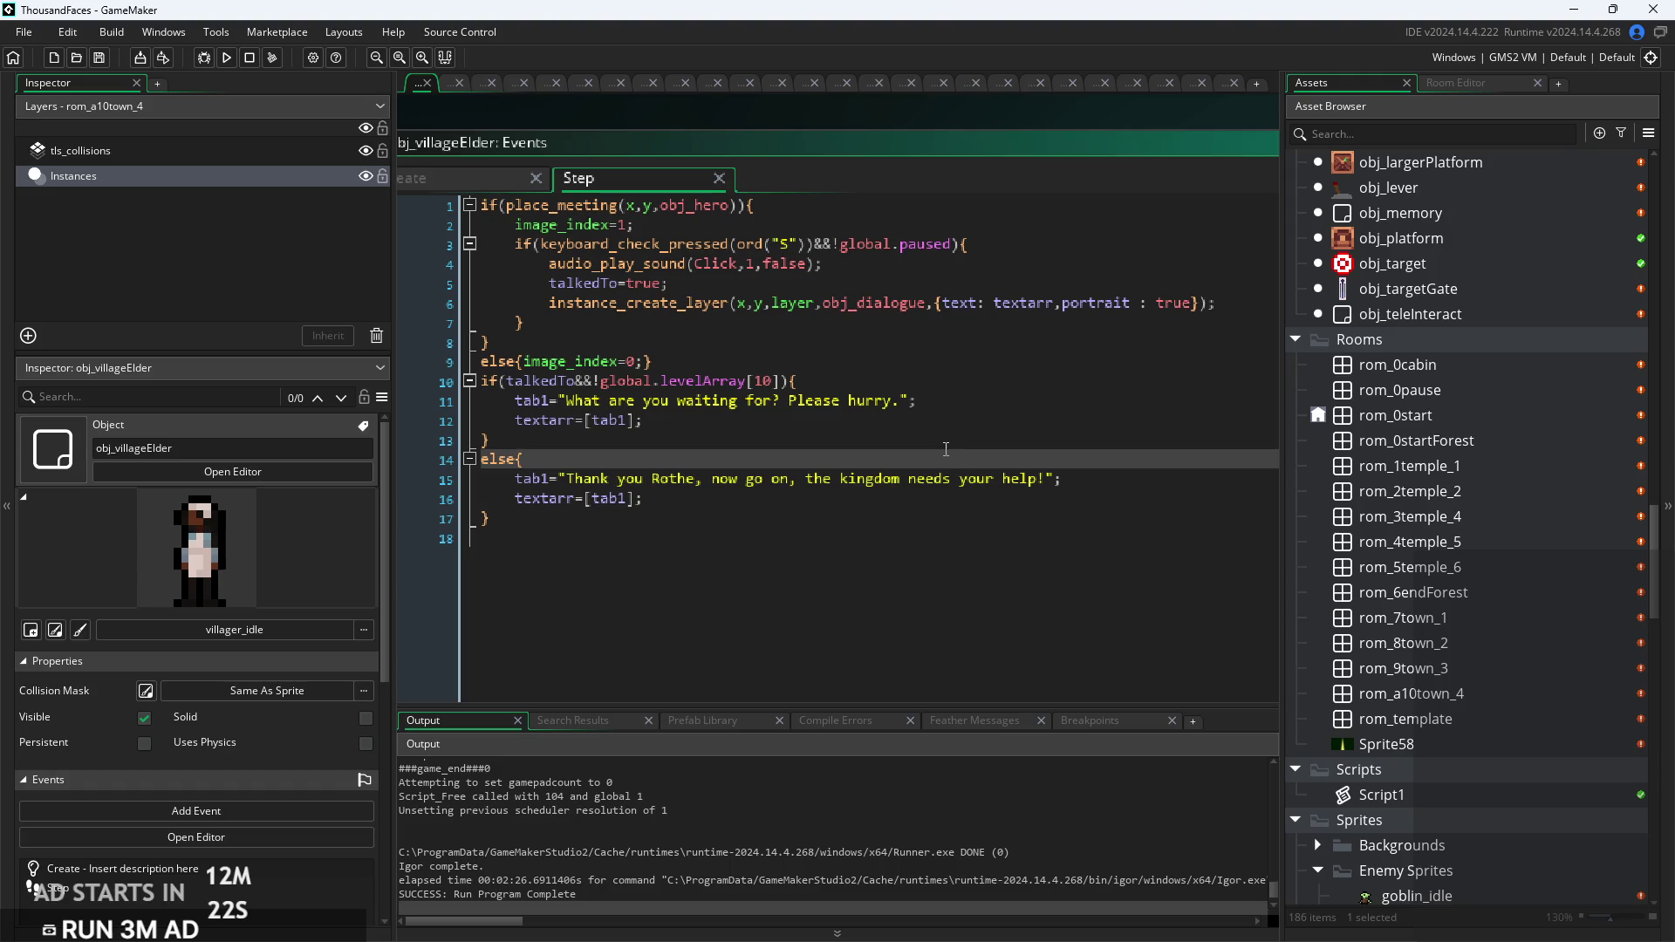
left_click(985, 400)
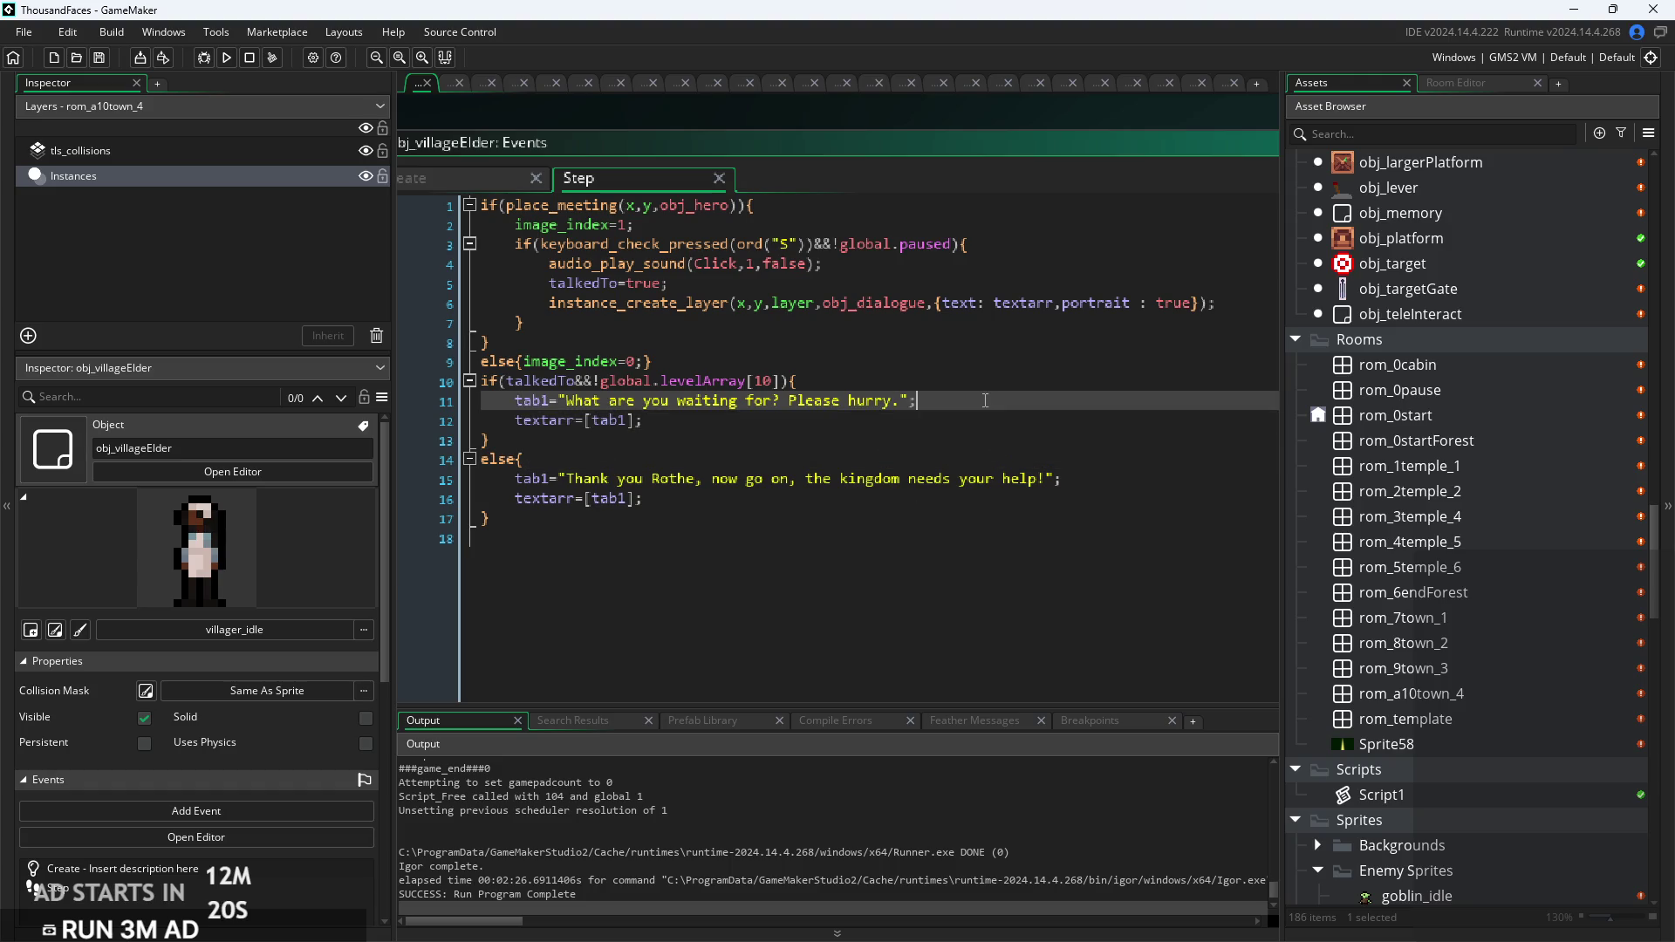
left_click(829, 381)
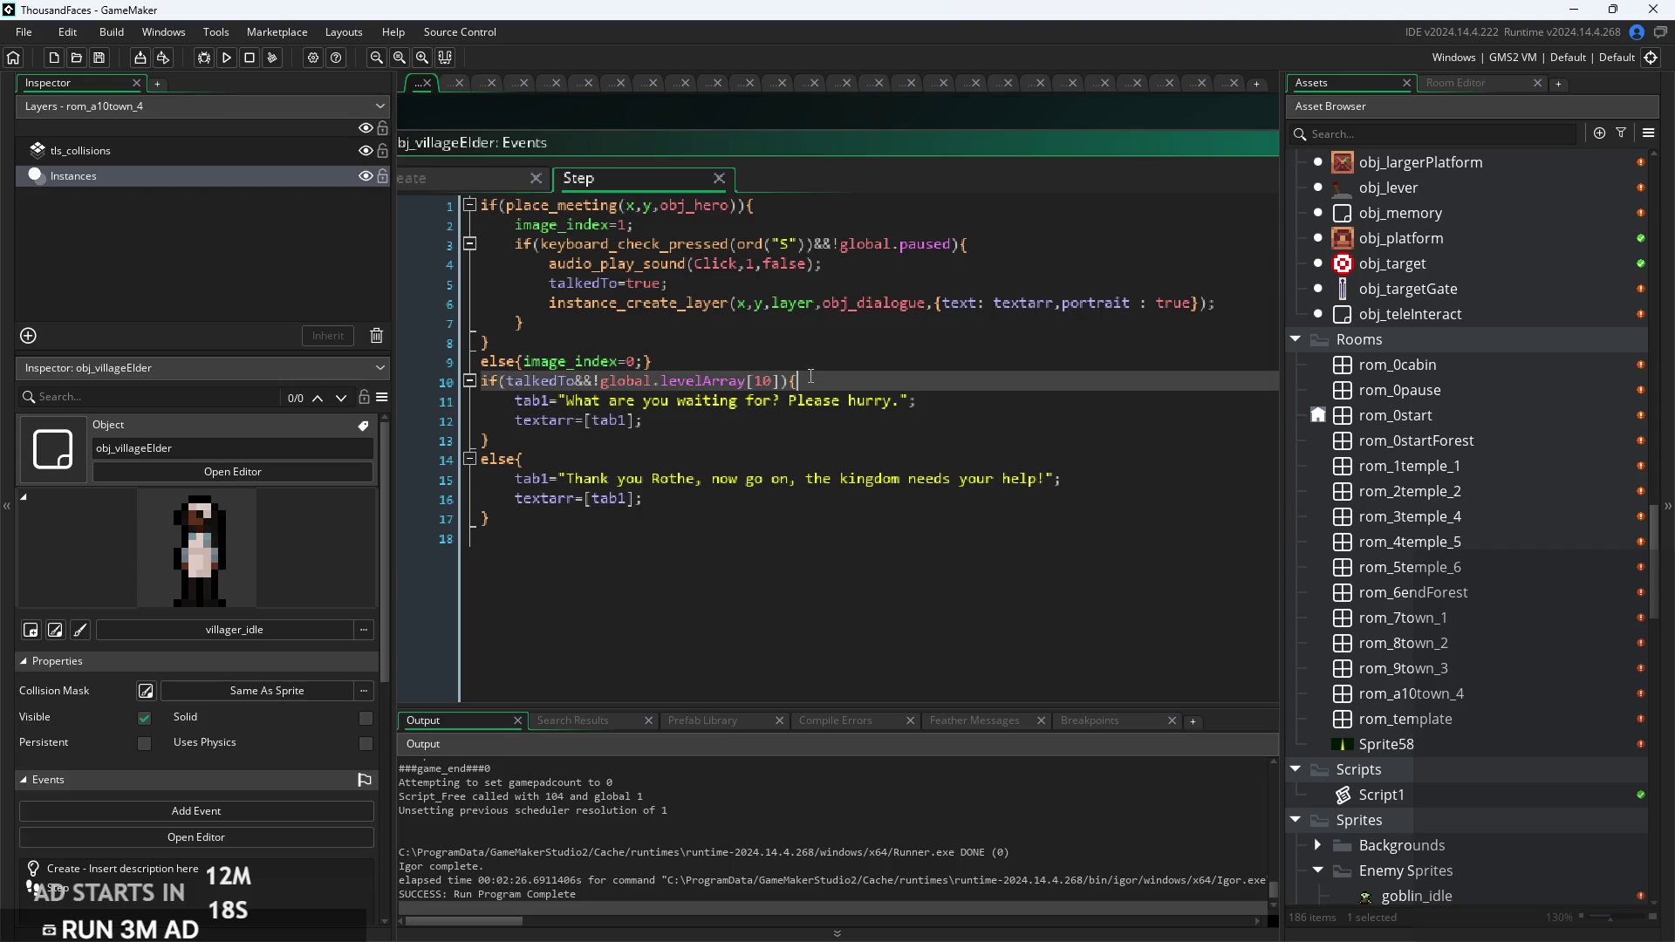
left_click(830, 454)
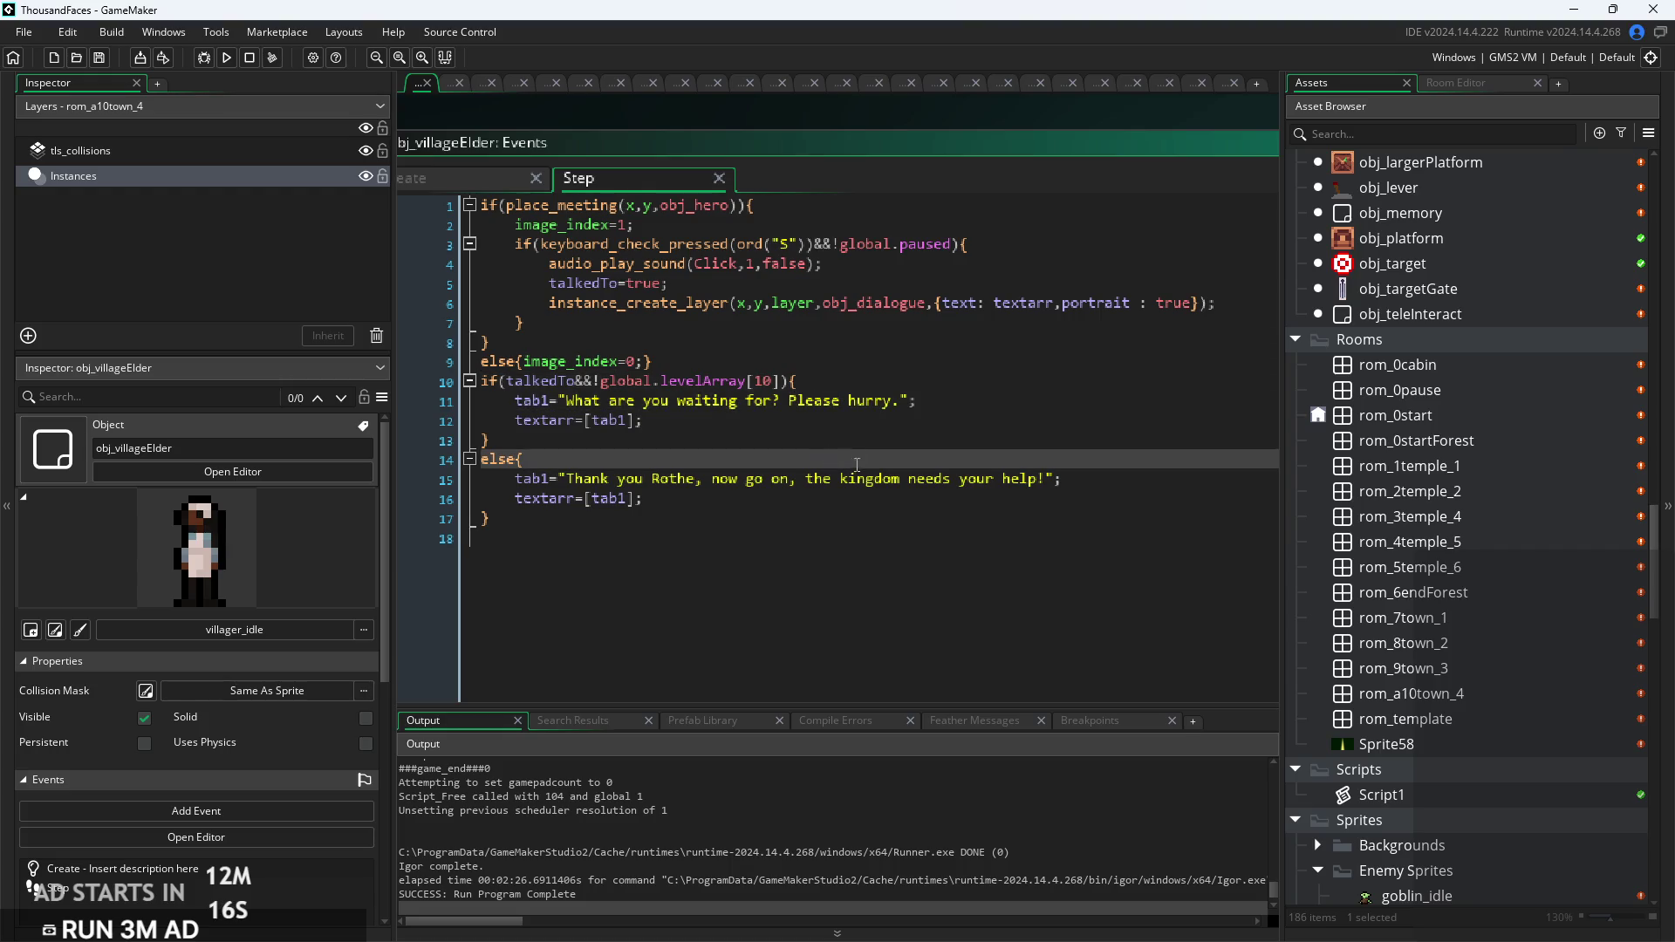
left_click(771, 401)
left_click(771, 381)
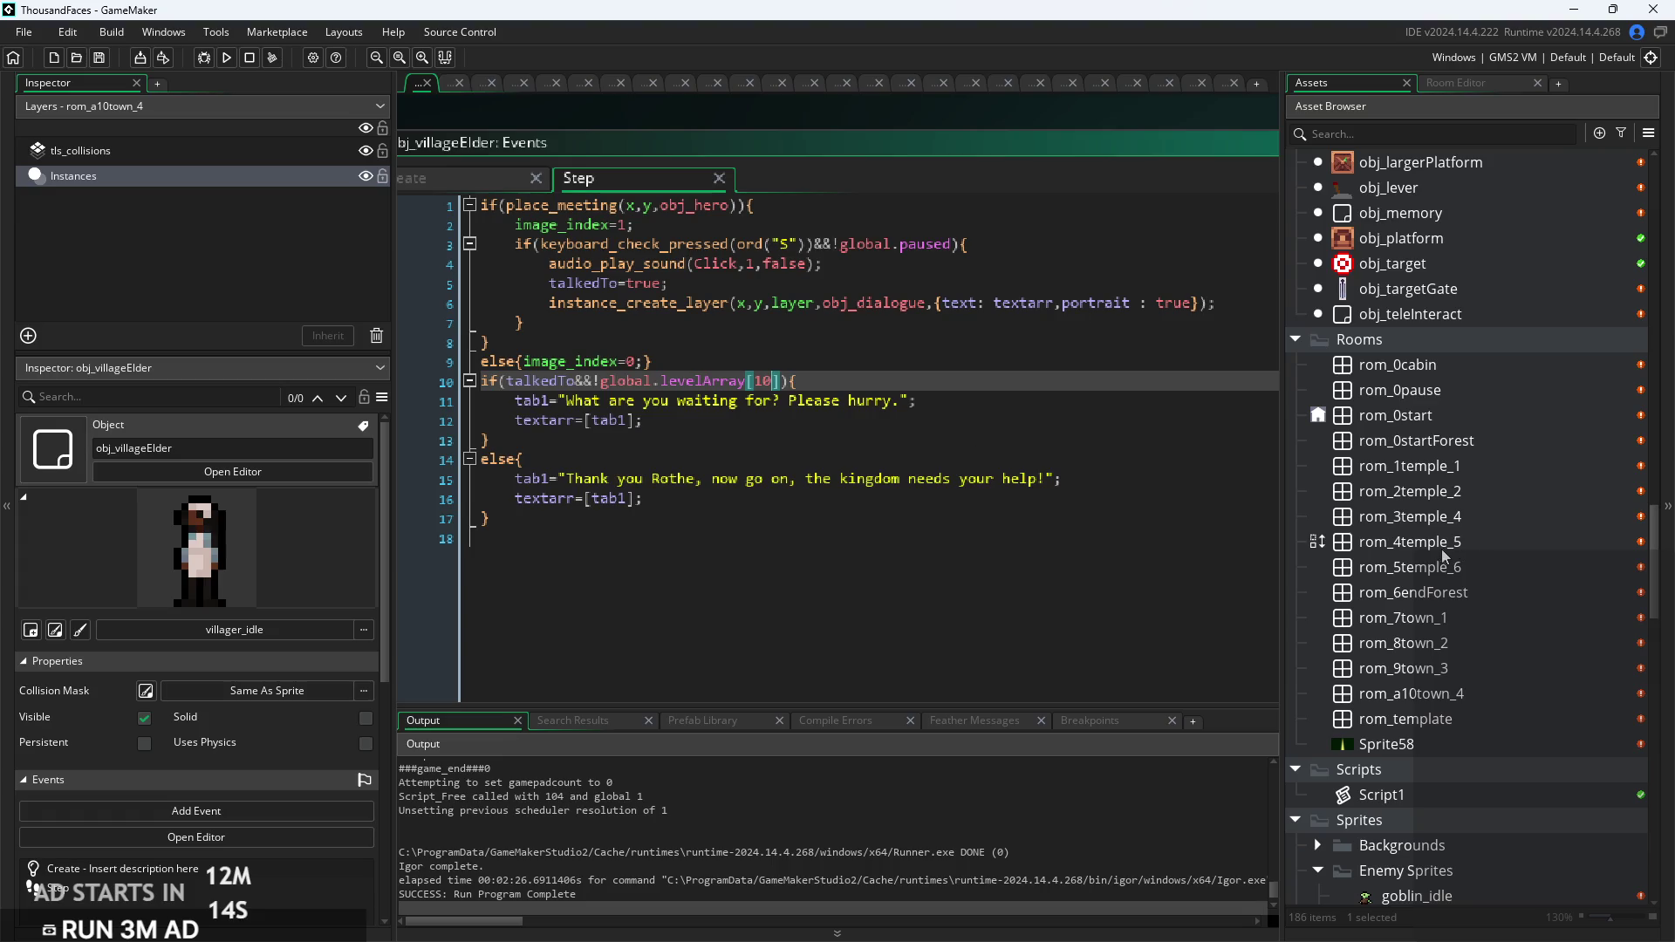
scroll(1488, 556, "down", 2)
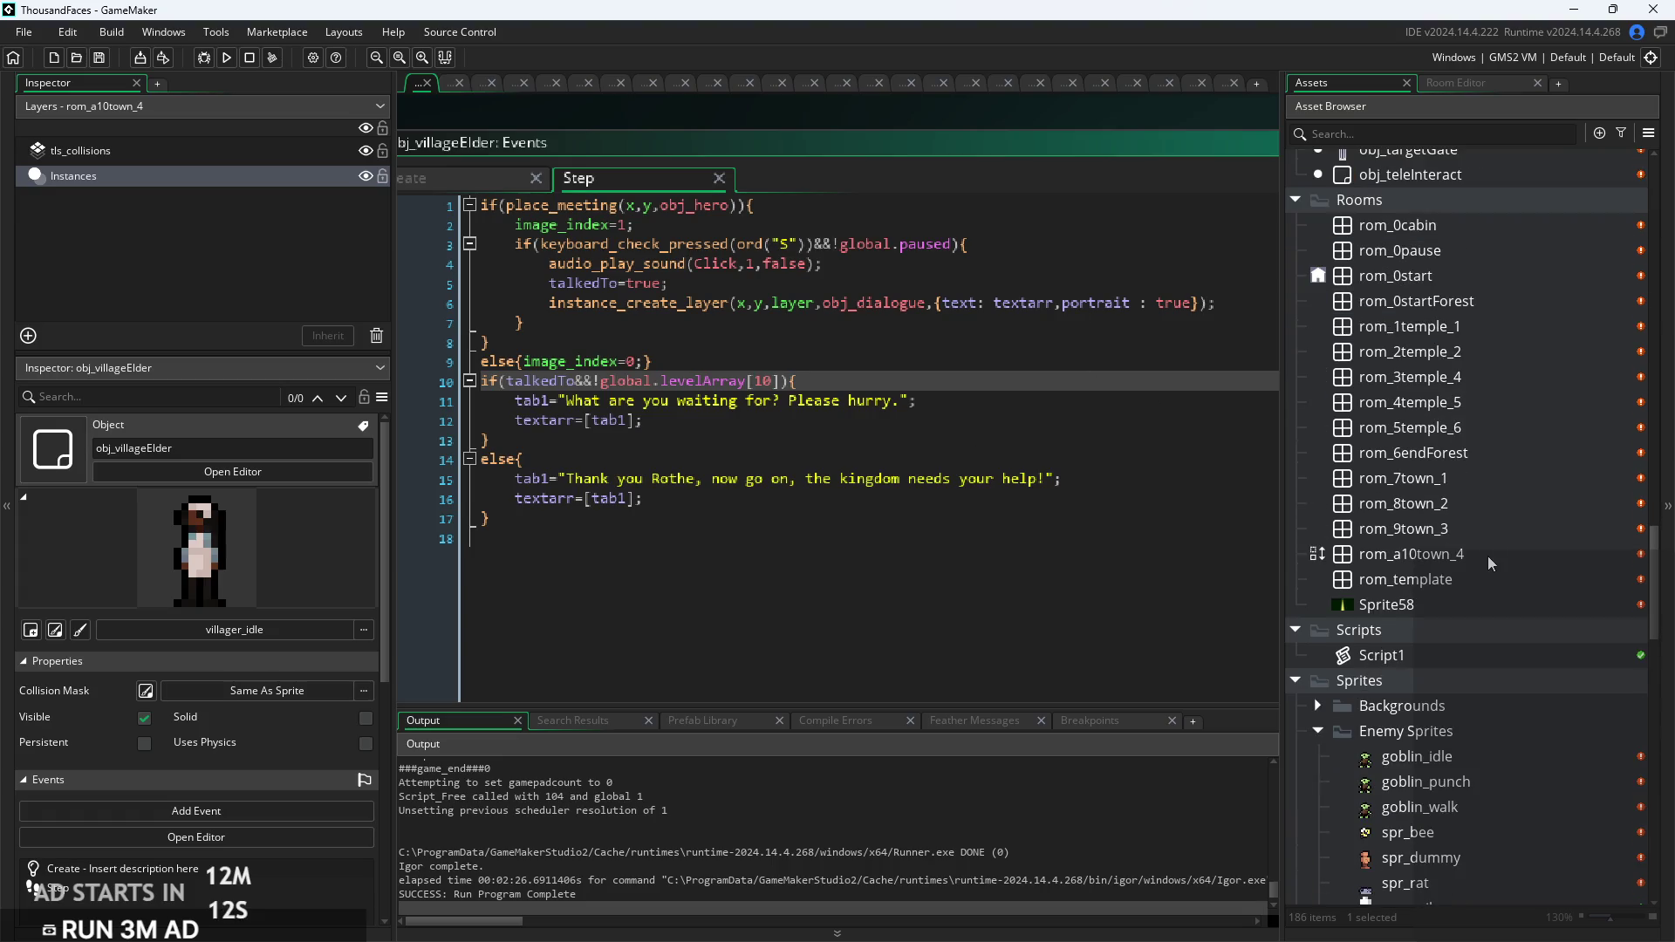
Step: Open rom_a10town_4 and look around its platforms, bees and villagers
double_click(1485, 555)
left_click_drag(1040, 410, 1115, 430)
scroll(1115, 431, "up", 3)
scroll(883, 490, "down", 1)
scroll(863, 445, "right", 3)
scroll(829, 431, "up", 3)
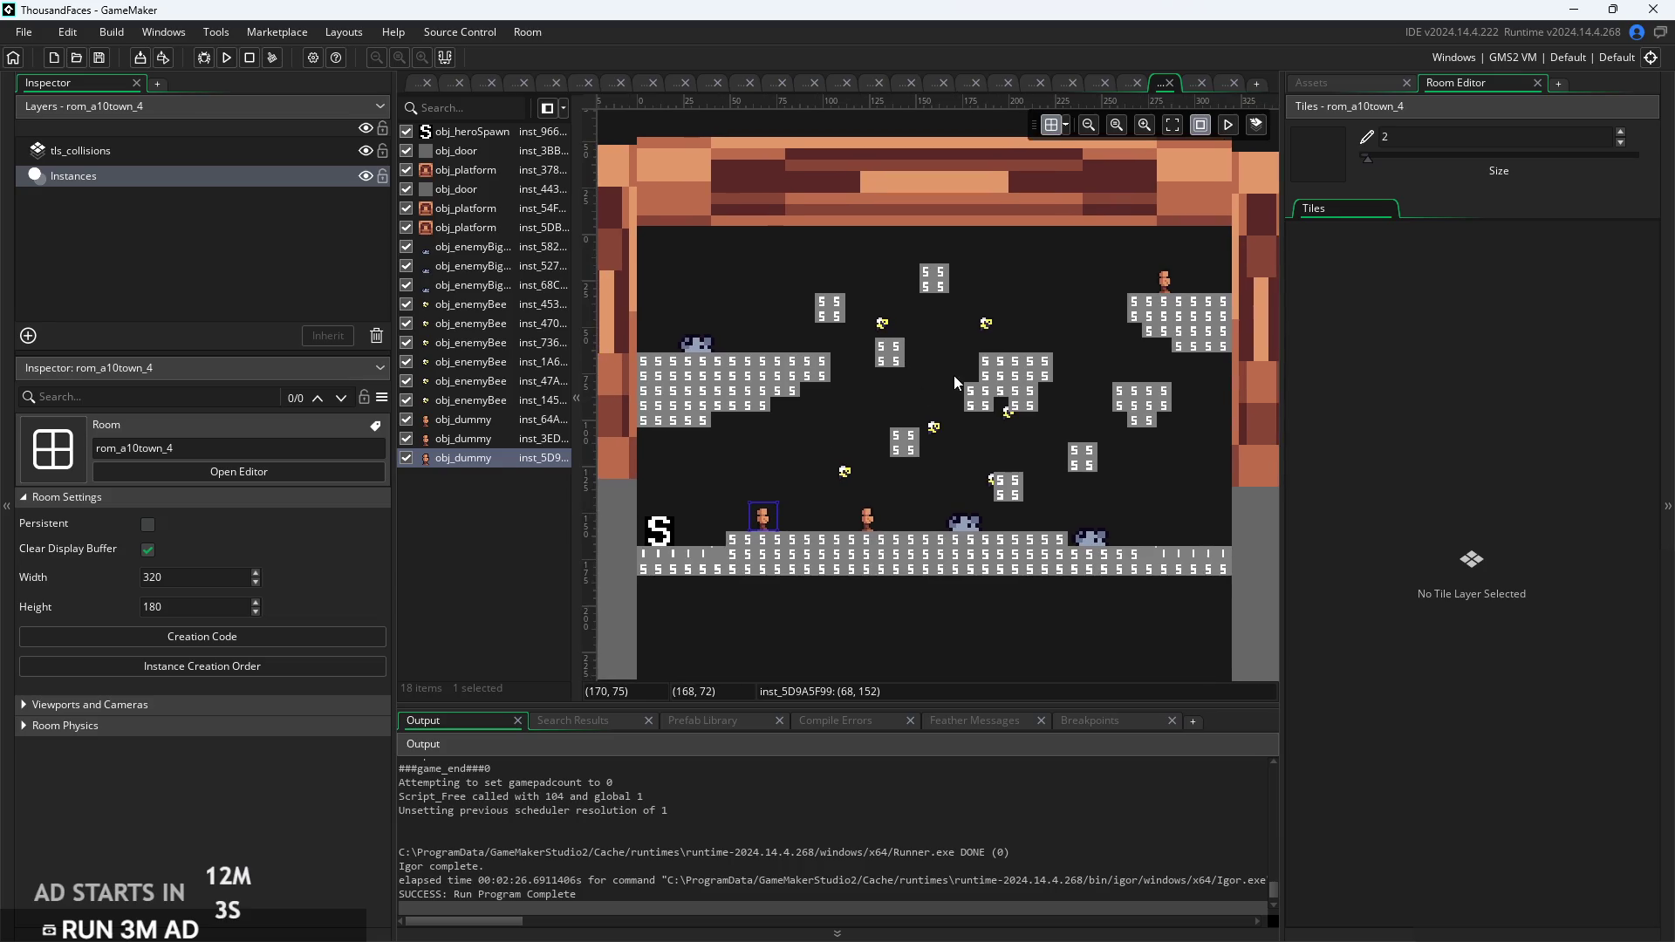
Step: Switch back to the Assets list and scroll it up
left_click(1324, 87)
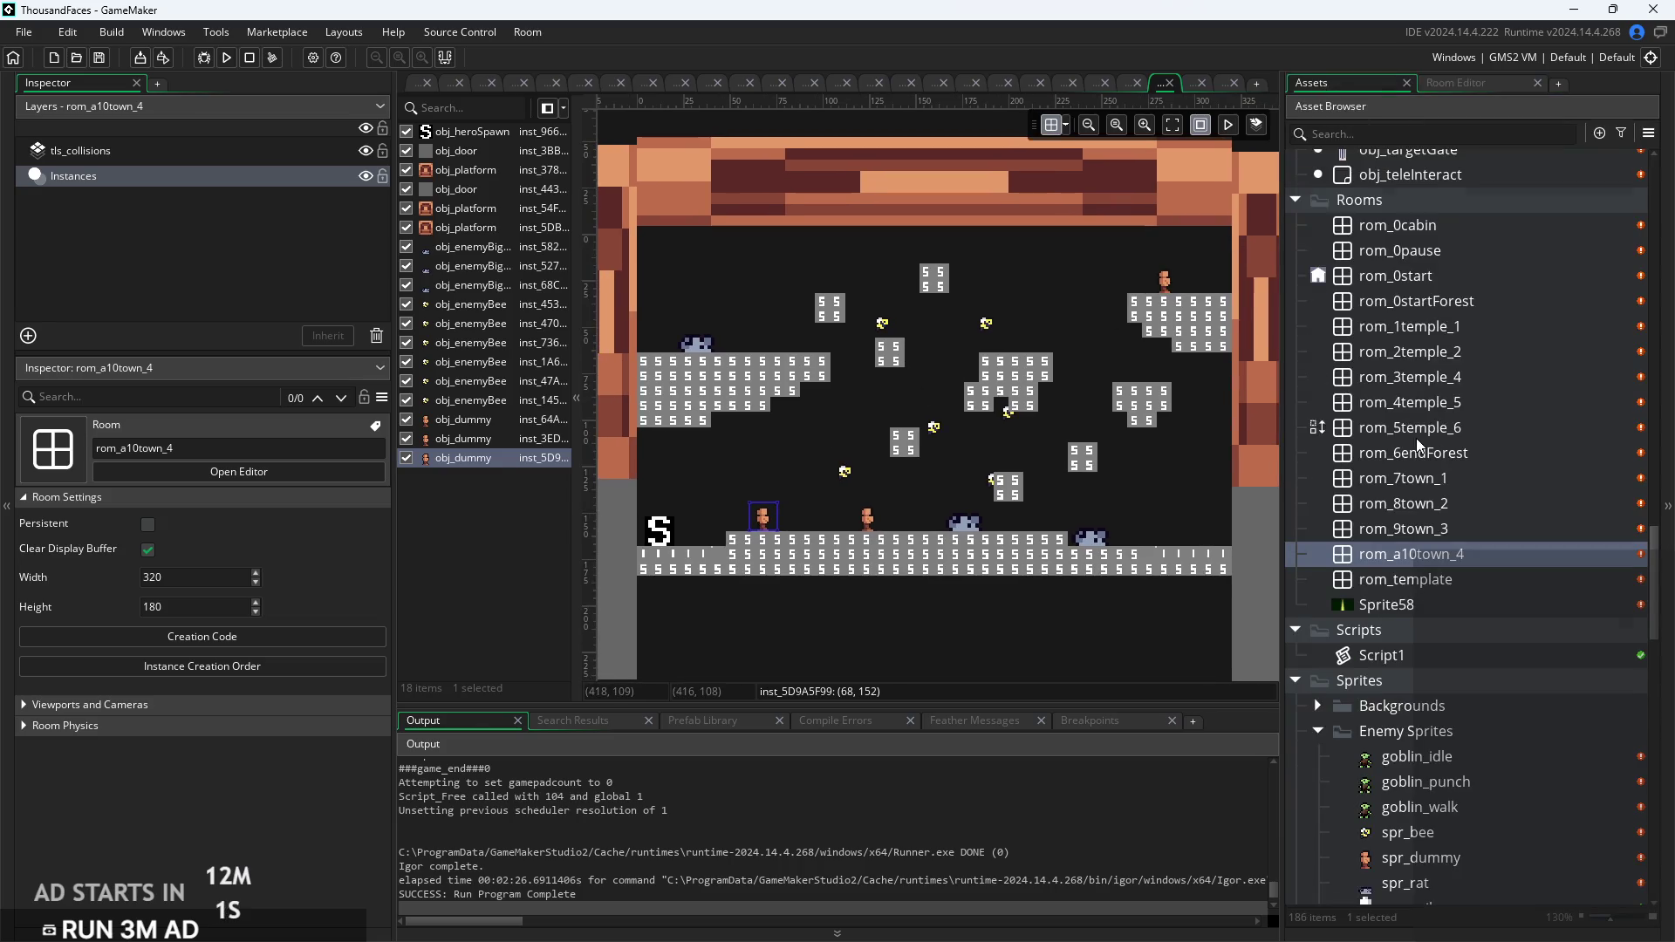
scroll(1430, 419, "up", 1)
scroll(1446, 544, "up", 5)
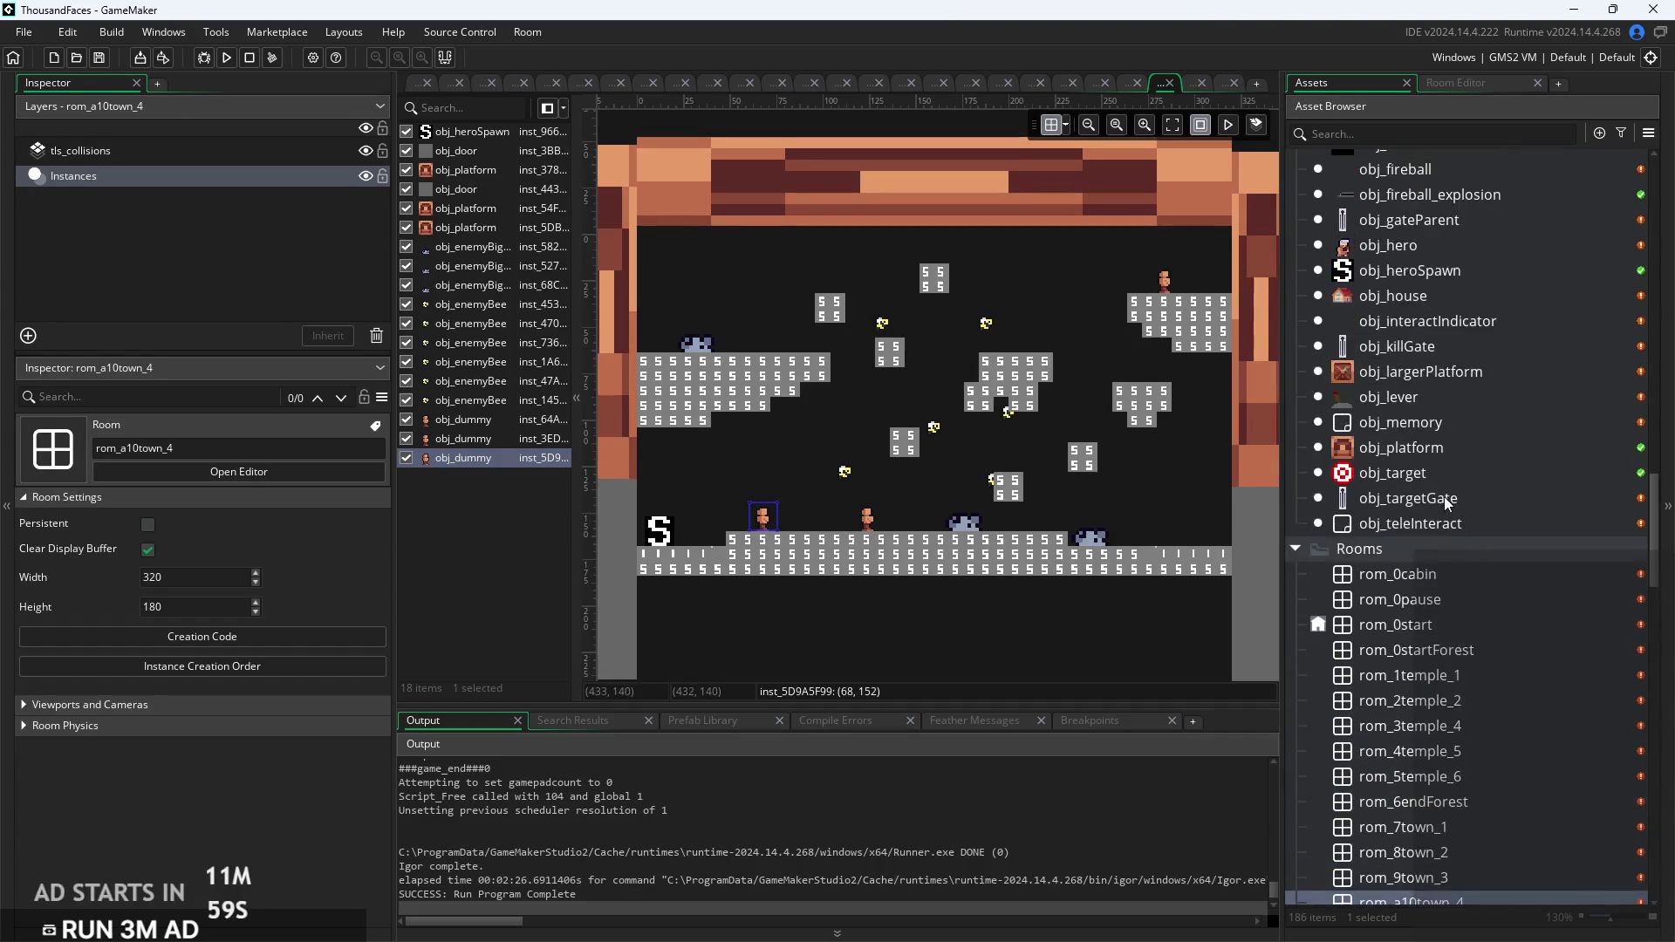
scroll(1444, 409, "up", 3)
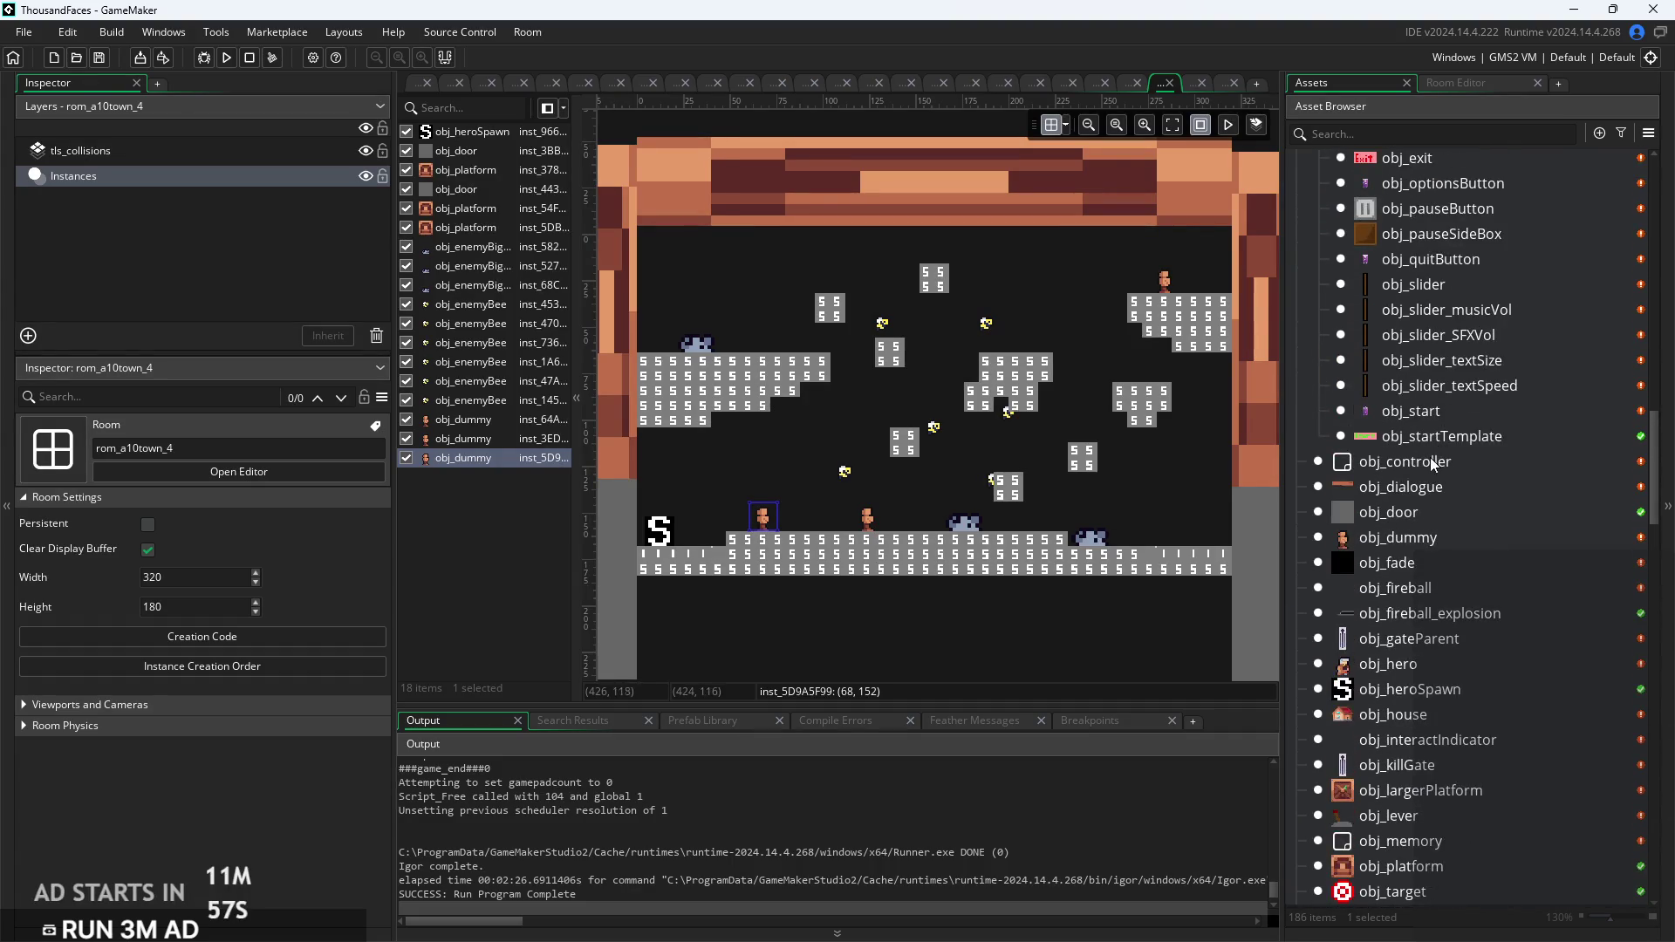
Step: In obj_controller's Room Start code, remove -1 from the levelArray index
double_click(1427, 462)
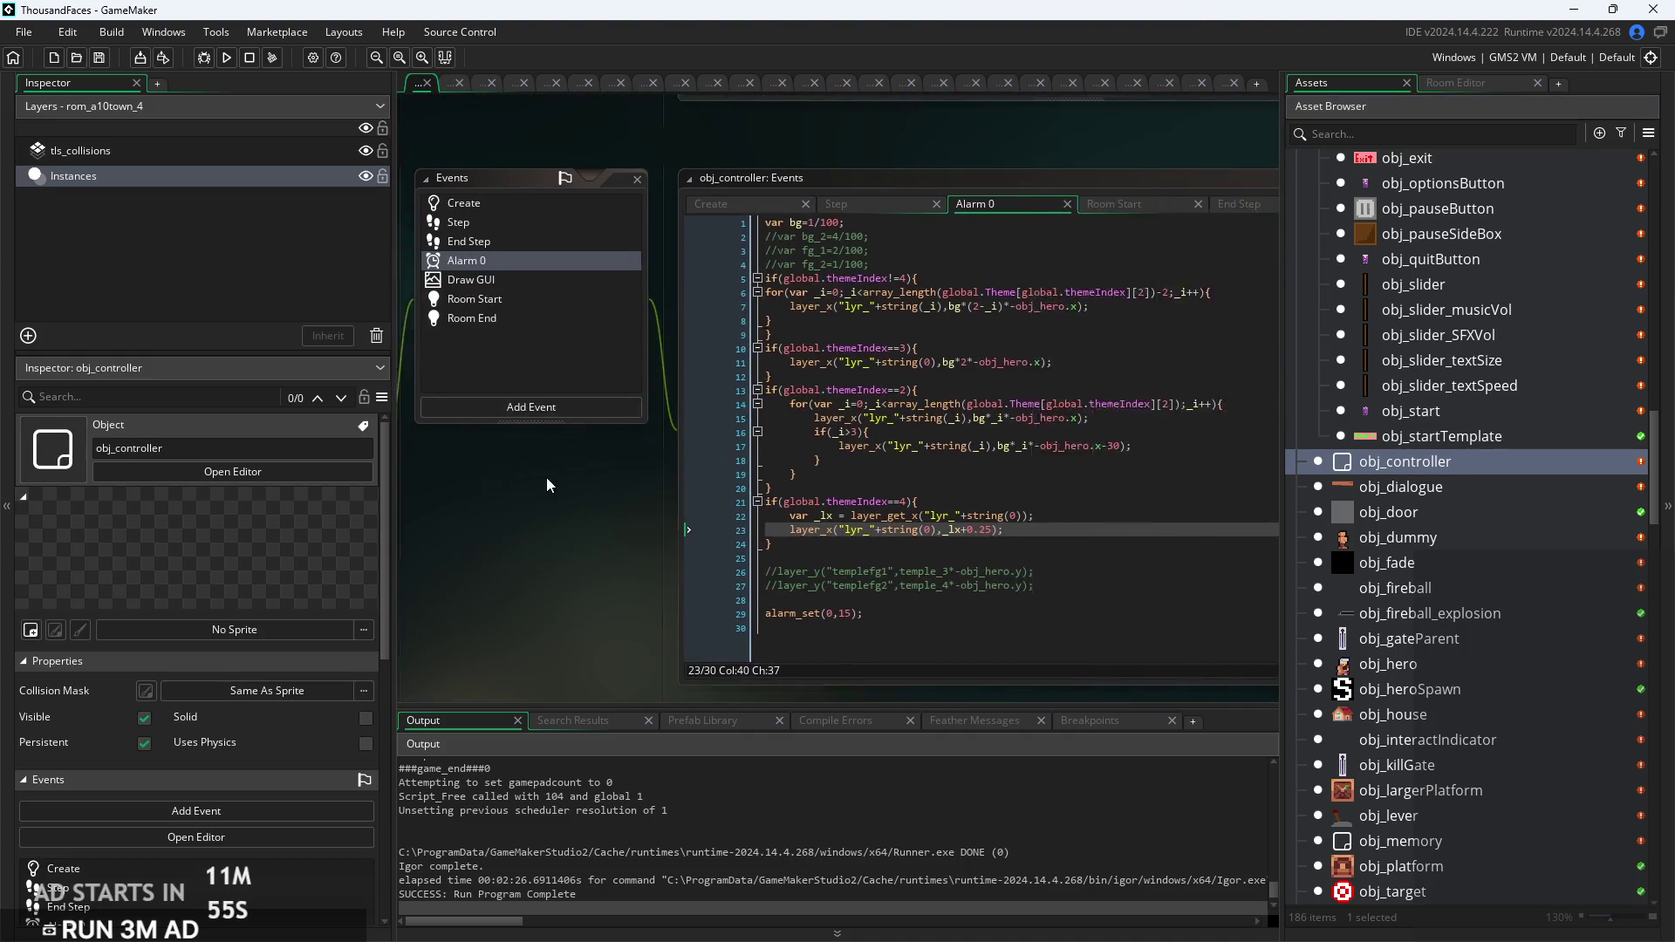
left_click(727, 214)
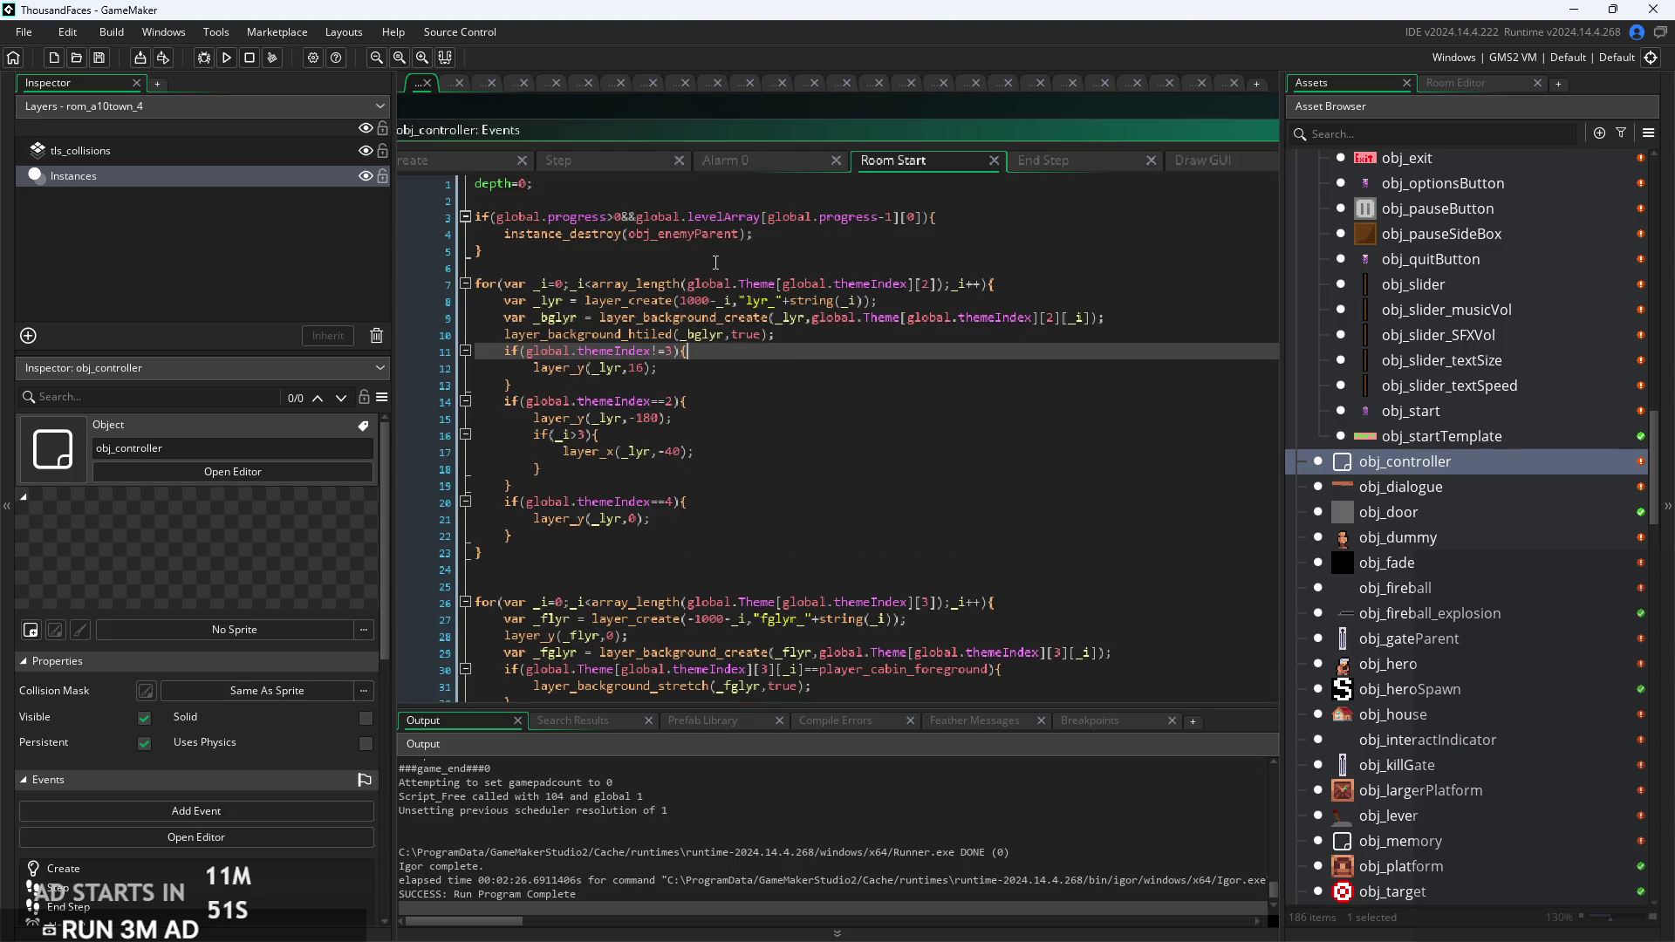
left_click(765, 233)
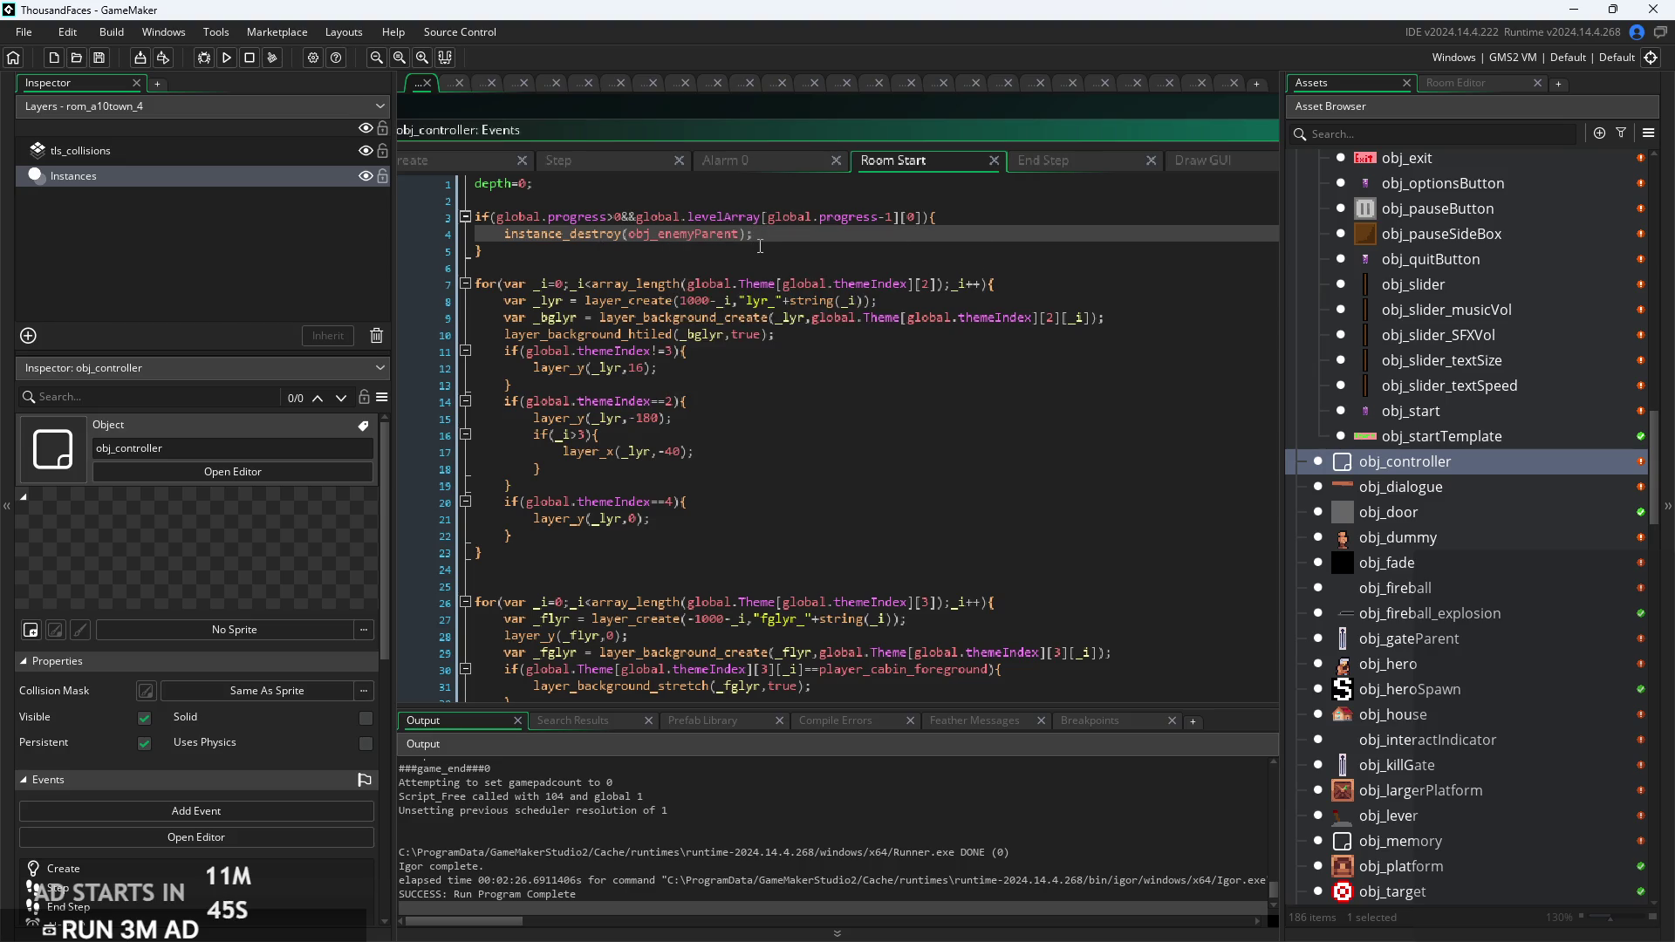
scroll(759, 247, "up", 3, "ctrl")
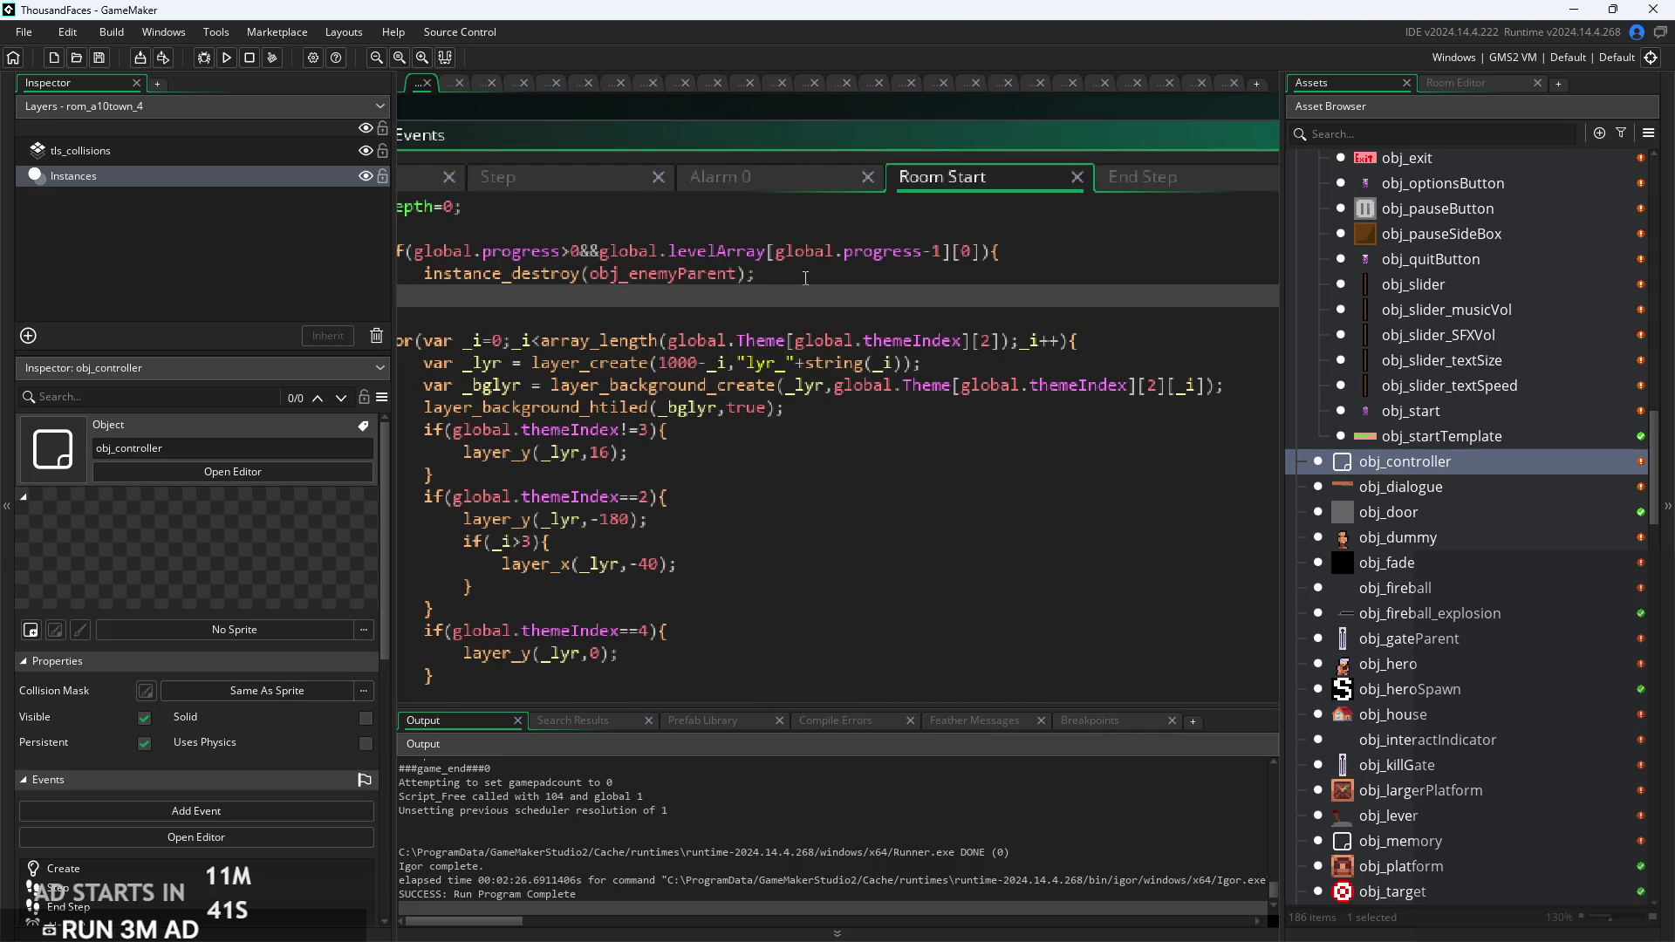
left_click(939, 251)
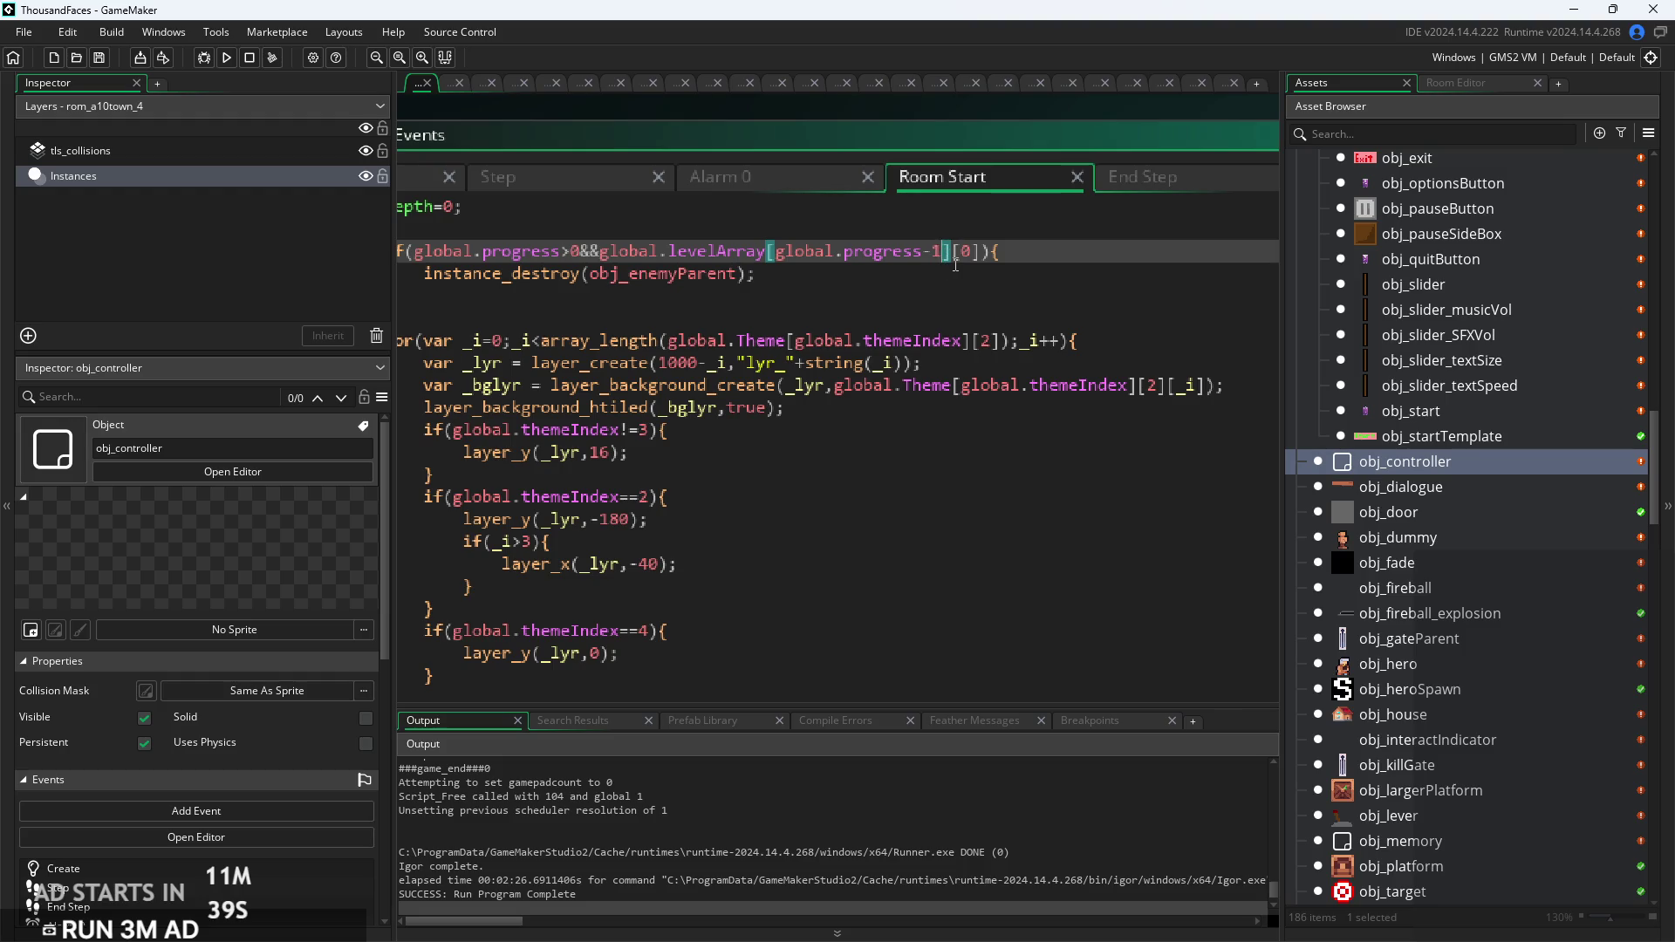
Step: Save the change and launch a test run of the game
key("ctrl+s")
left_click(920, 276)
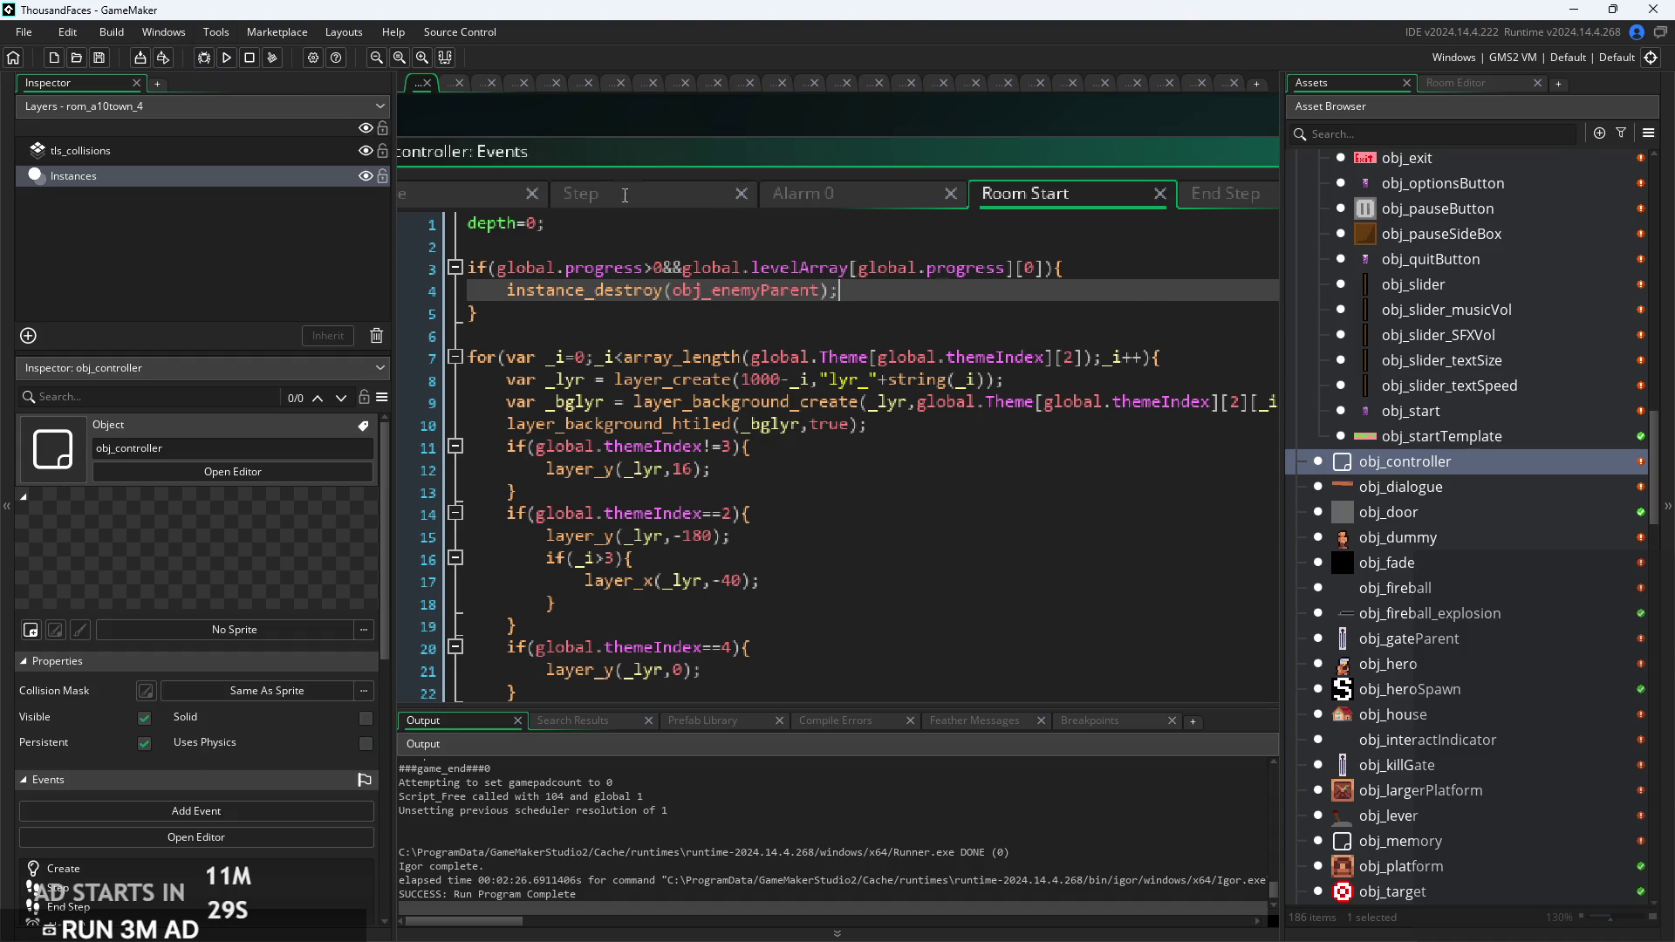
left_click(228, 59)
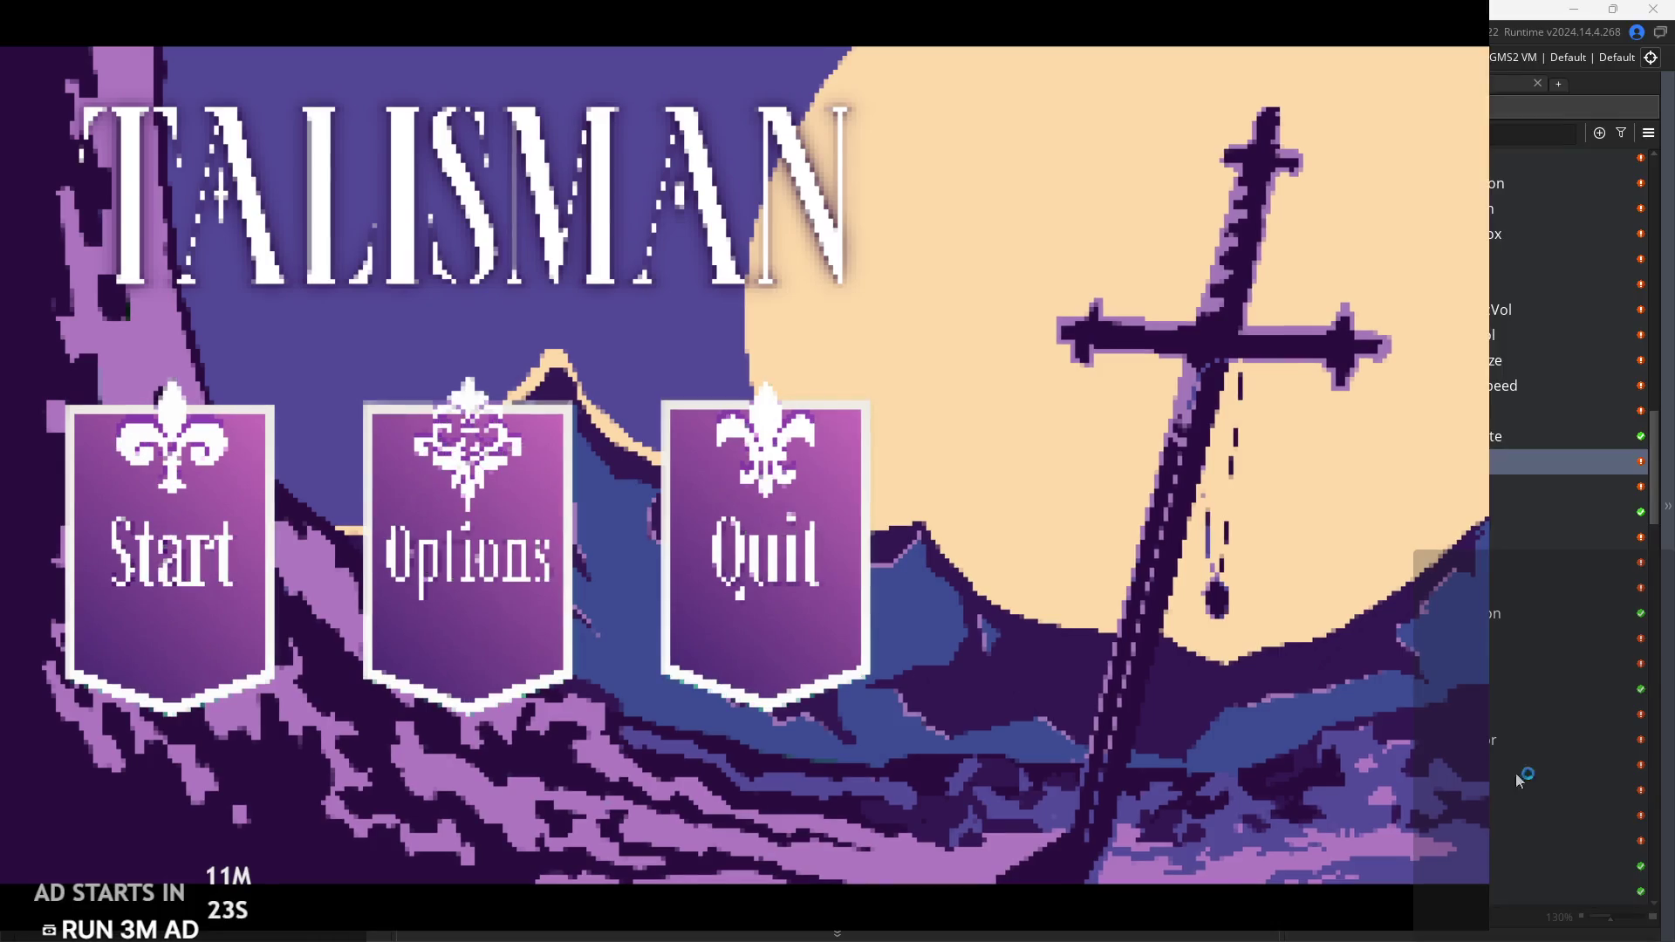
Step: Start a new game, run through the forest into the castle, and slash the enemy twice
left_click(209, 646)
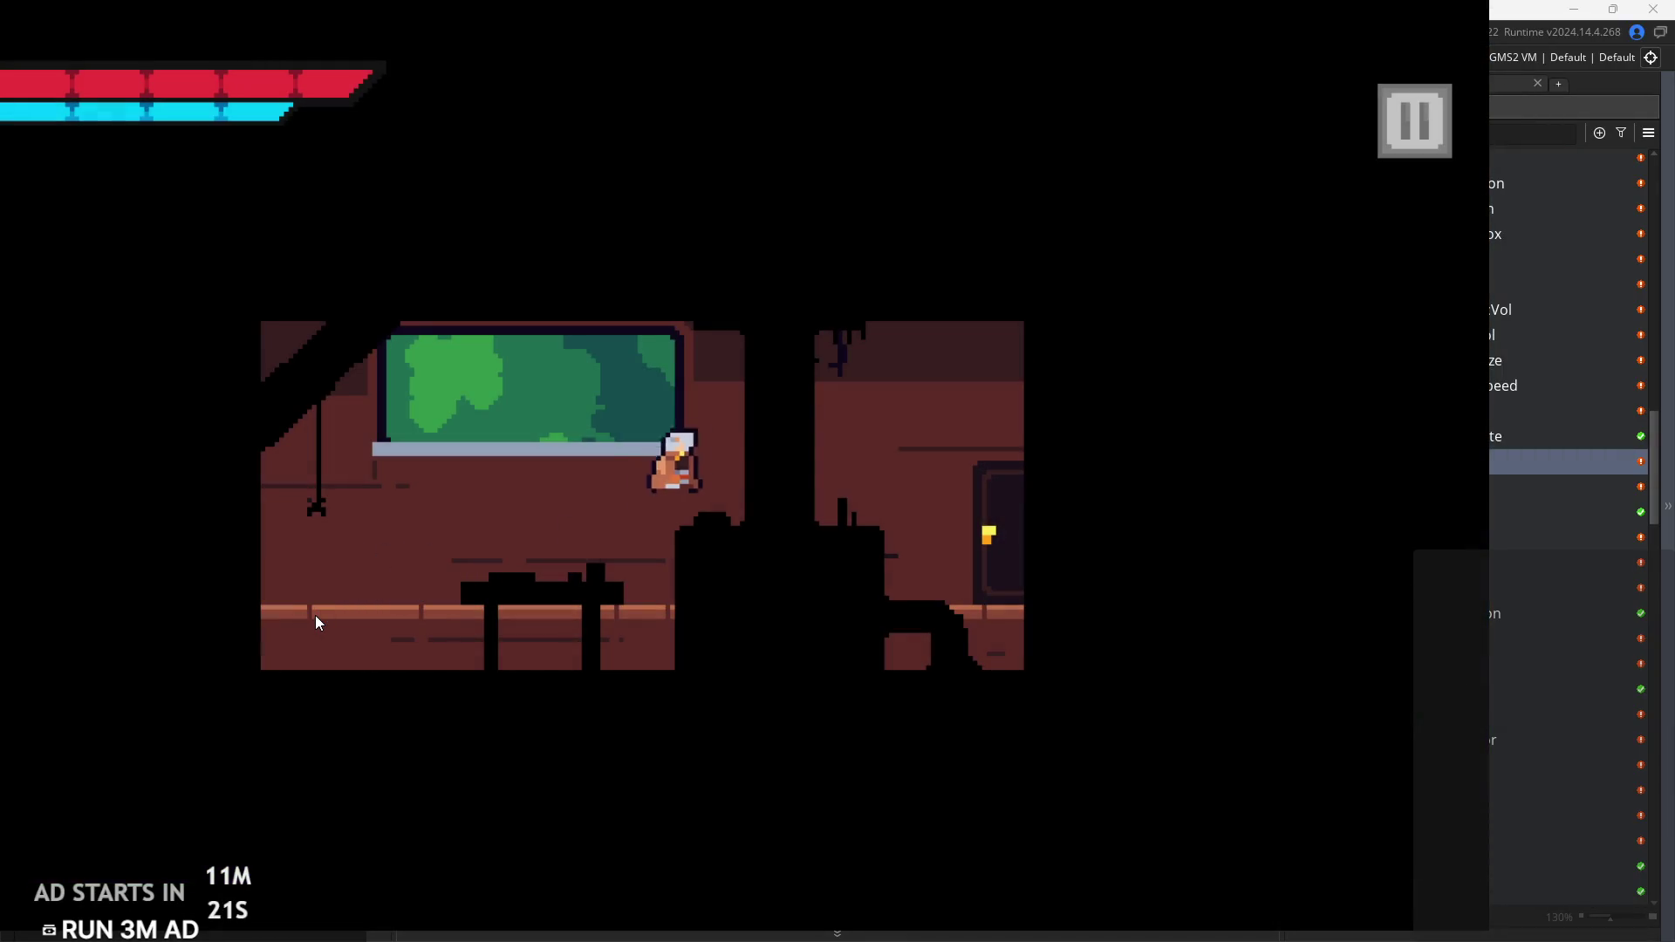
key("Right")
key("space")
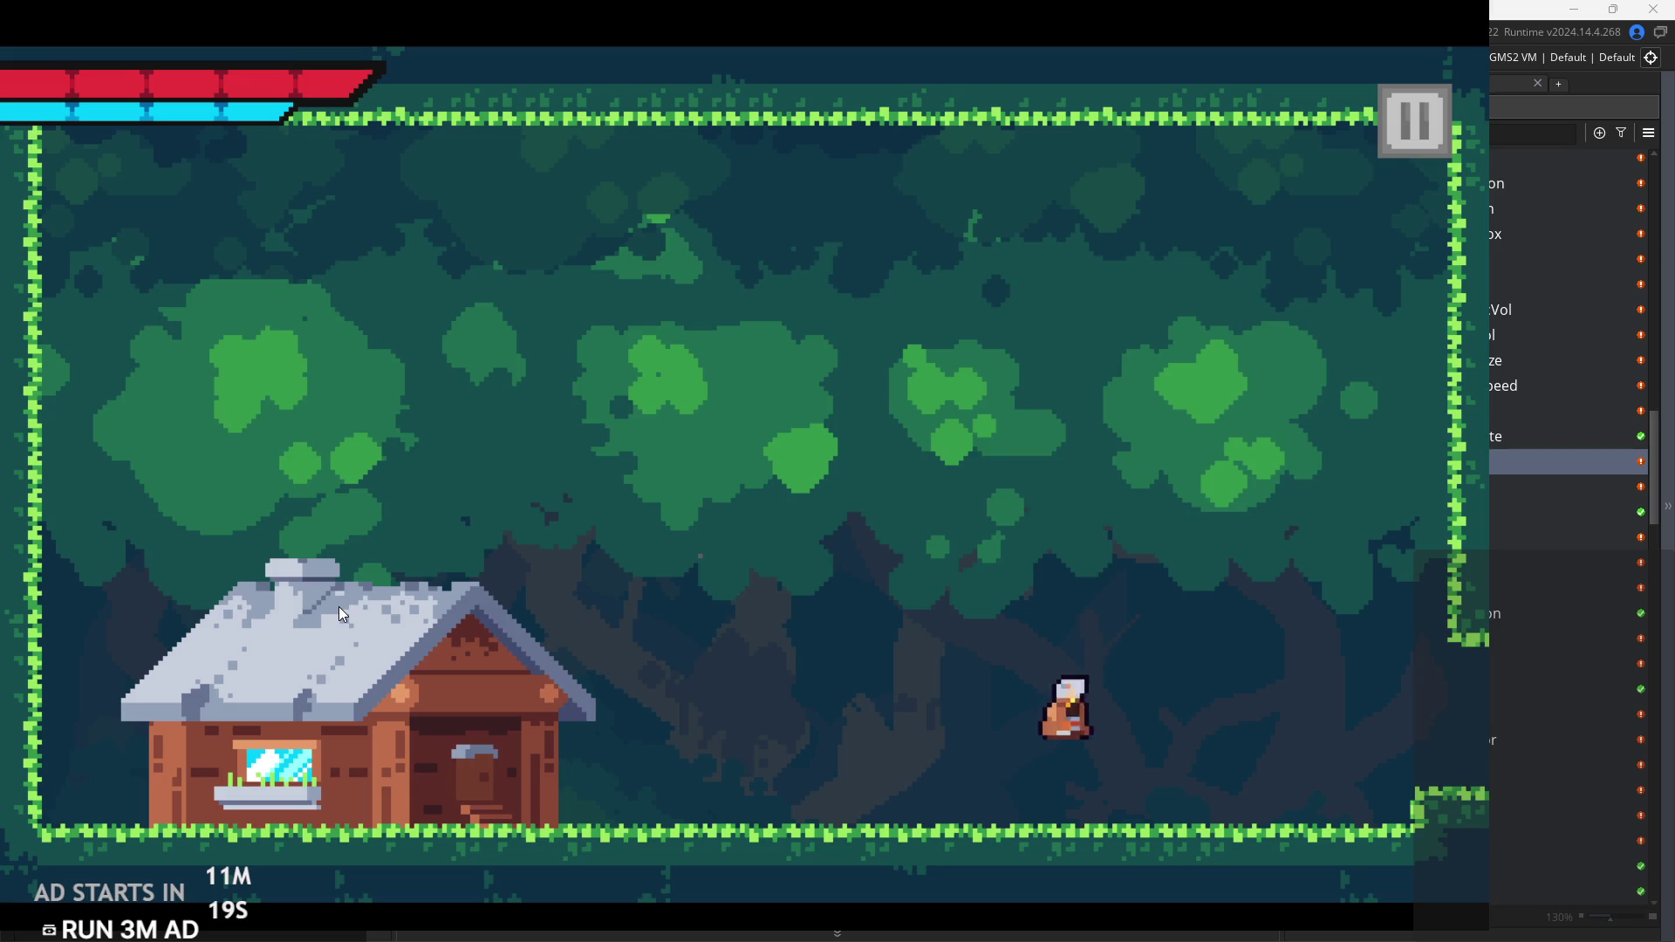
key("Right")
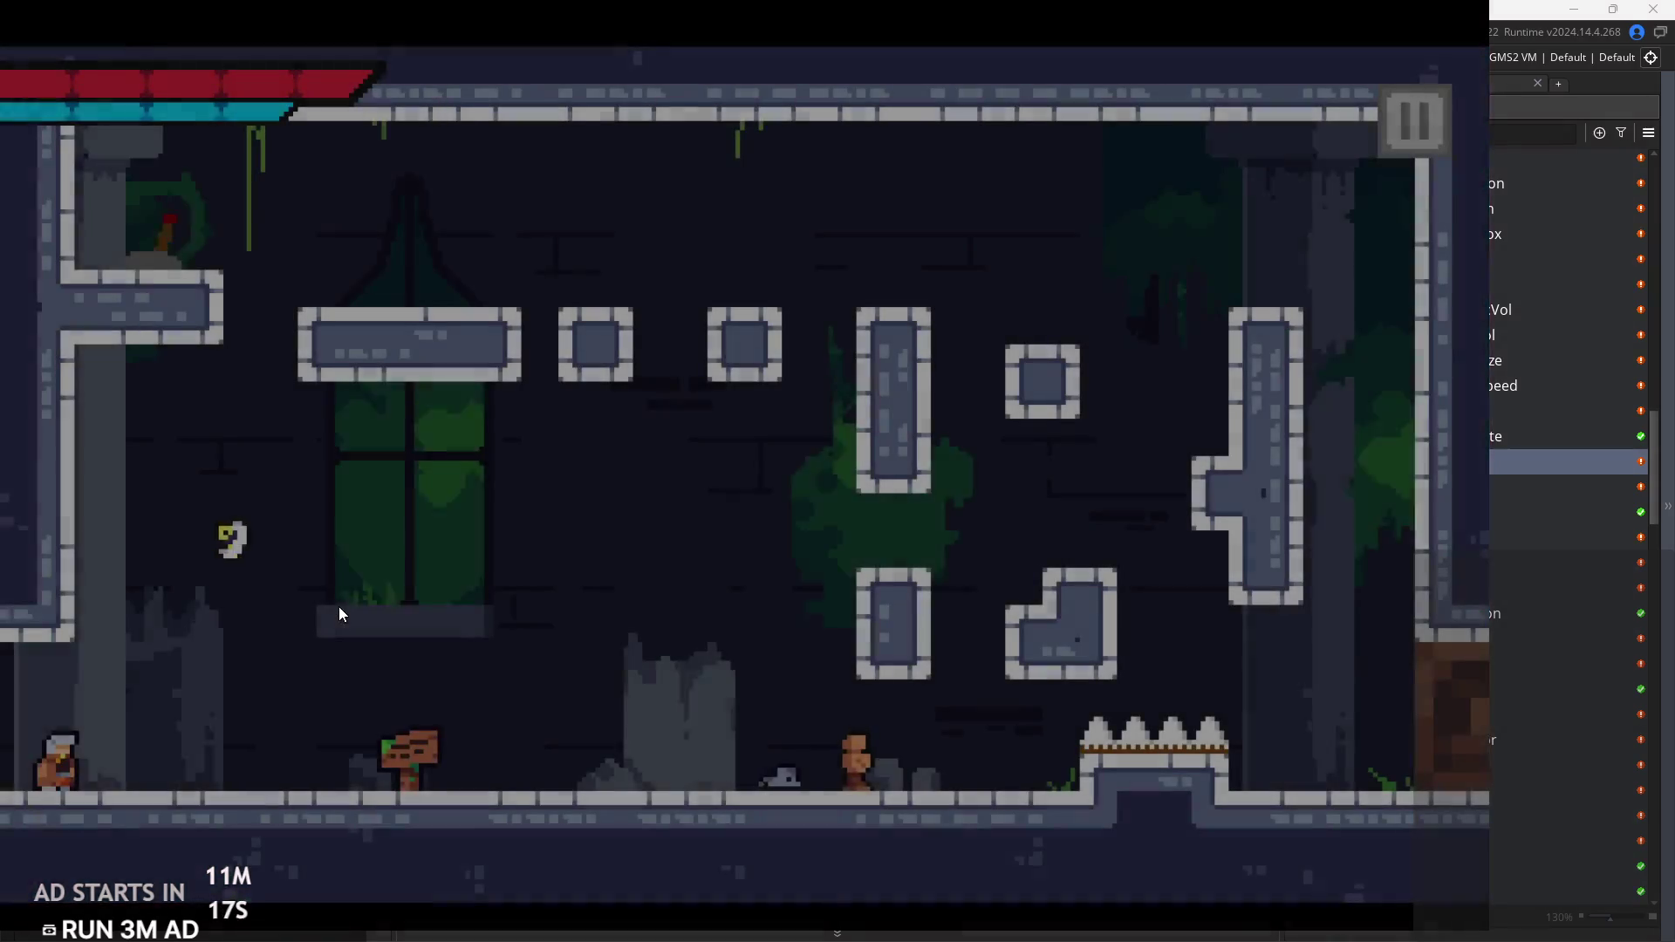
key("Right")
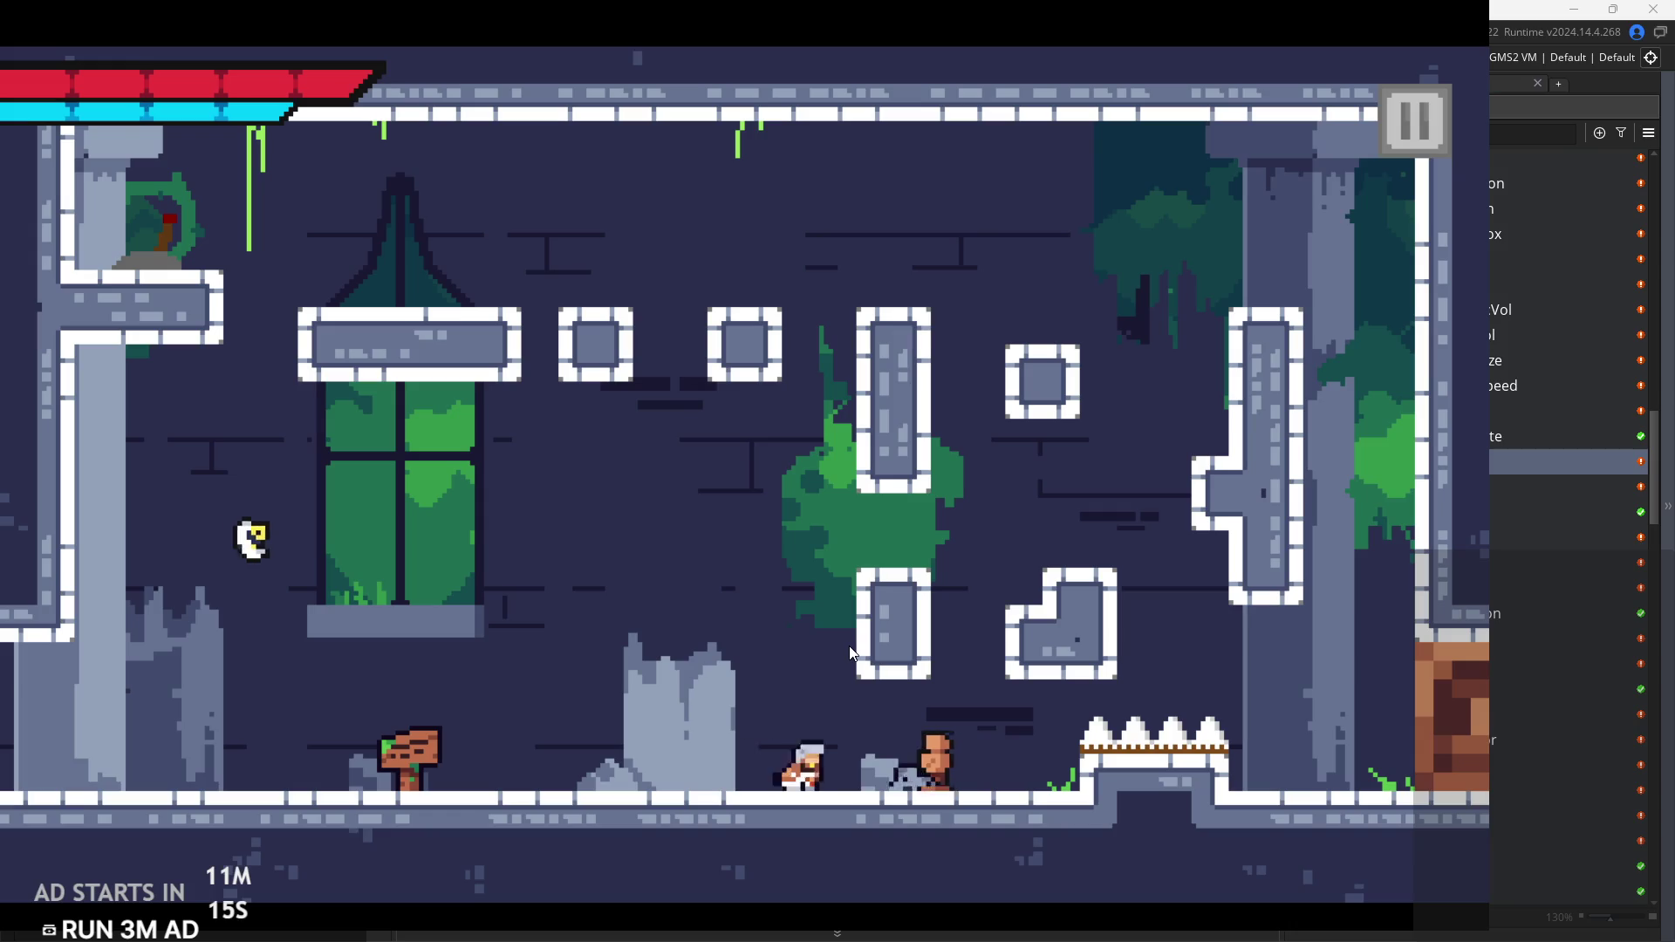
left_click(849, 646)
left_click(849, 646)
key("Right")
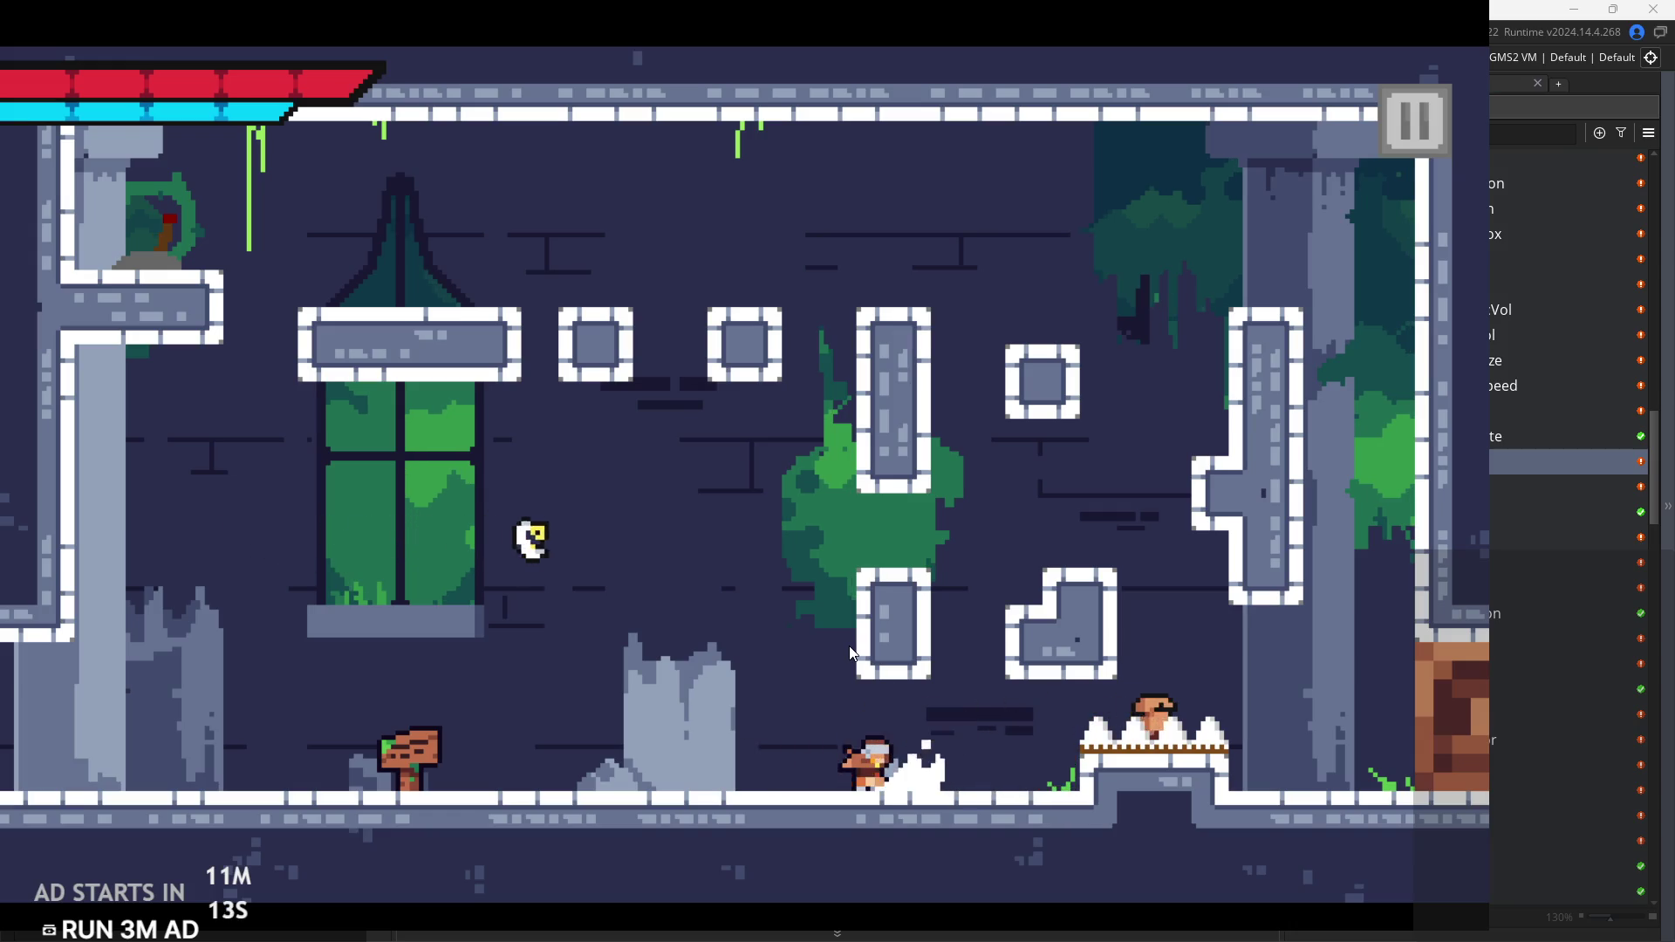
Step: Maneuver around the spikes, broken pillar and signpost with runs, jumps and a dash-roll
key("Left")
key("space")
key("space")
key("Right")
key("shift")
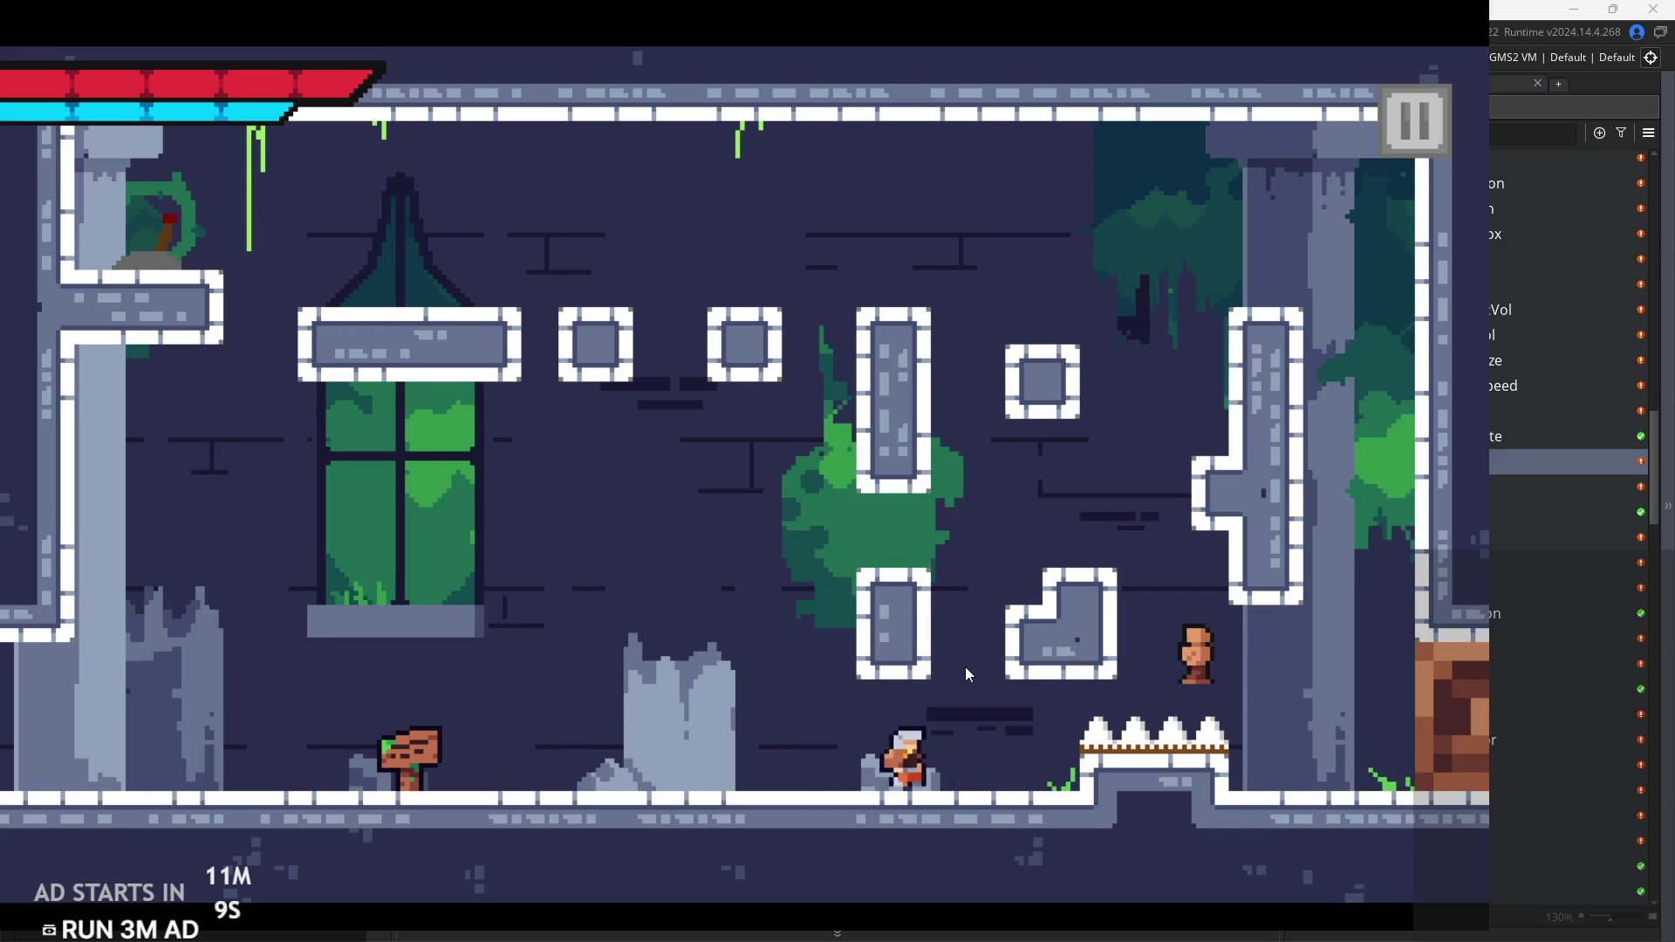
key("Left")
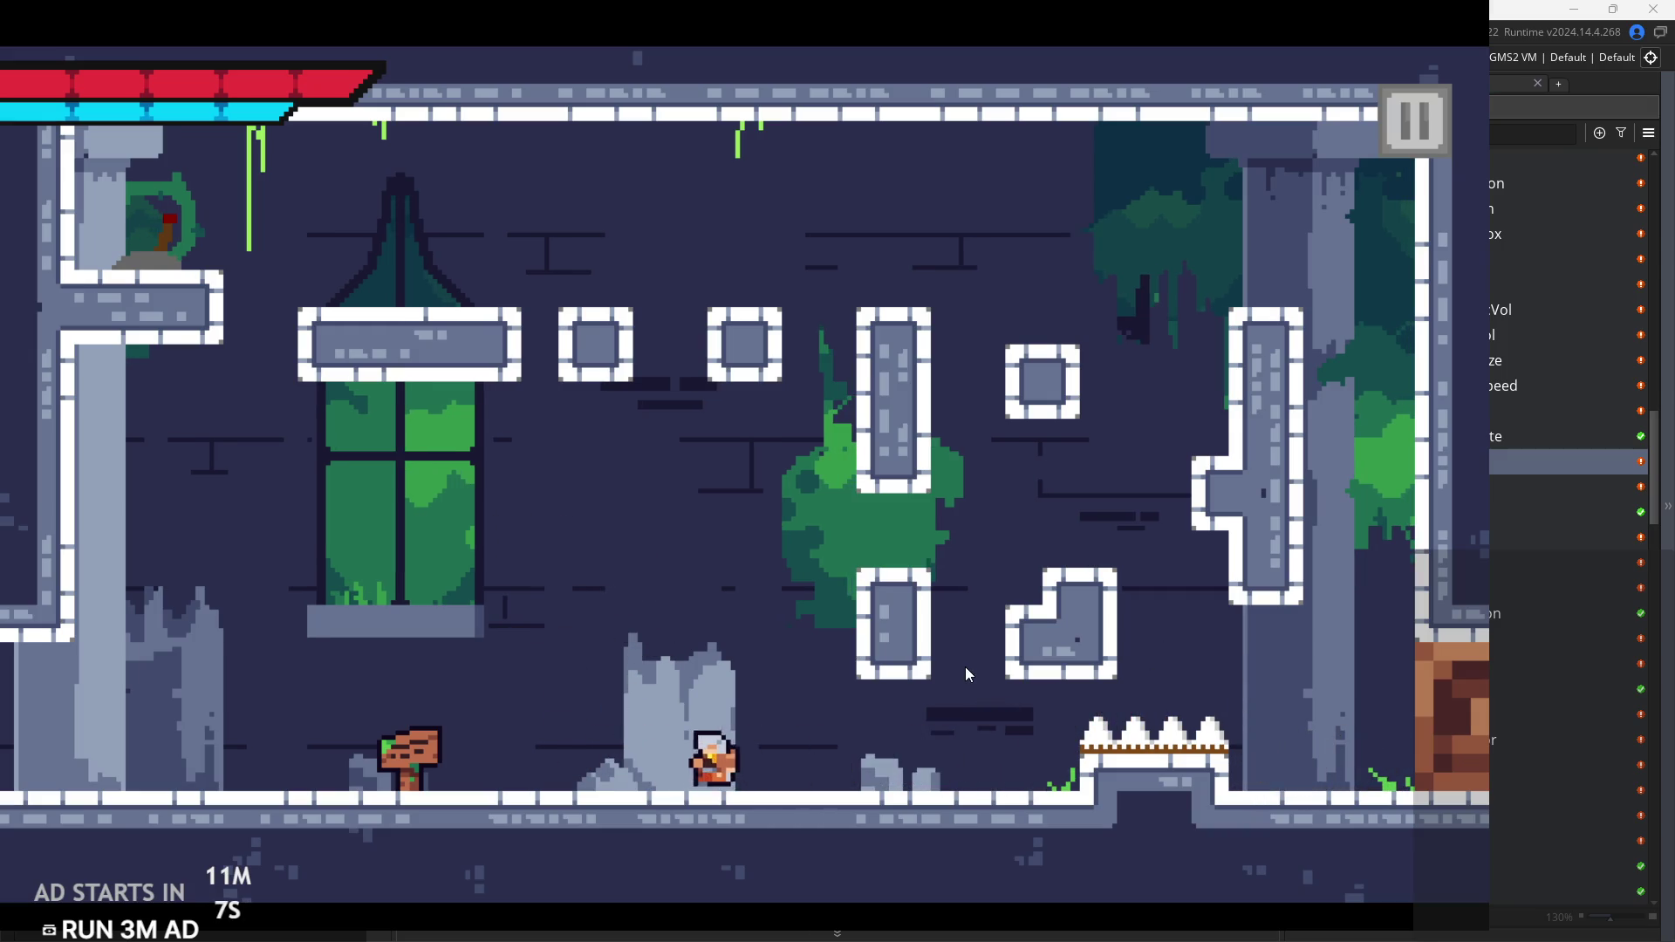
key("Right")
key("space")
Step: Jump to the small square platform and wall-jump up to the upper-left ledge lever
key("space")
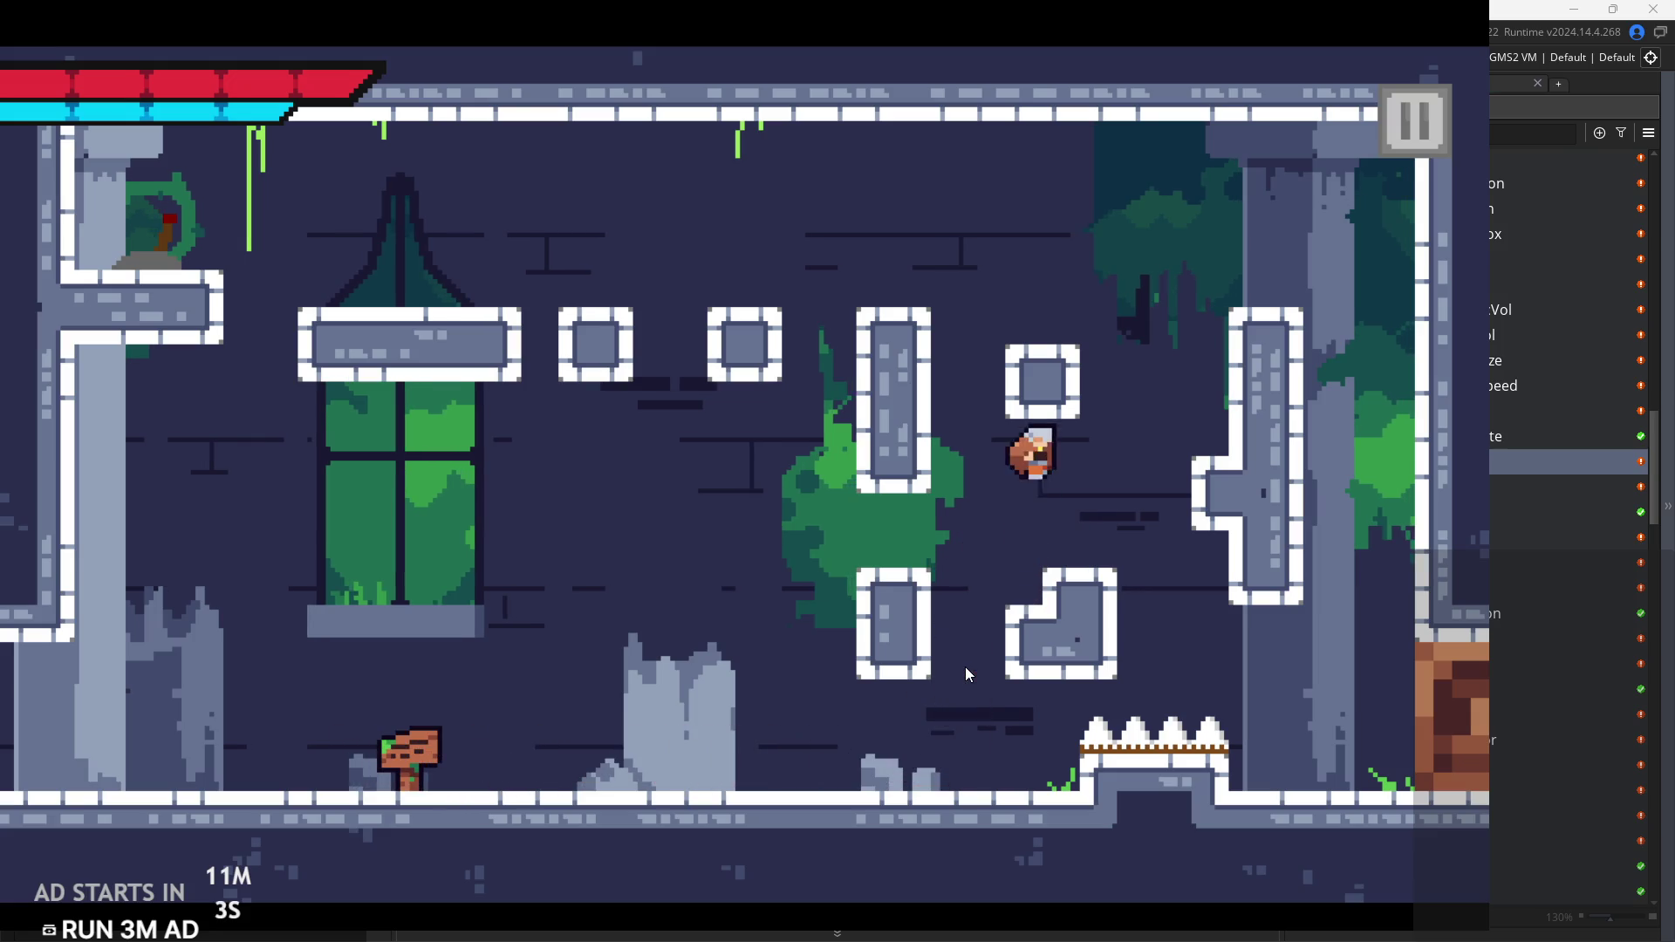
key("space")
key("Left")
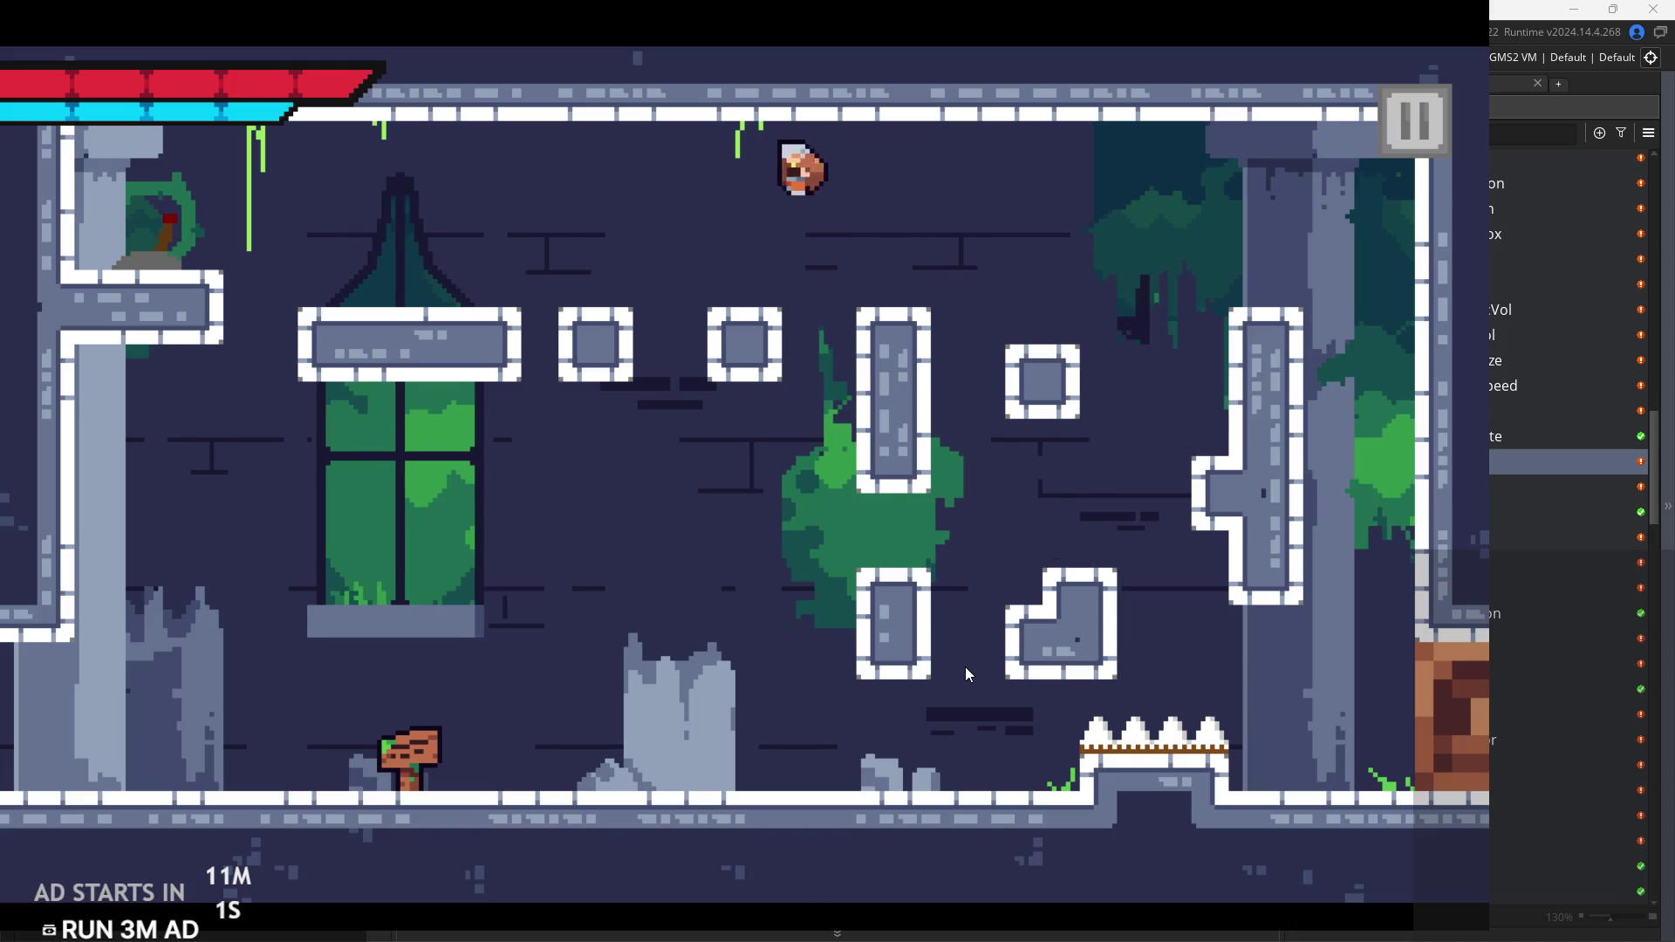
key("space")
key("Right")
key("space")
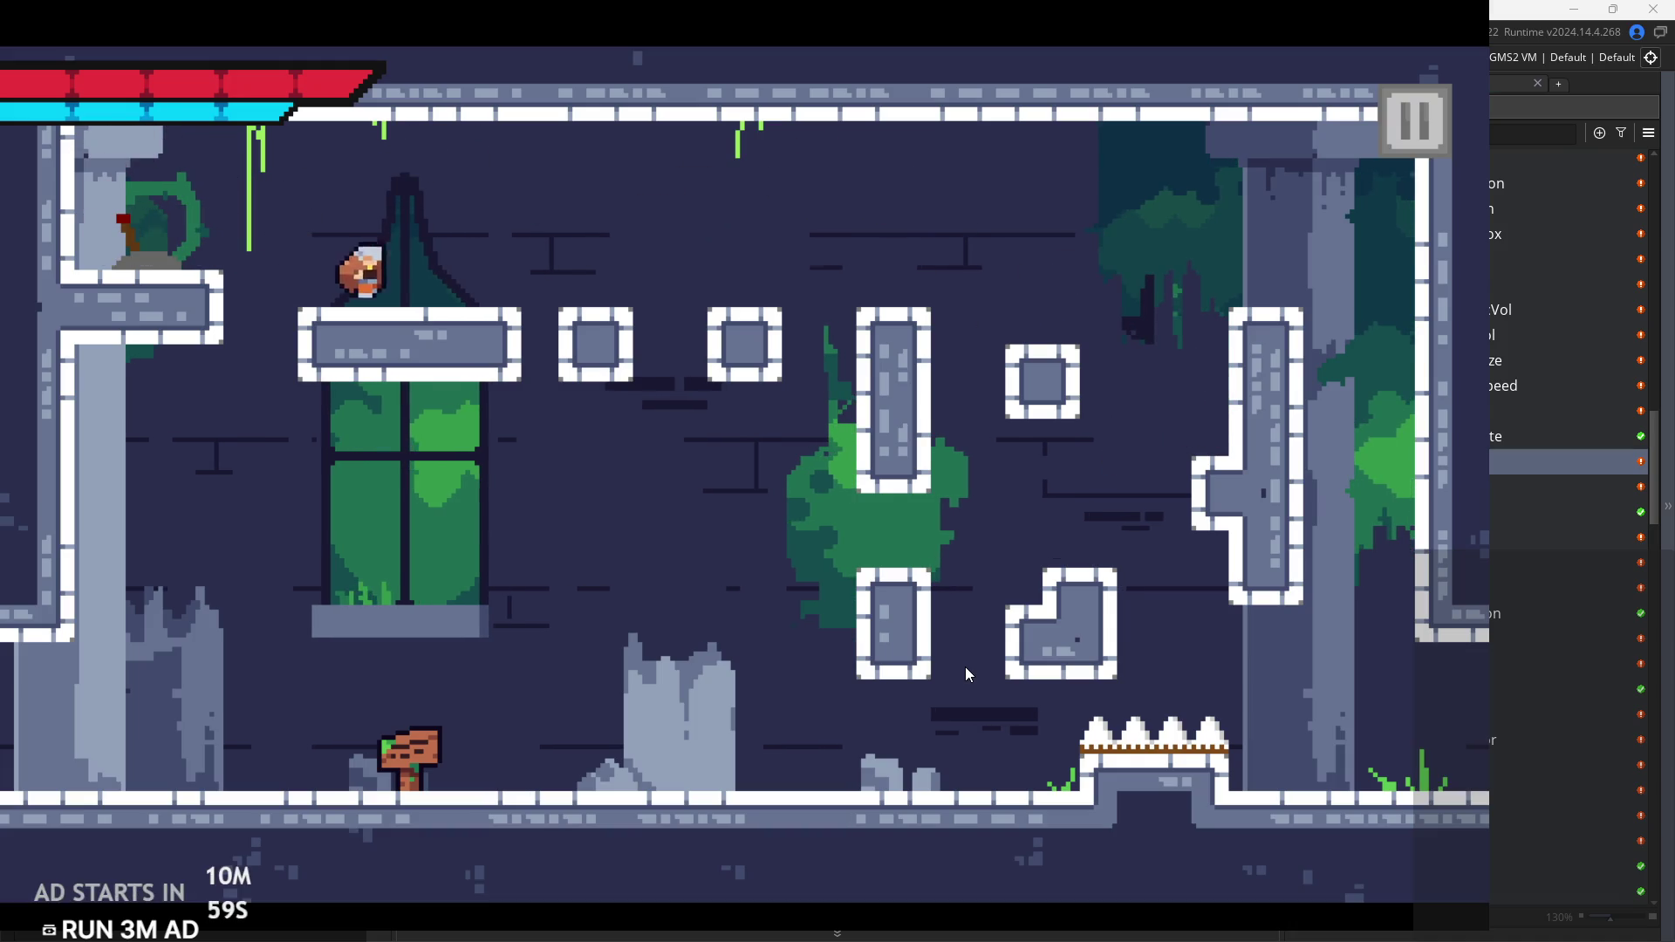
key("space")
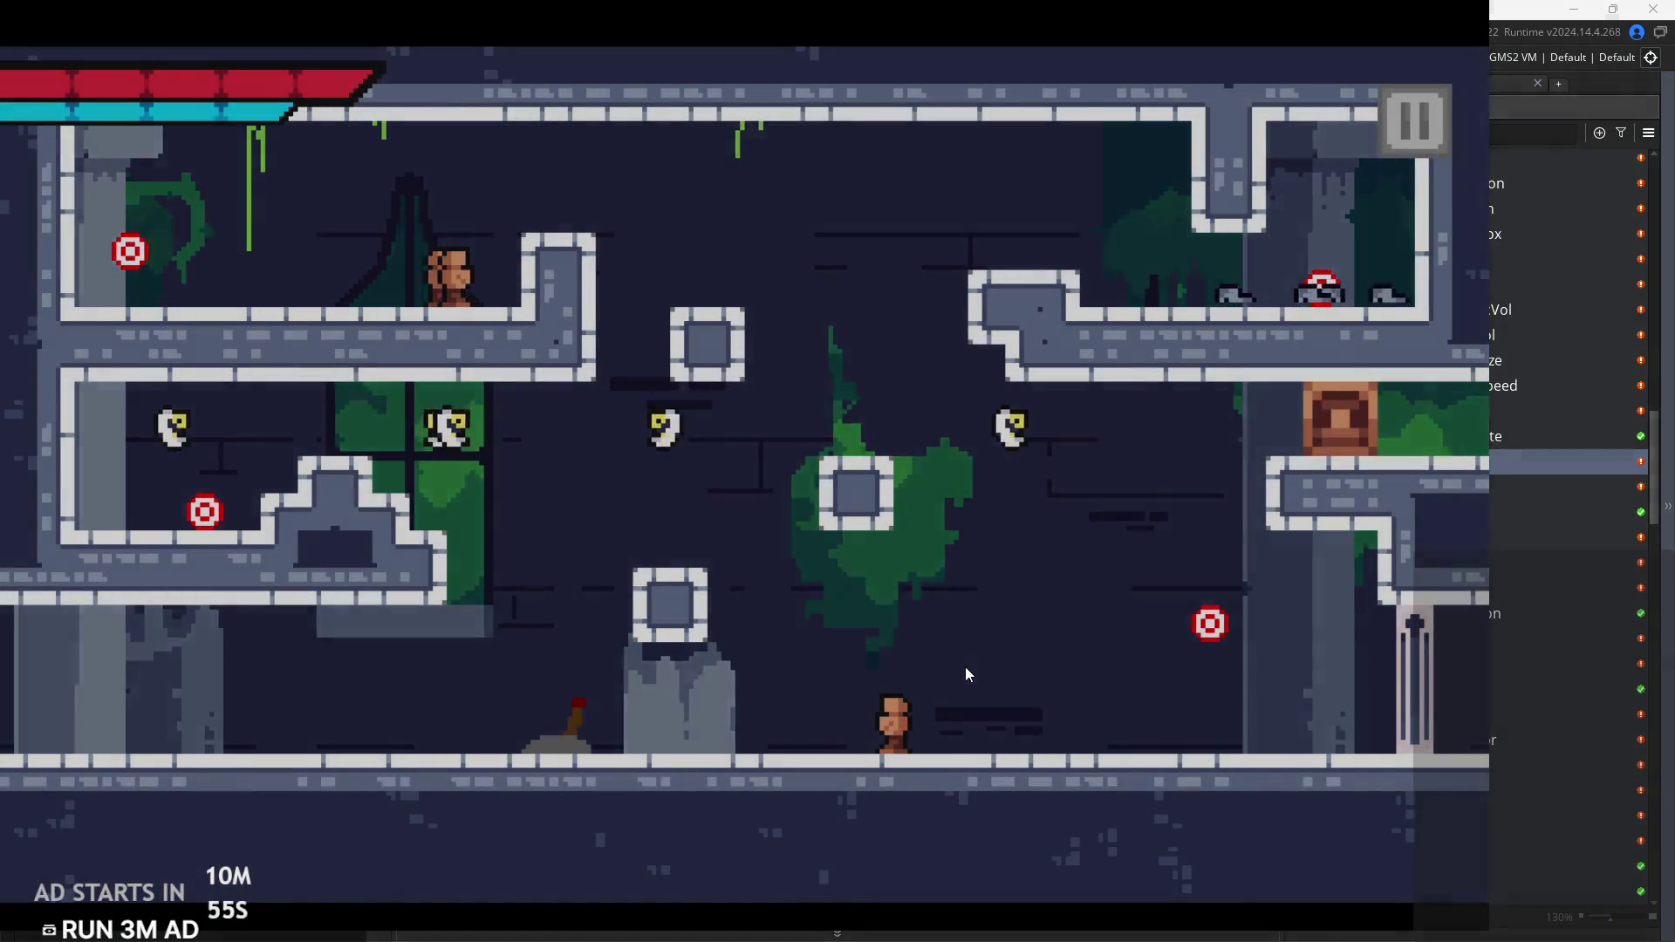
Step: Climb the right wall with repeated wall-jumps, then leap back toward the left
key("space")
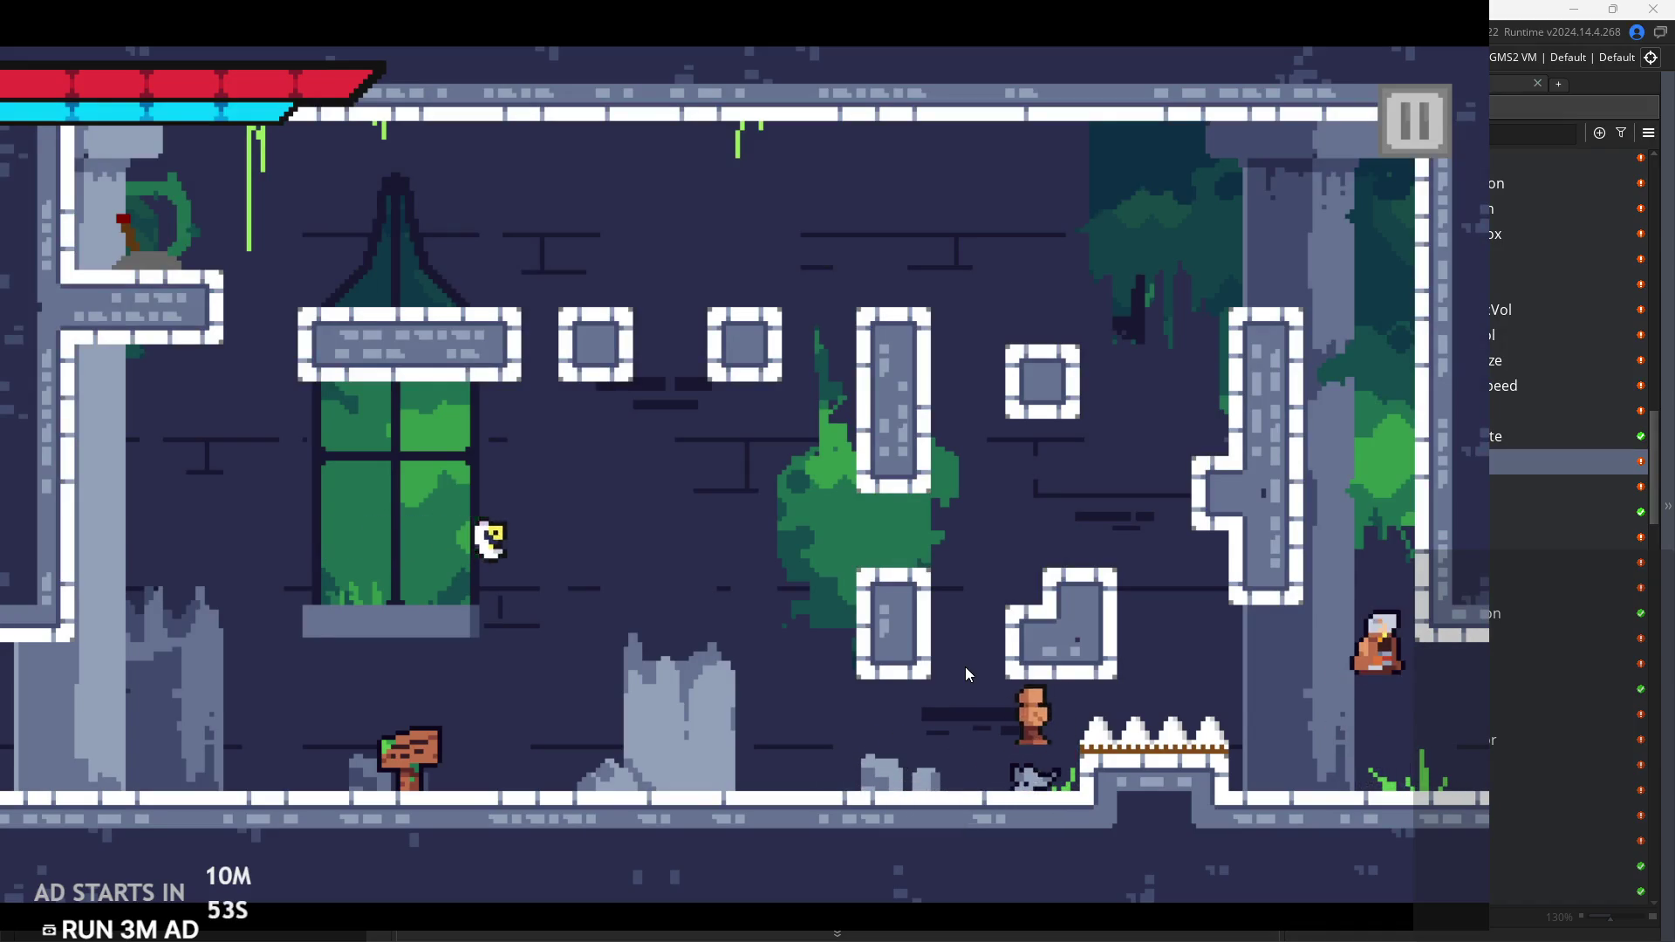
key("space")
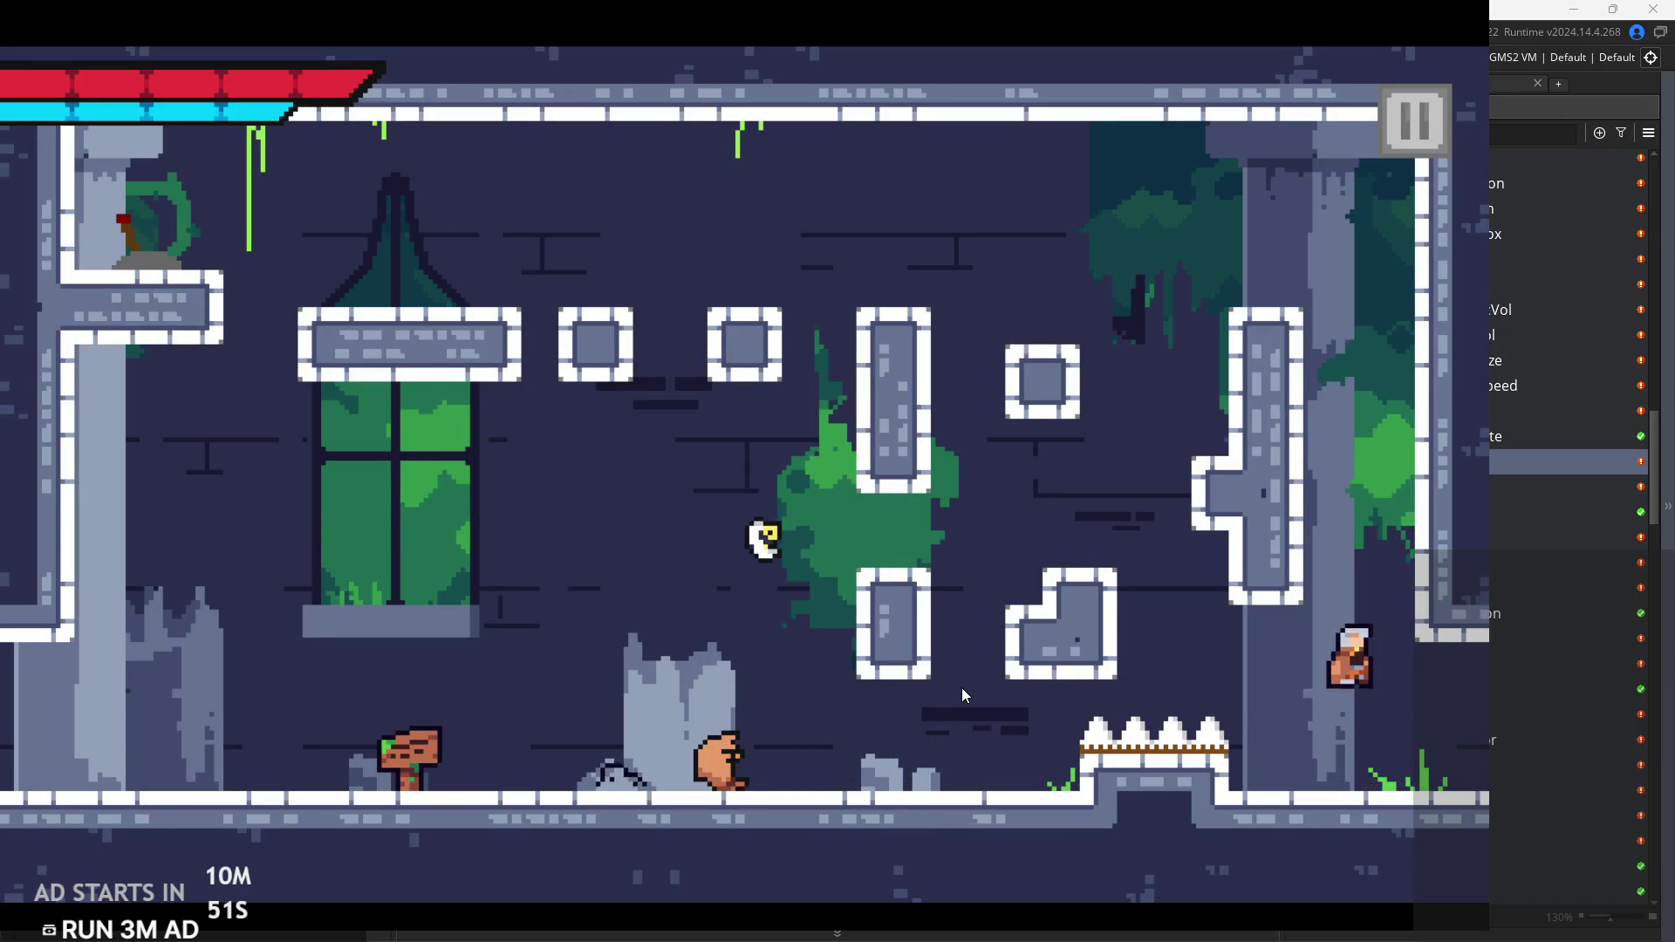
key("space")
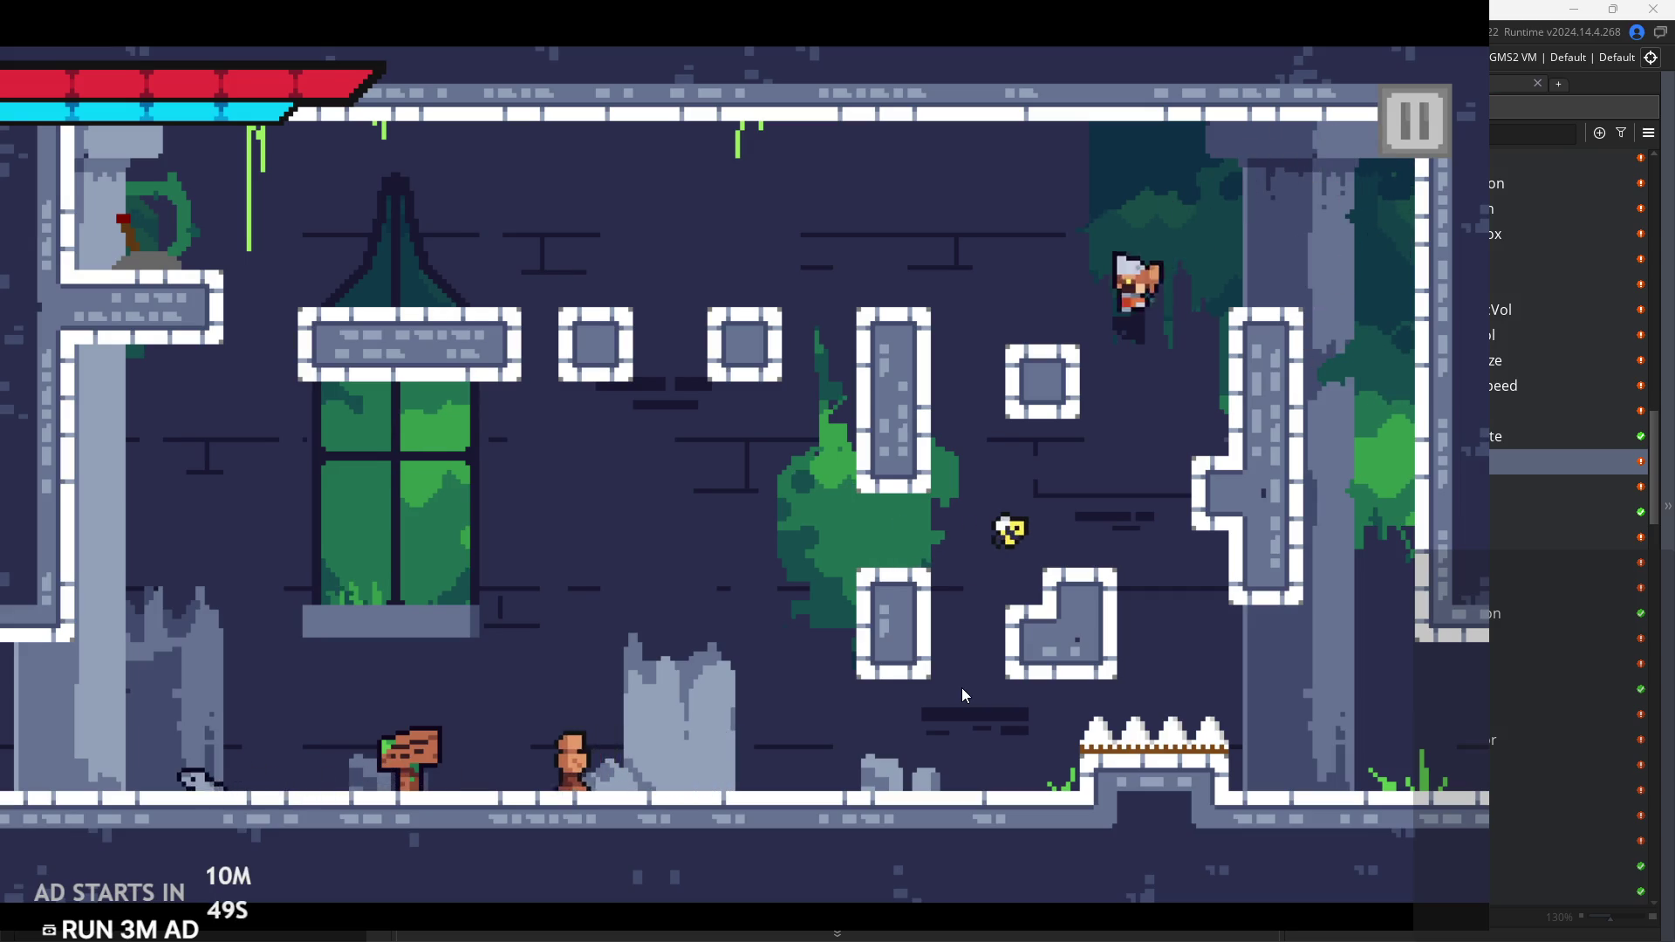
key("Right")
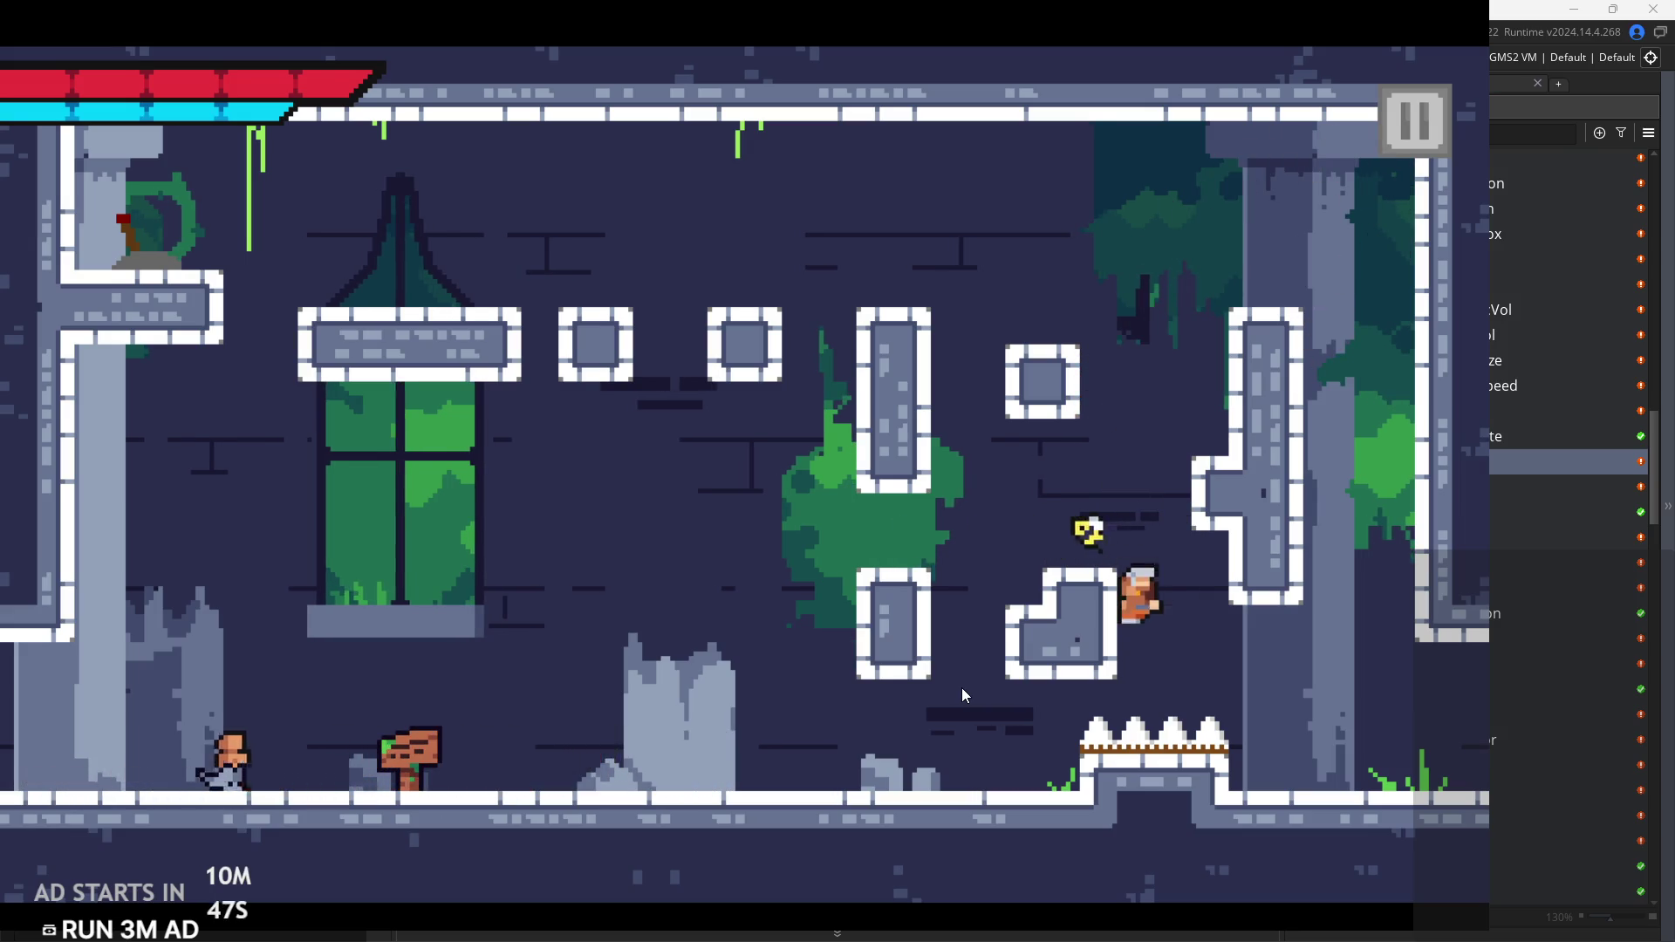
key("space")
key("Right")
key("space")
key("Left")
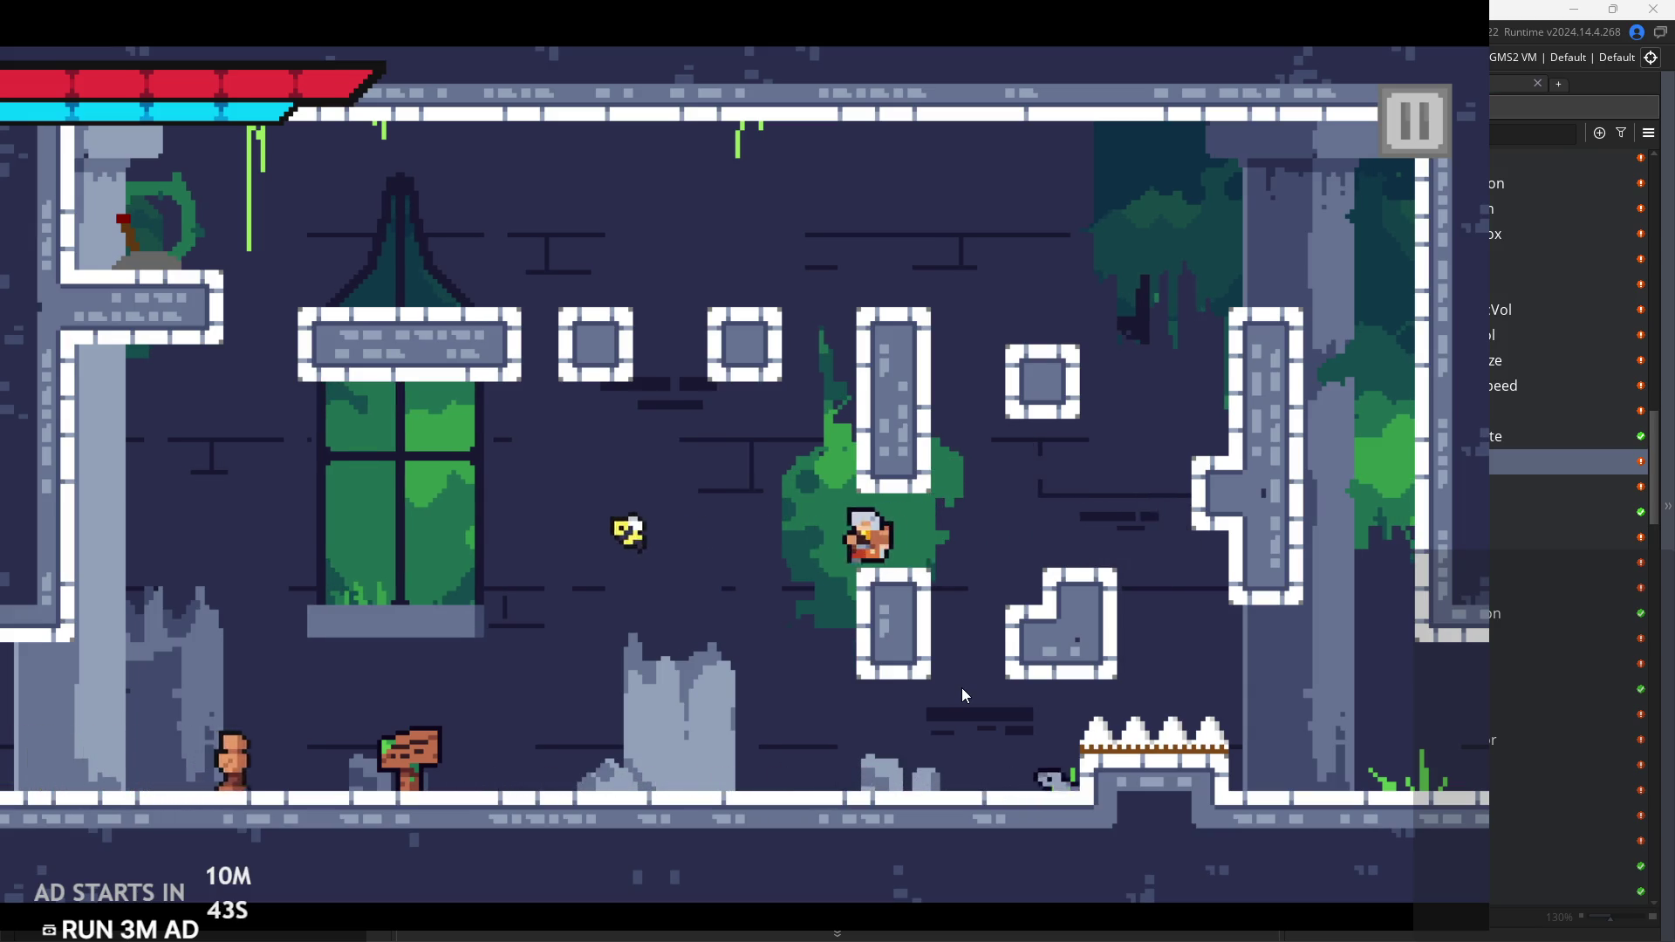
Step: Run across the room, jump onto a ledge and drop between the stone blocks
key("Right")
key("Left")
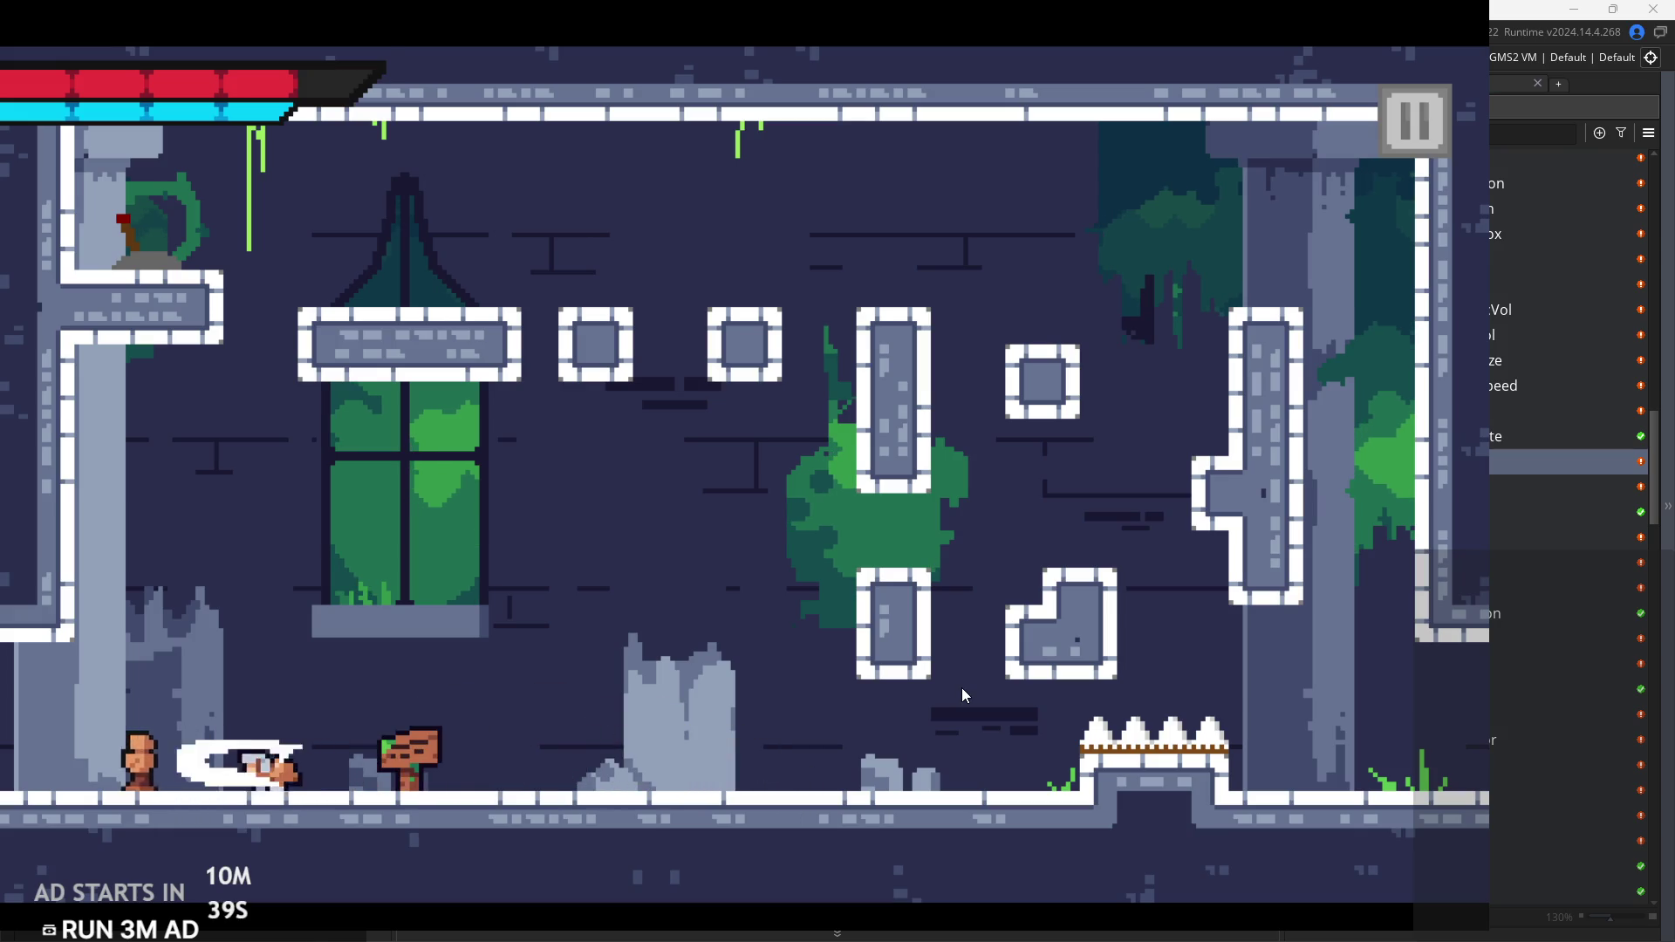
key("Right")
key("space")
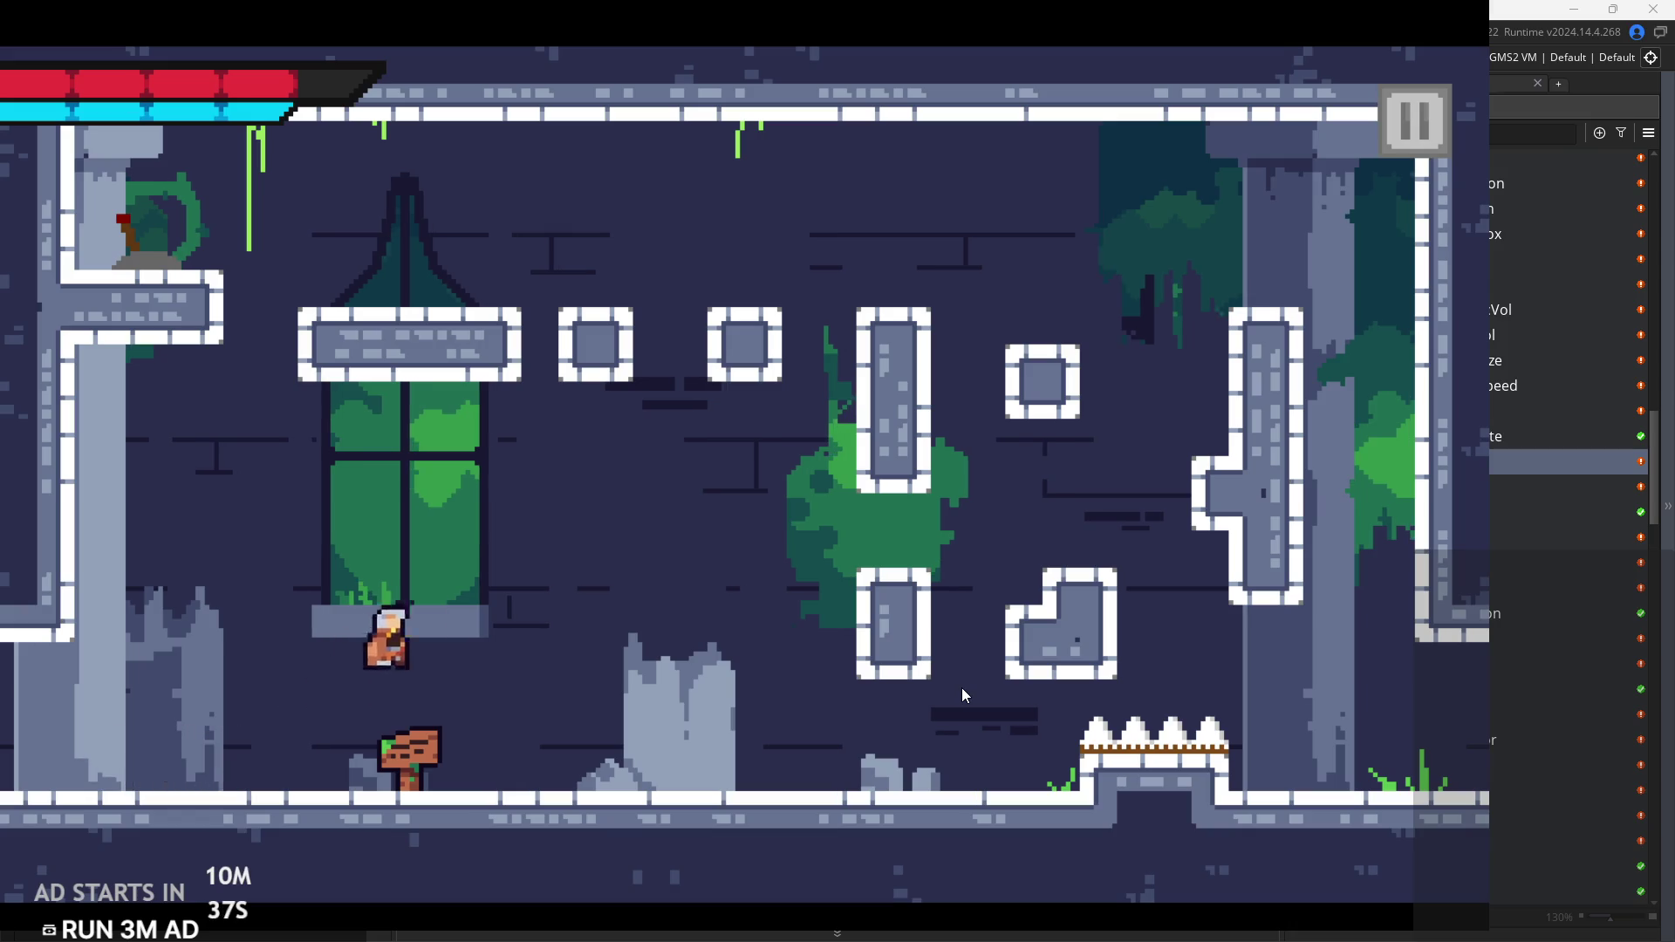
key("space")
key("Left")
key("Right")
Step: Turn back from the spikes and jump past the T-shaped pillar to the right
key("Right")
key("Left")
key("space")
key("Right")
key("Left")
key("Right")
key("Right")
key("space")
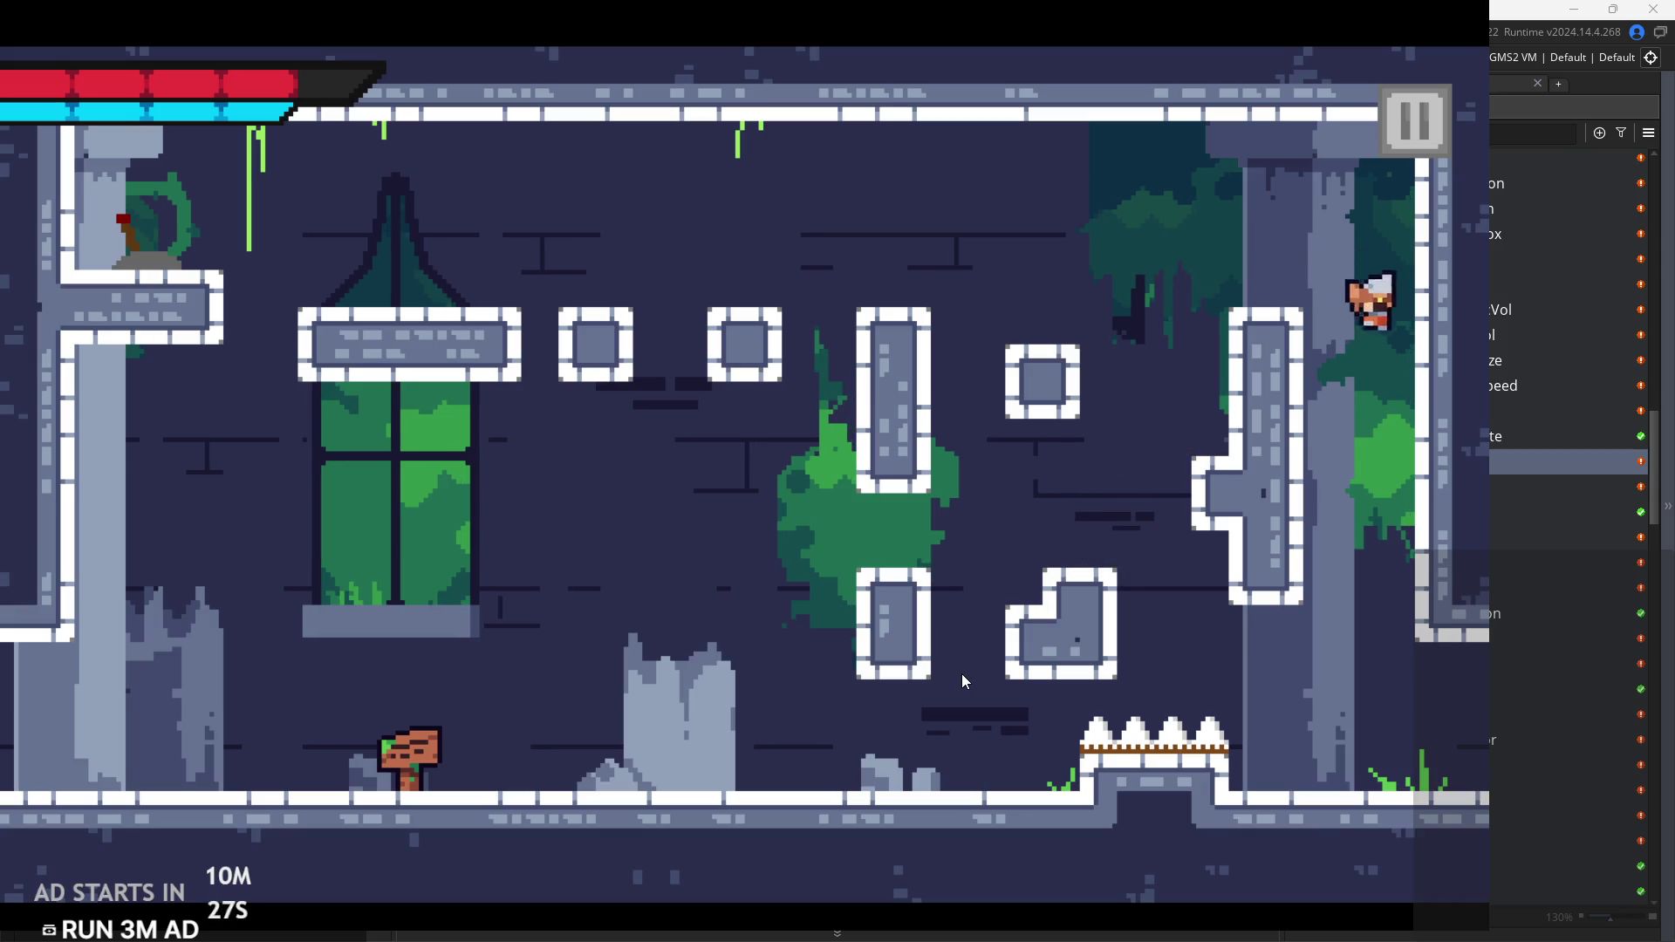
Step: Walk the hero into the next room, pause, and close the game
key("Right")
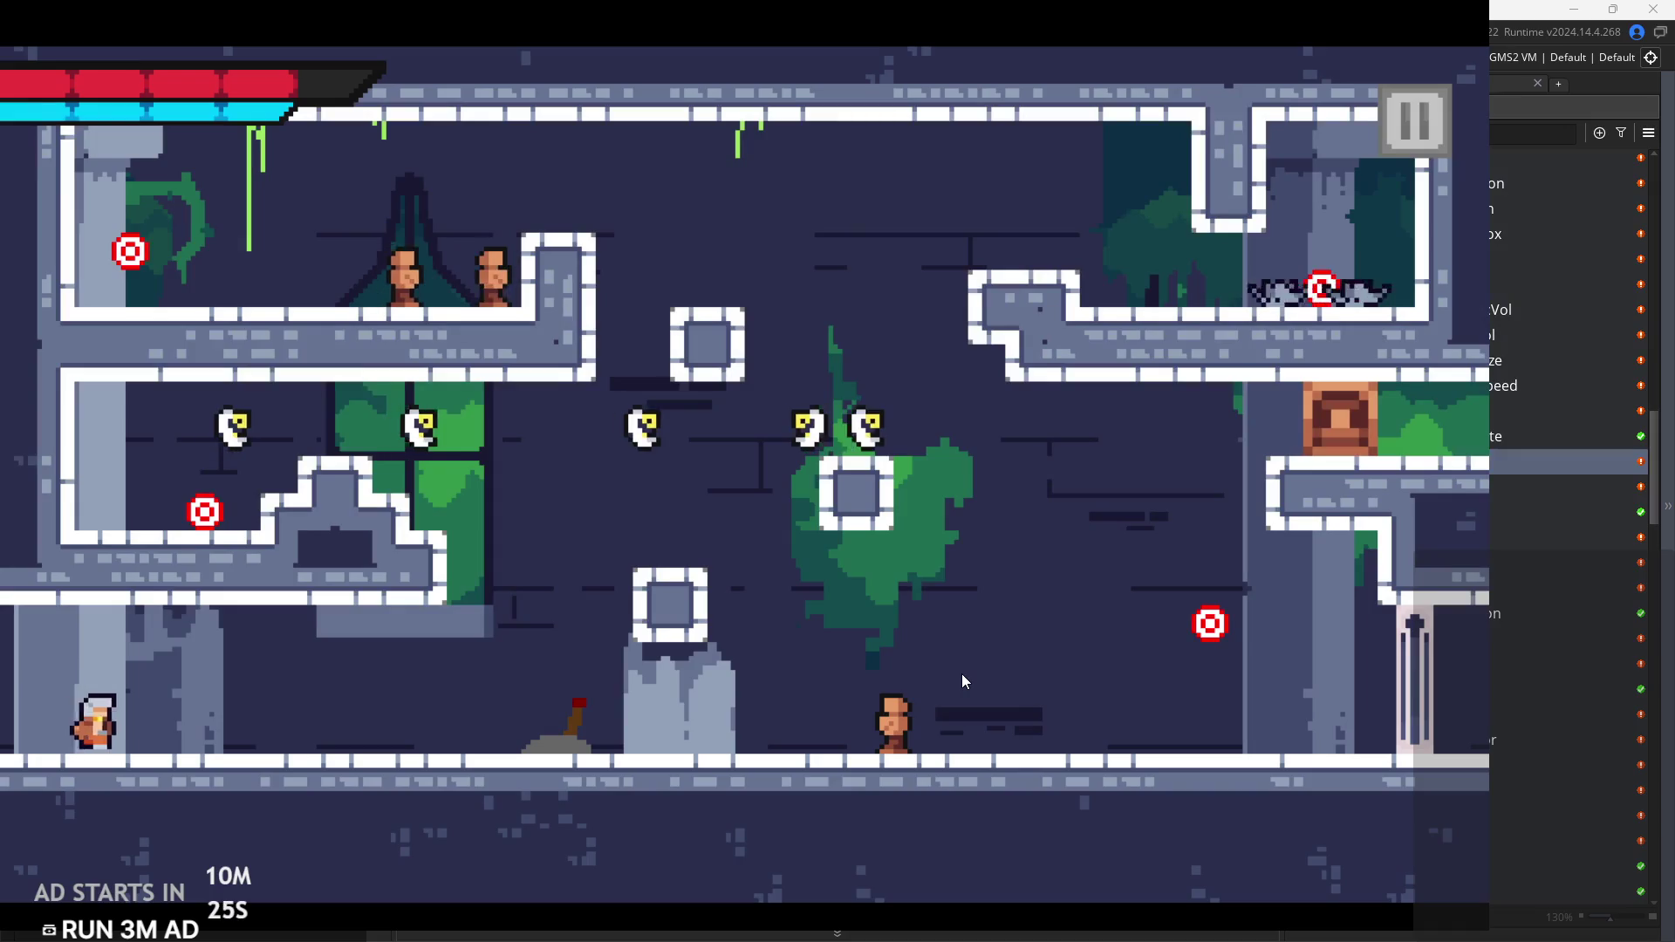
key("Right")
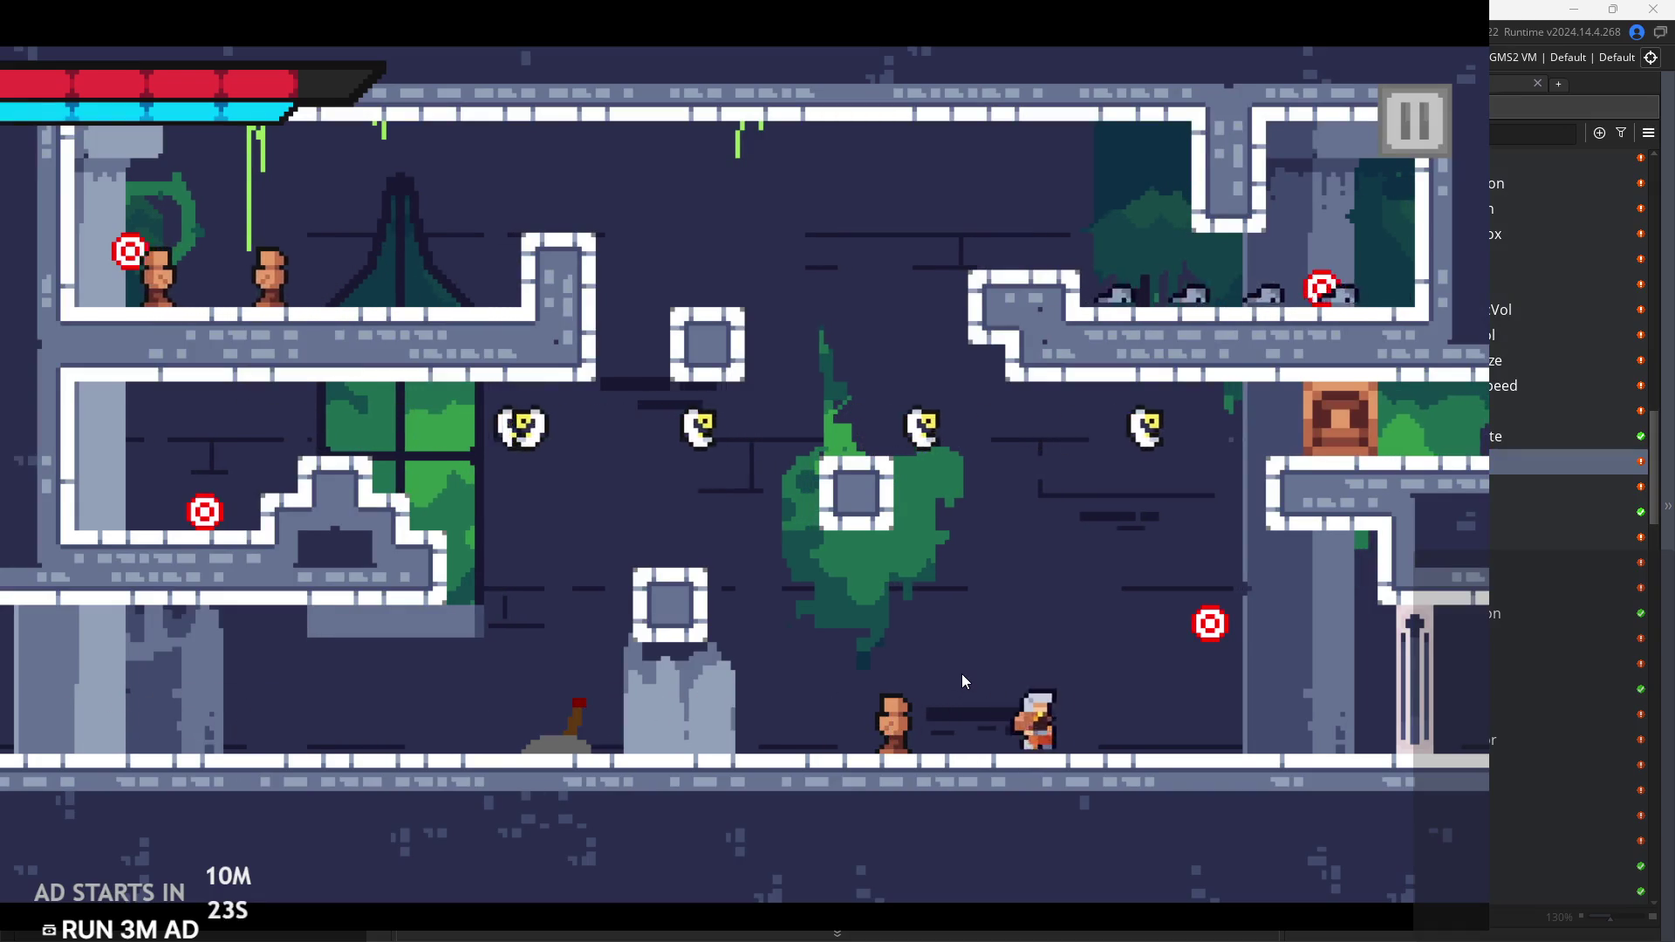
key("Right")
key("Left")
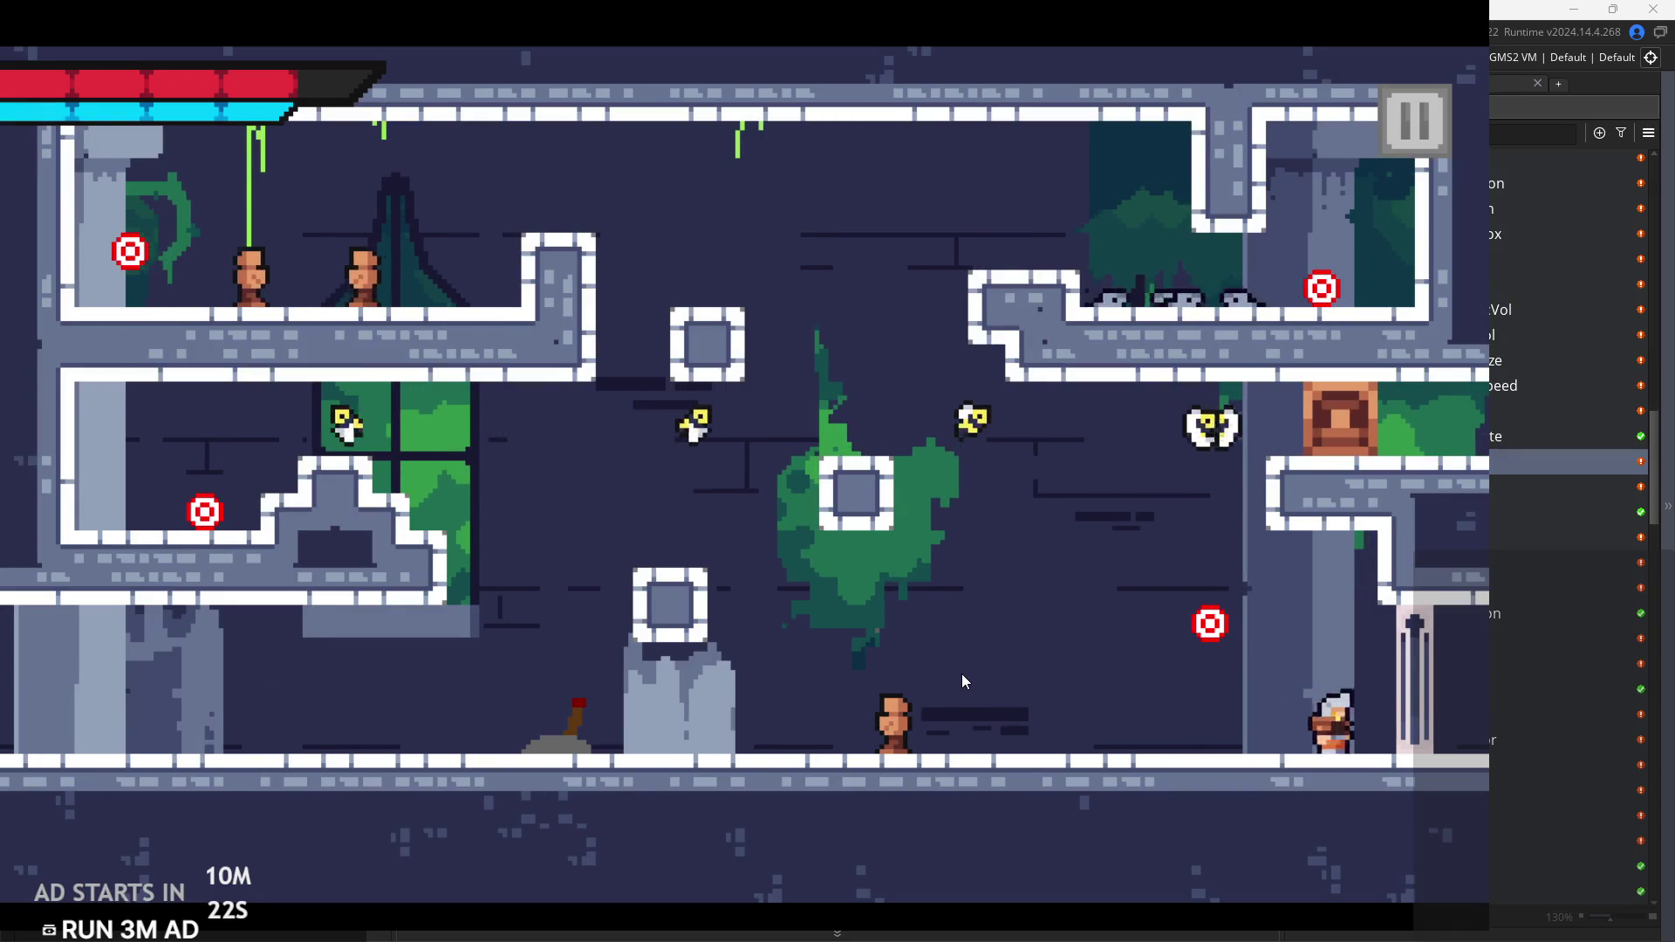
left_click(1394, 108)
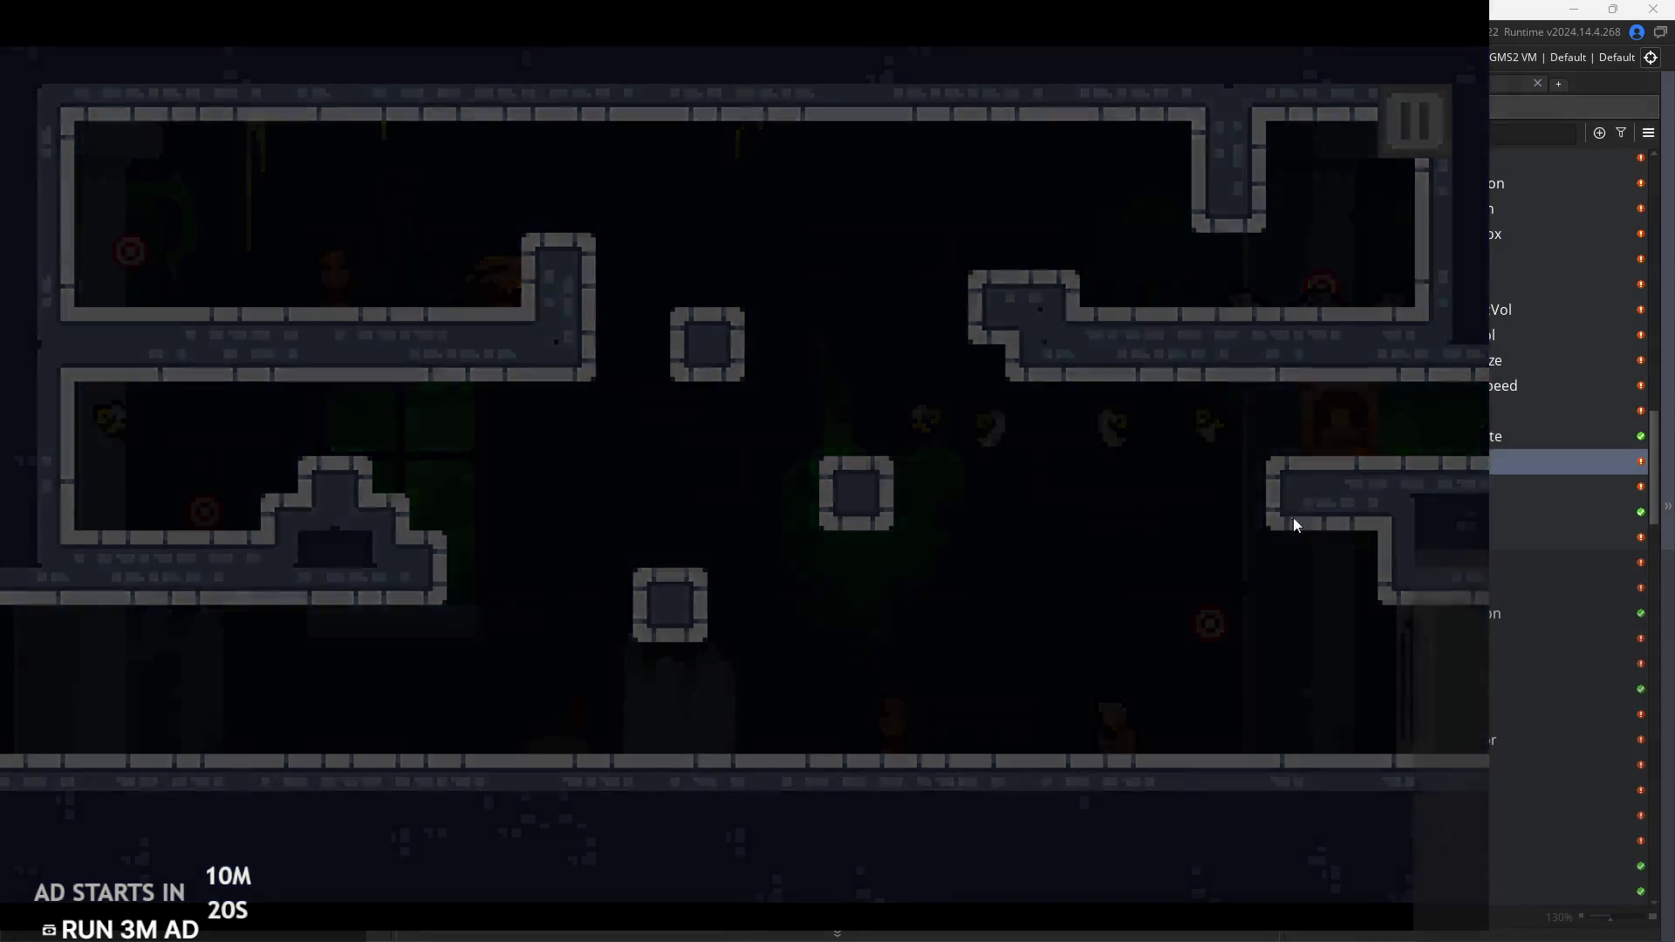
left_click(1309, 844)
Step: Review obj_controller's Room Start lines from layer_background_htiled through the themeIndex!=3 check and instance_destroy
left_click(1161, 534)
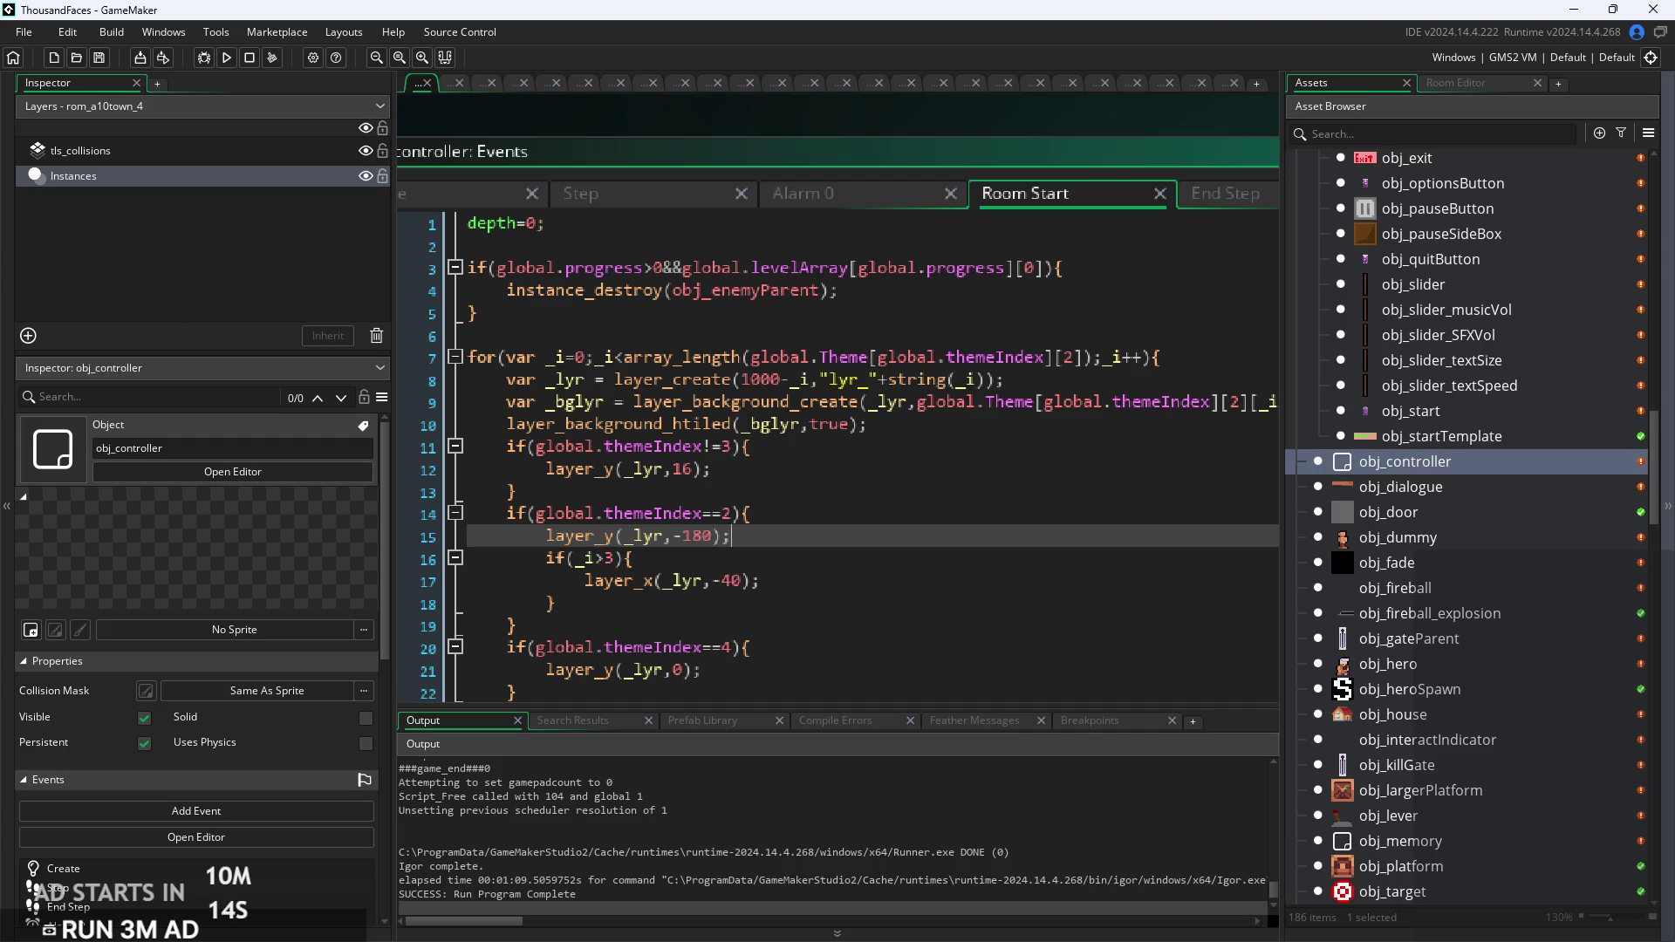
left_click(1127, 468)
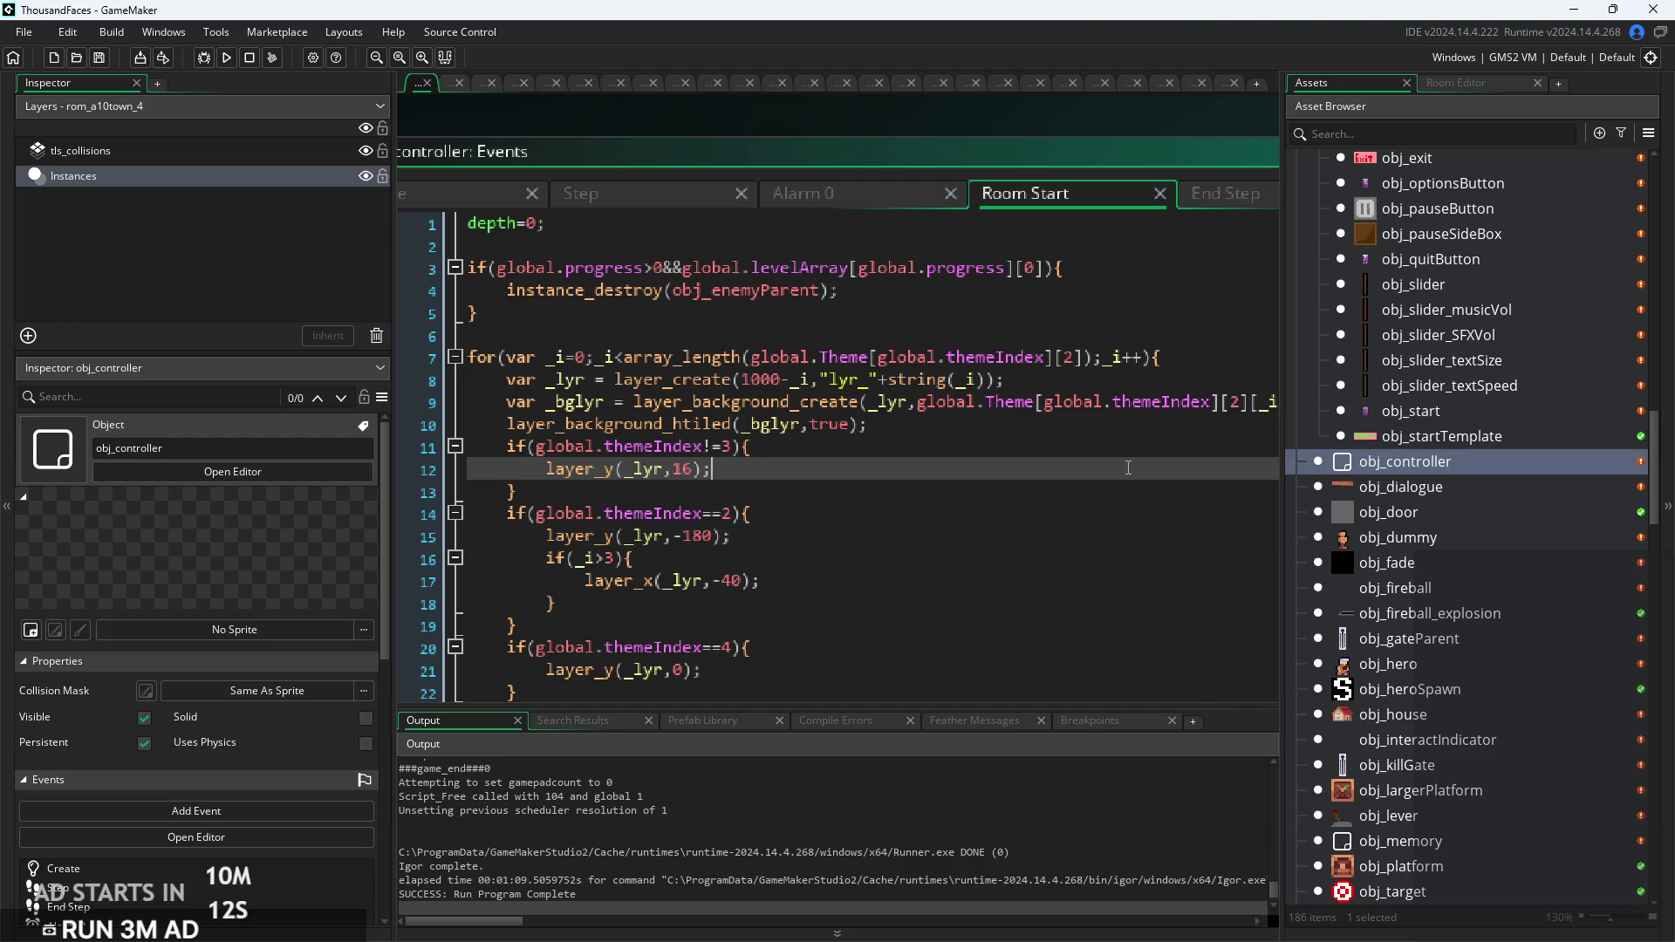
scroll(1116, 493, "down", 2)
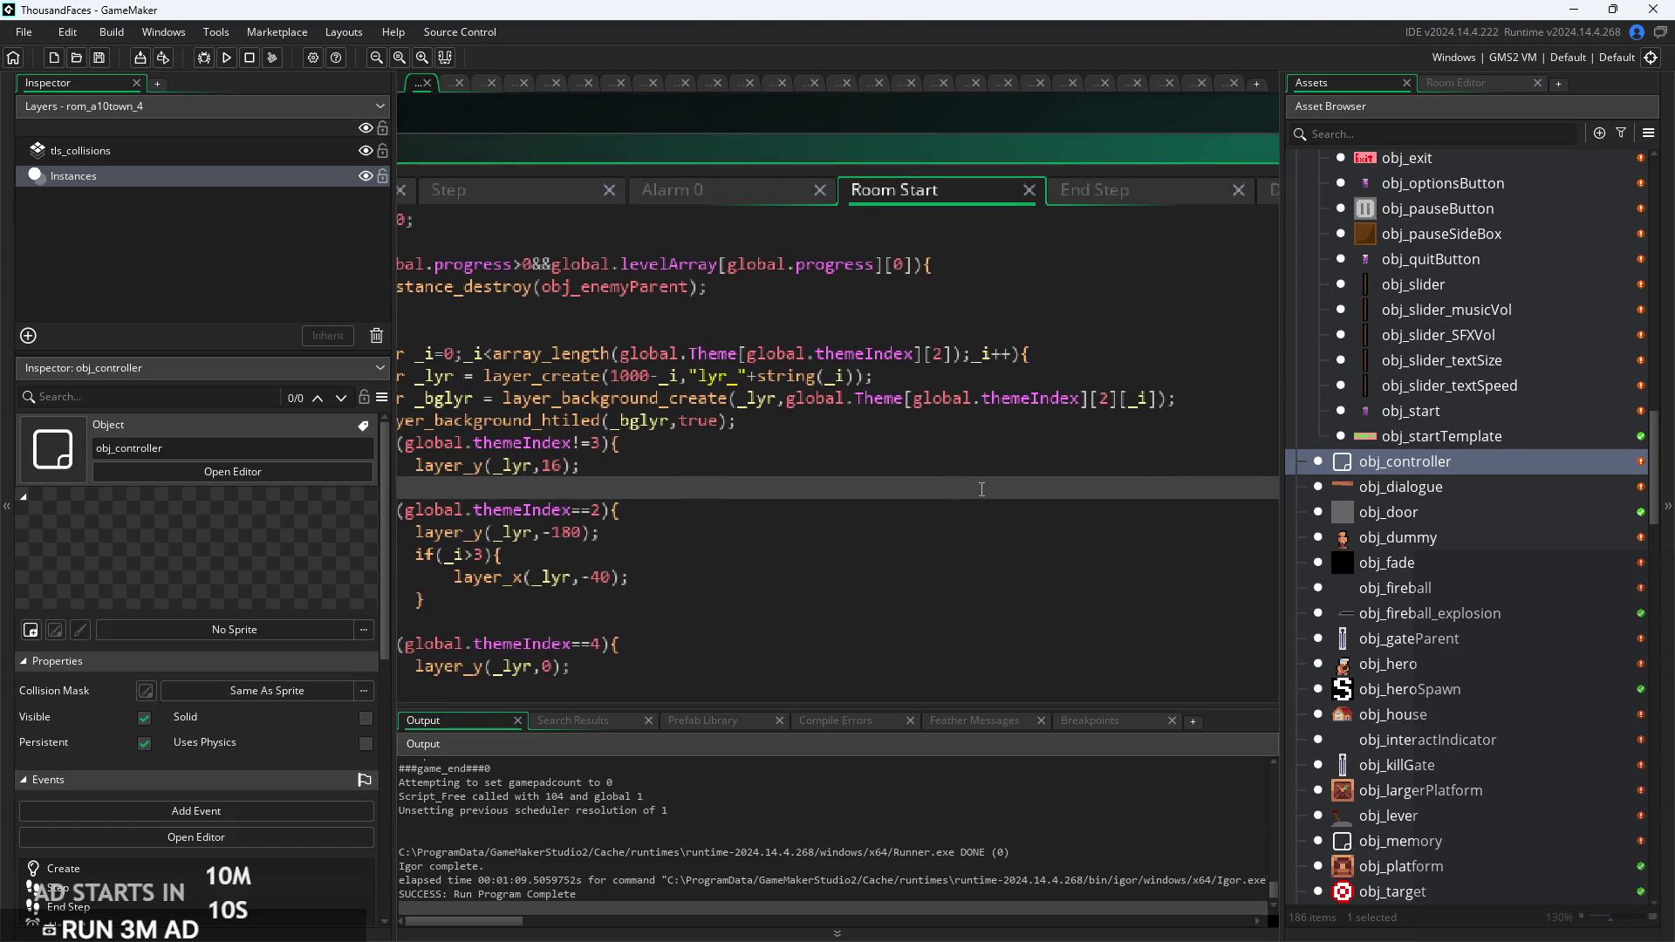
left_click(982, 489)
left_click(927, 437)
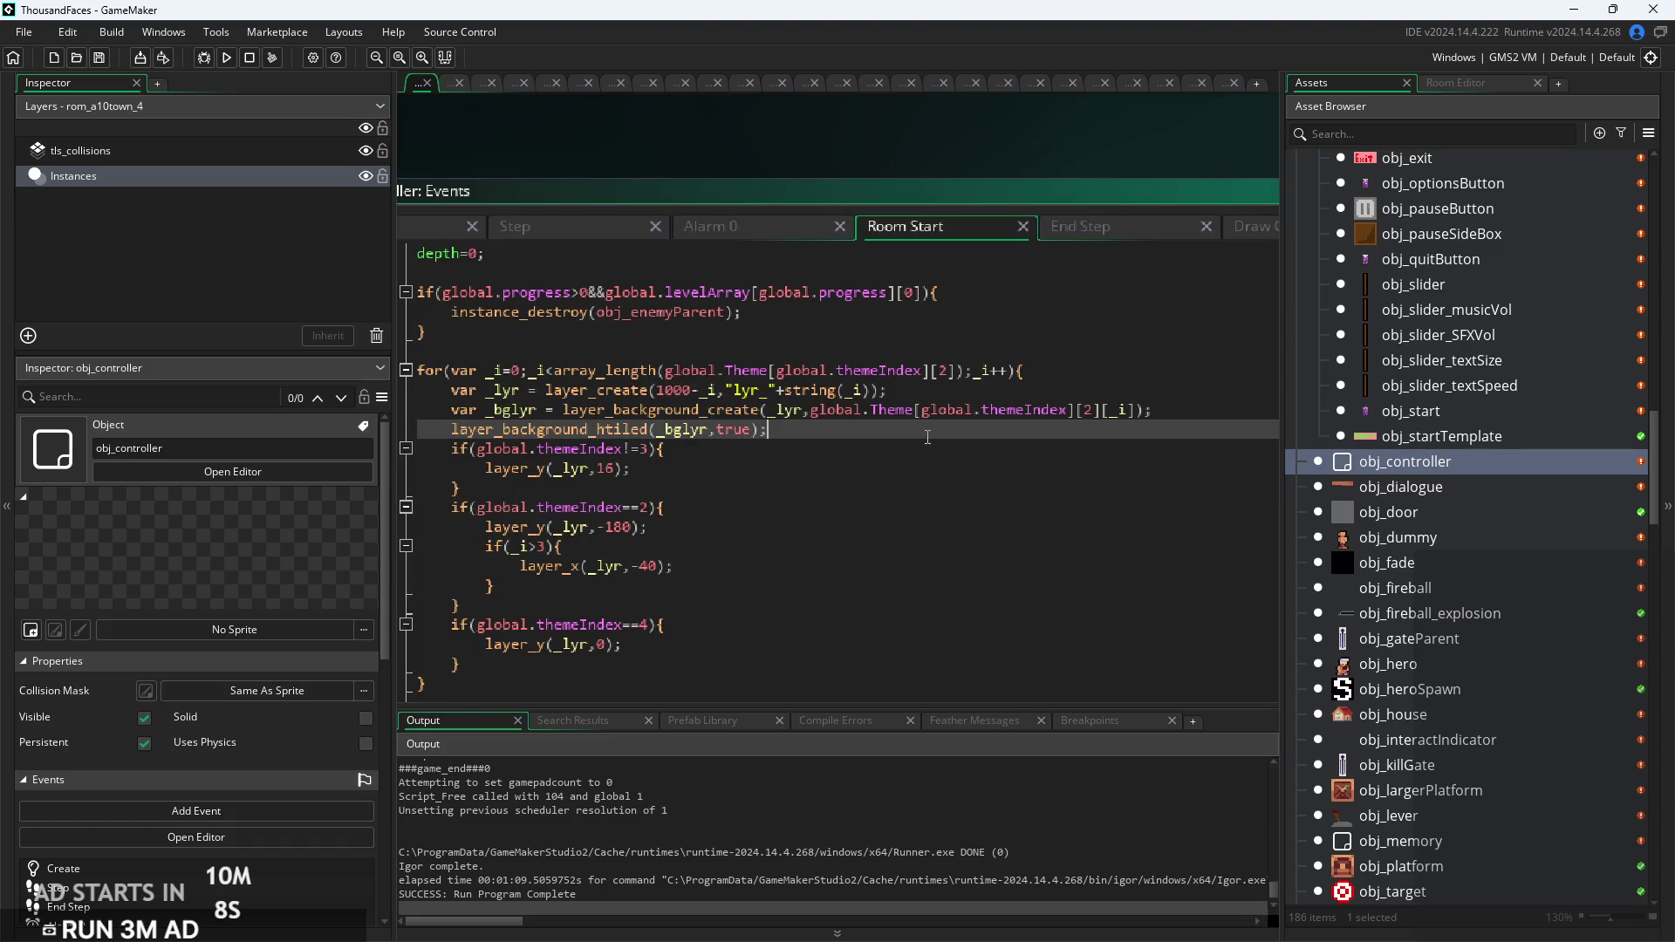
left_click(753, 463)
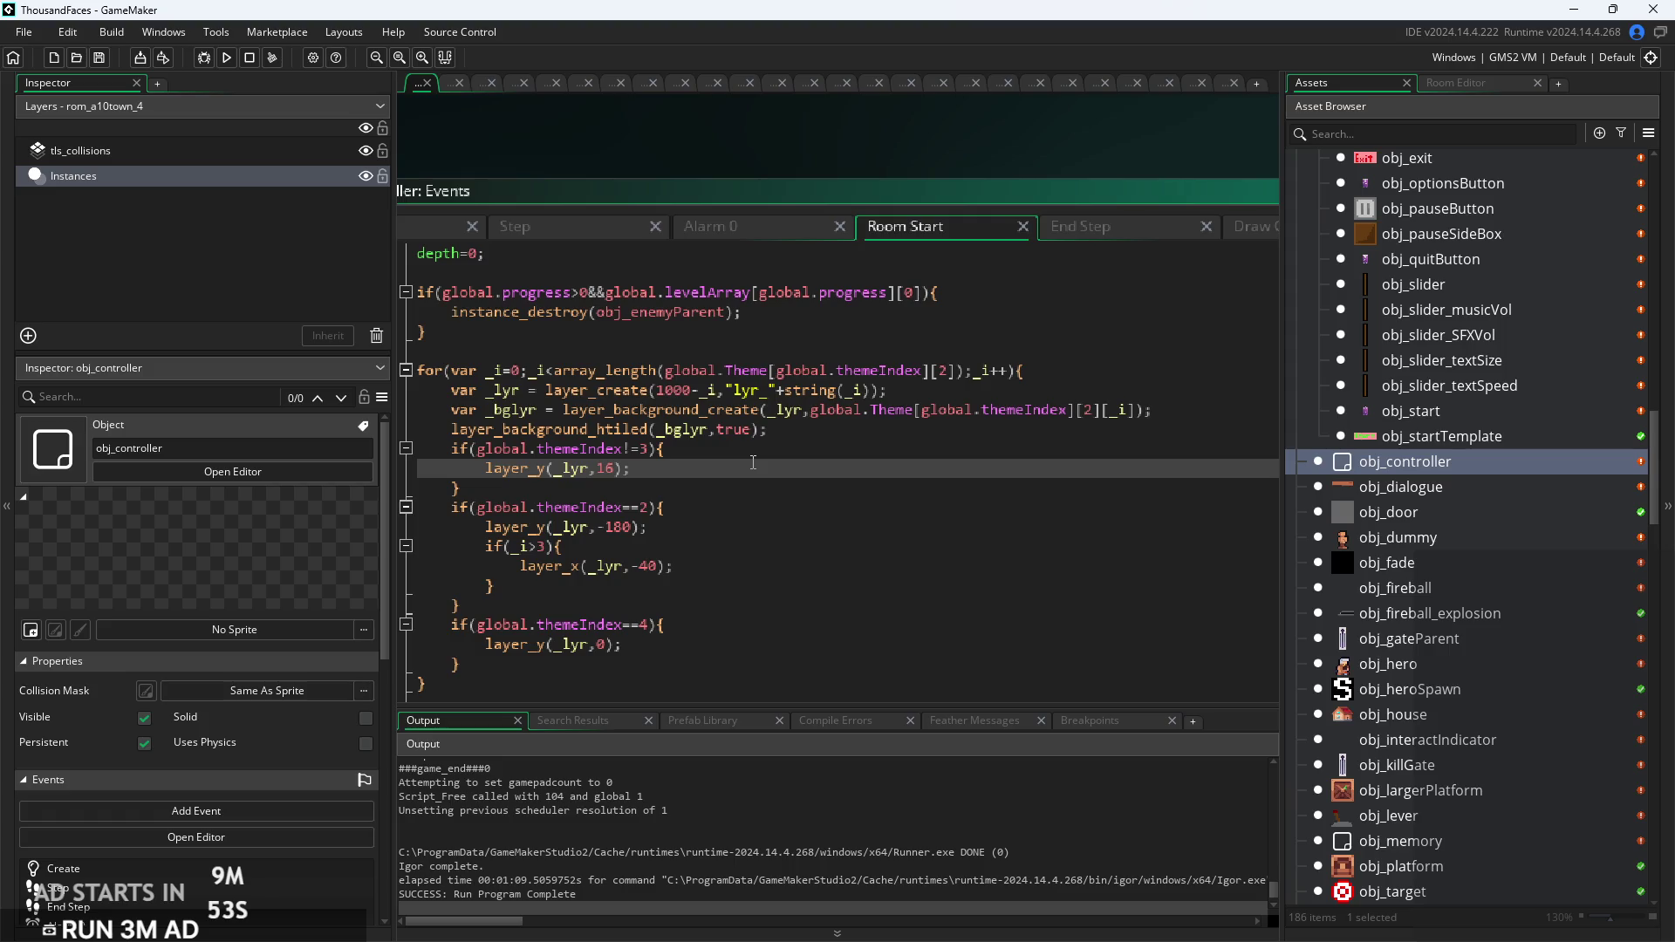
left_click(750, 435)
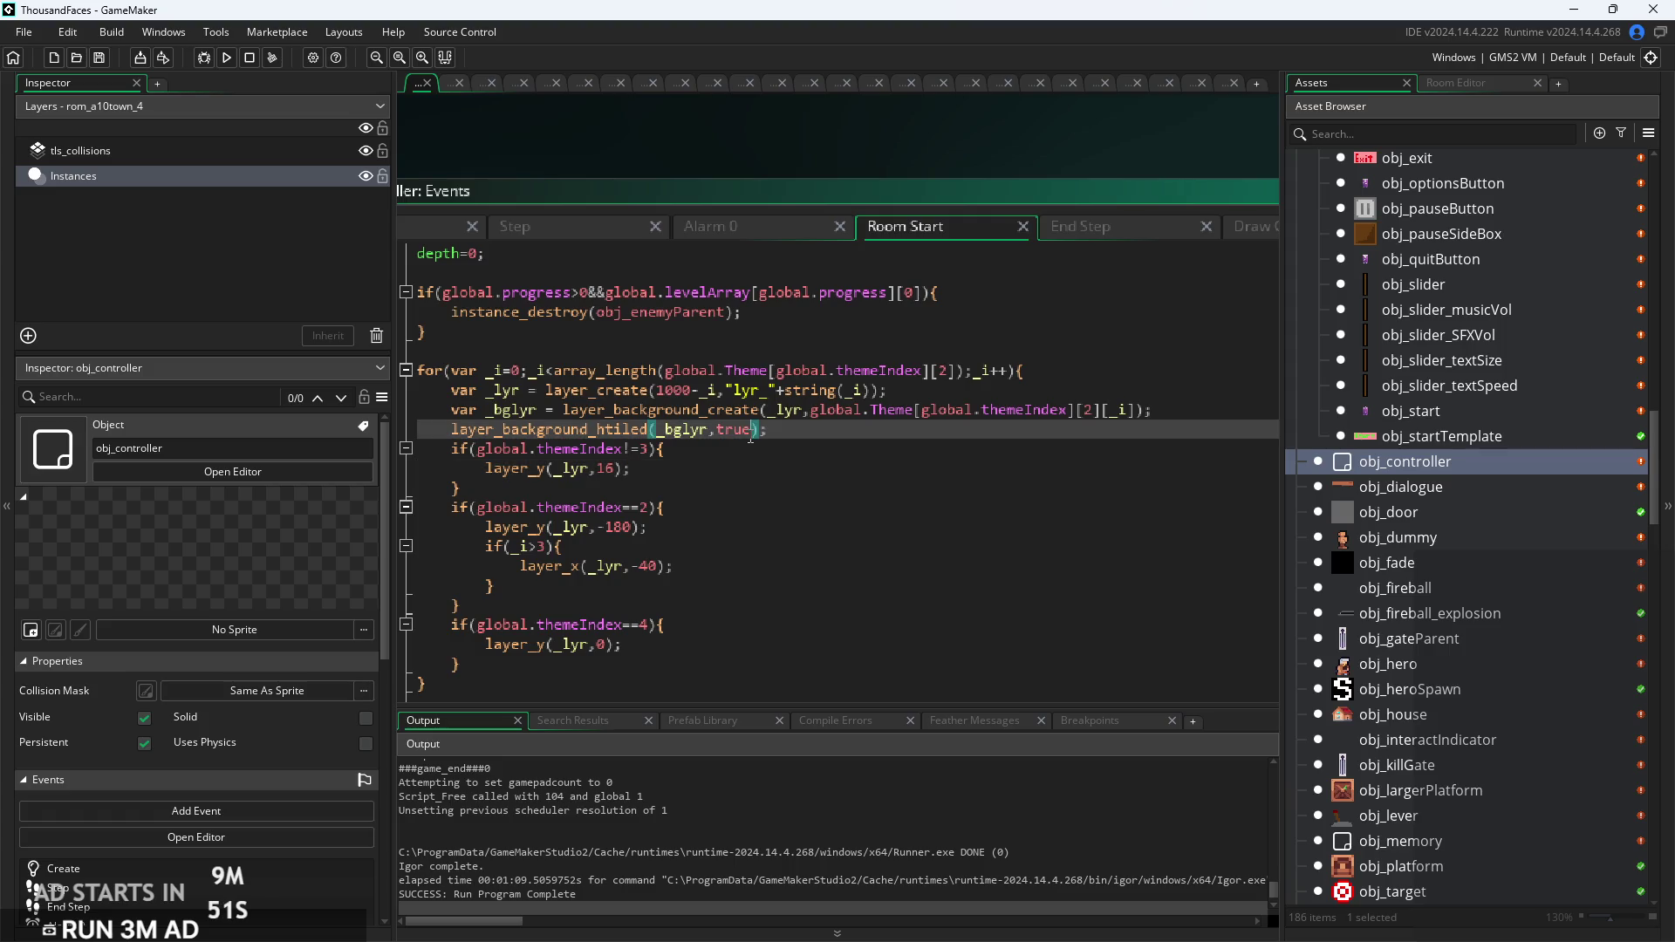
left_click(732, 443)
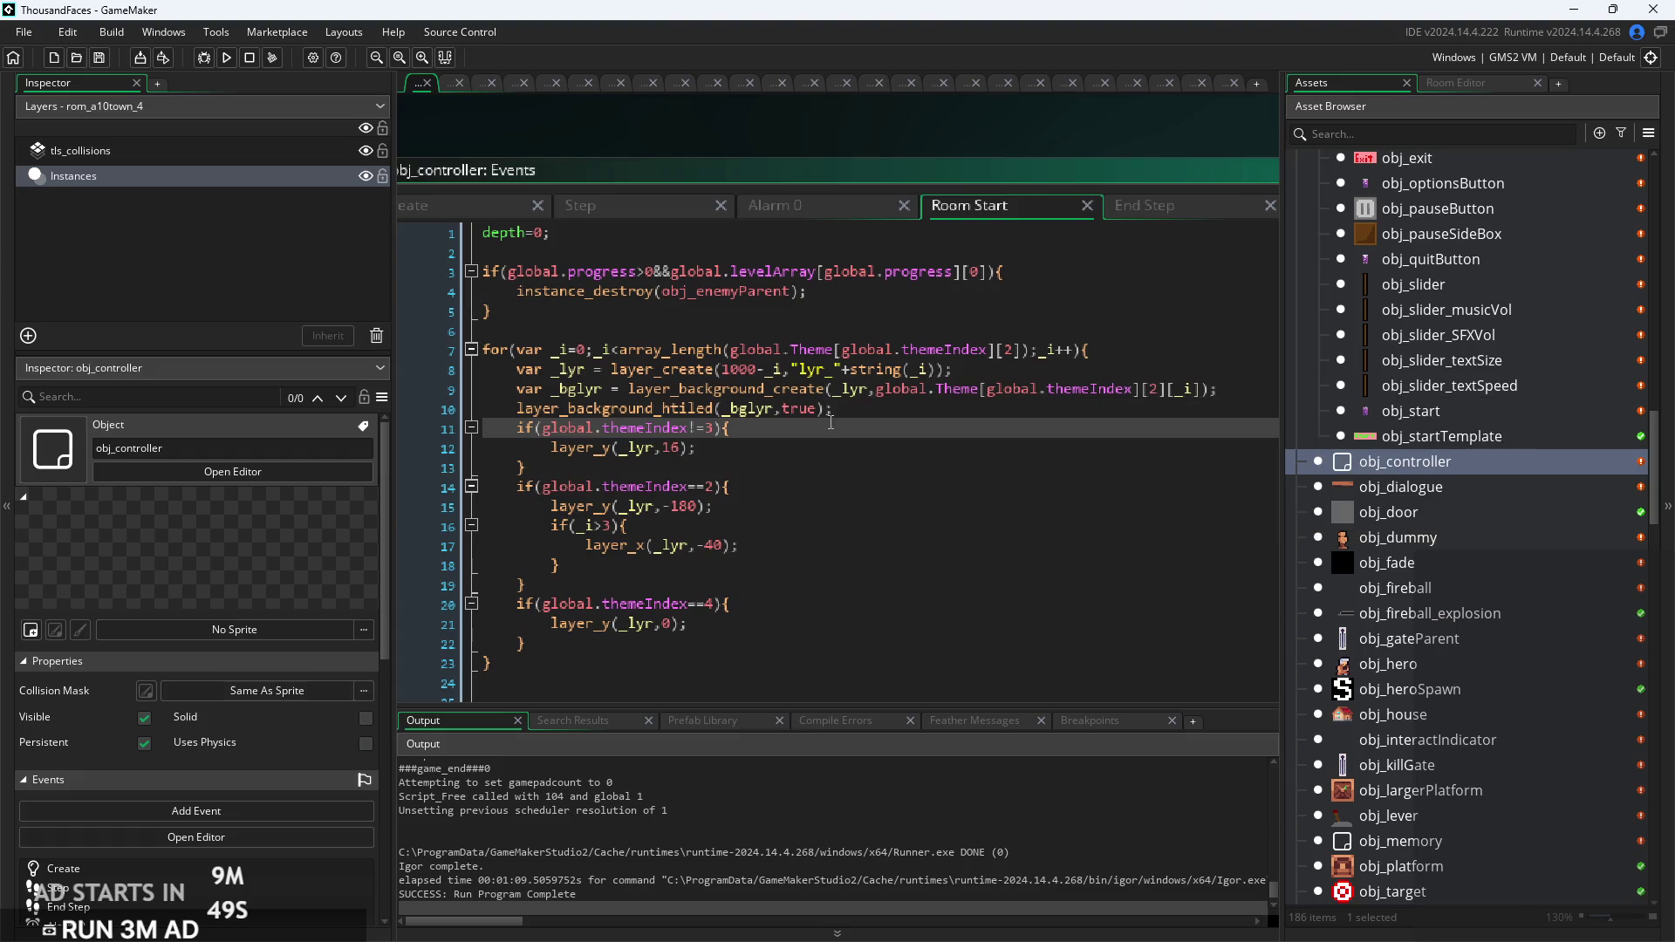
left_click(809, 291)
scroll(924, 262, "up", 3)
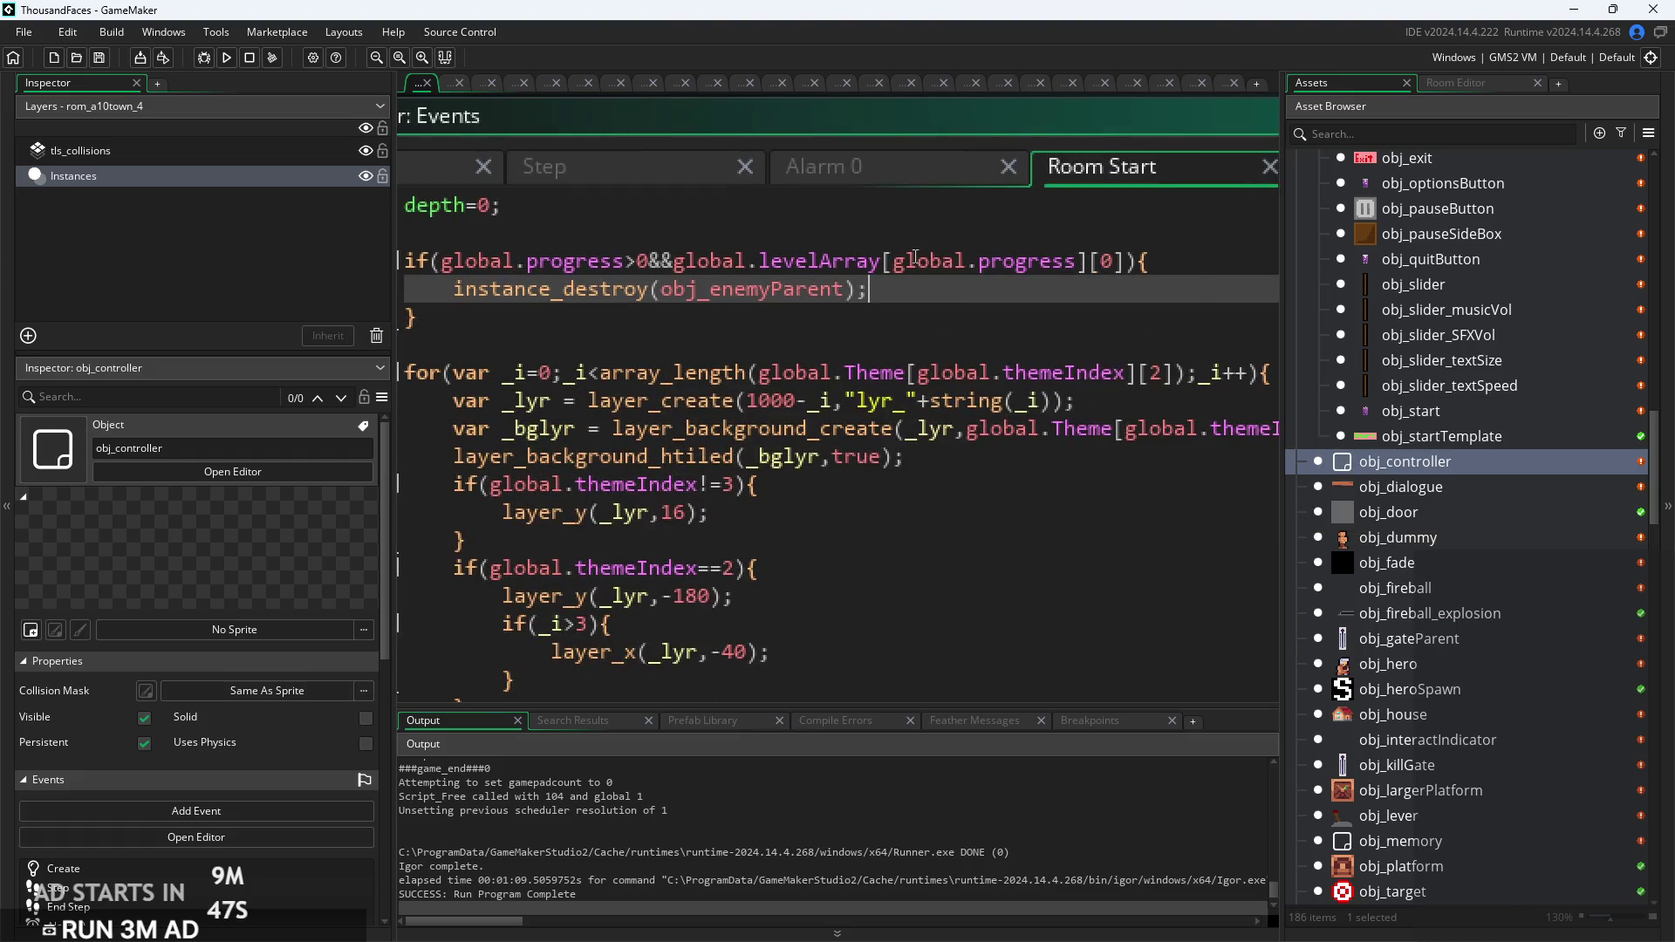
Step: Open obj_controller's Create event and inspect the lvls = 20 loop resetting global.levelArray
left_click(623, 166)
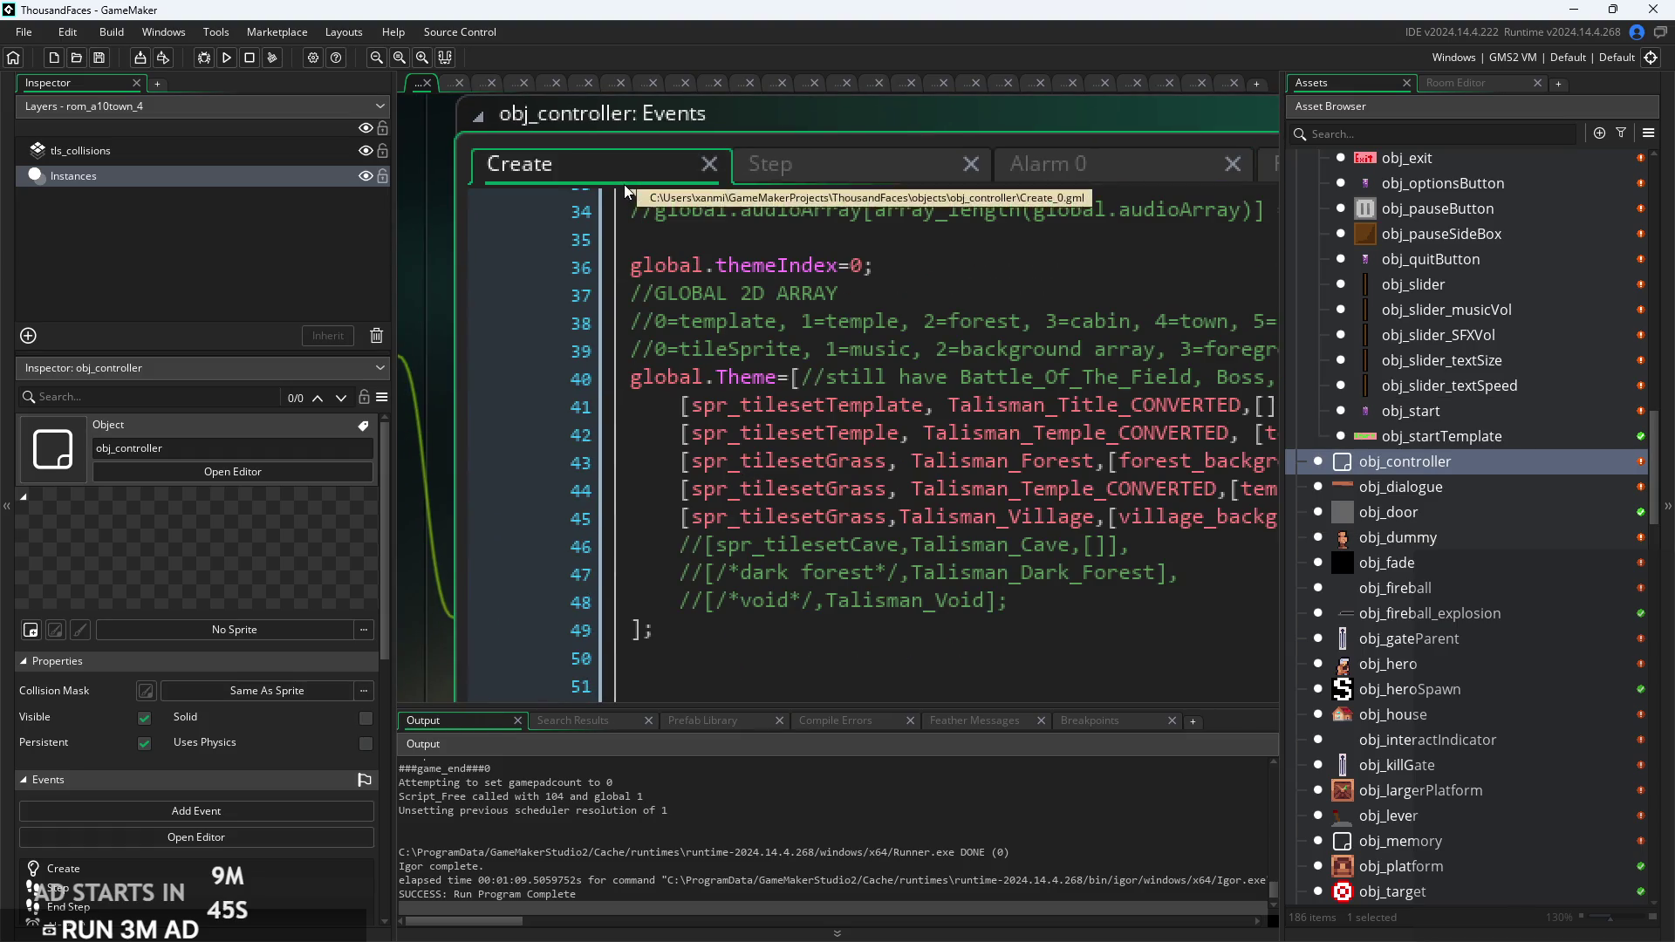
scroll(985, 321, "down", 3)
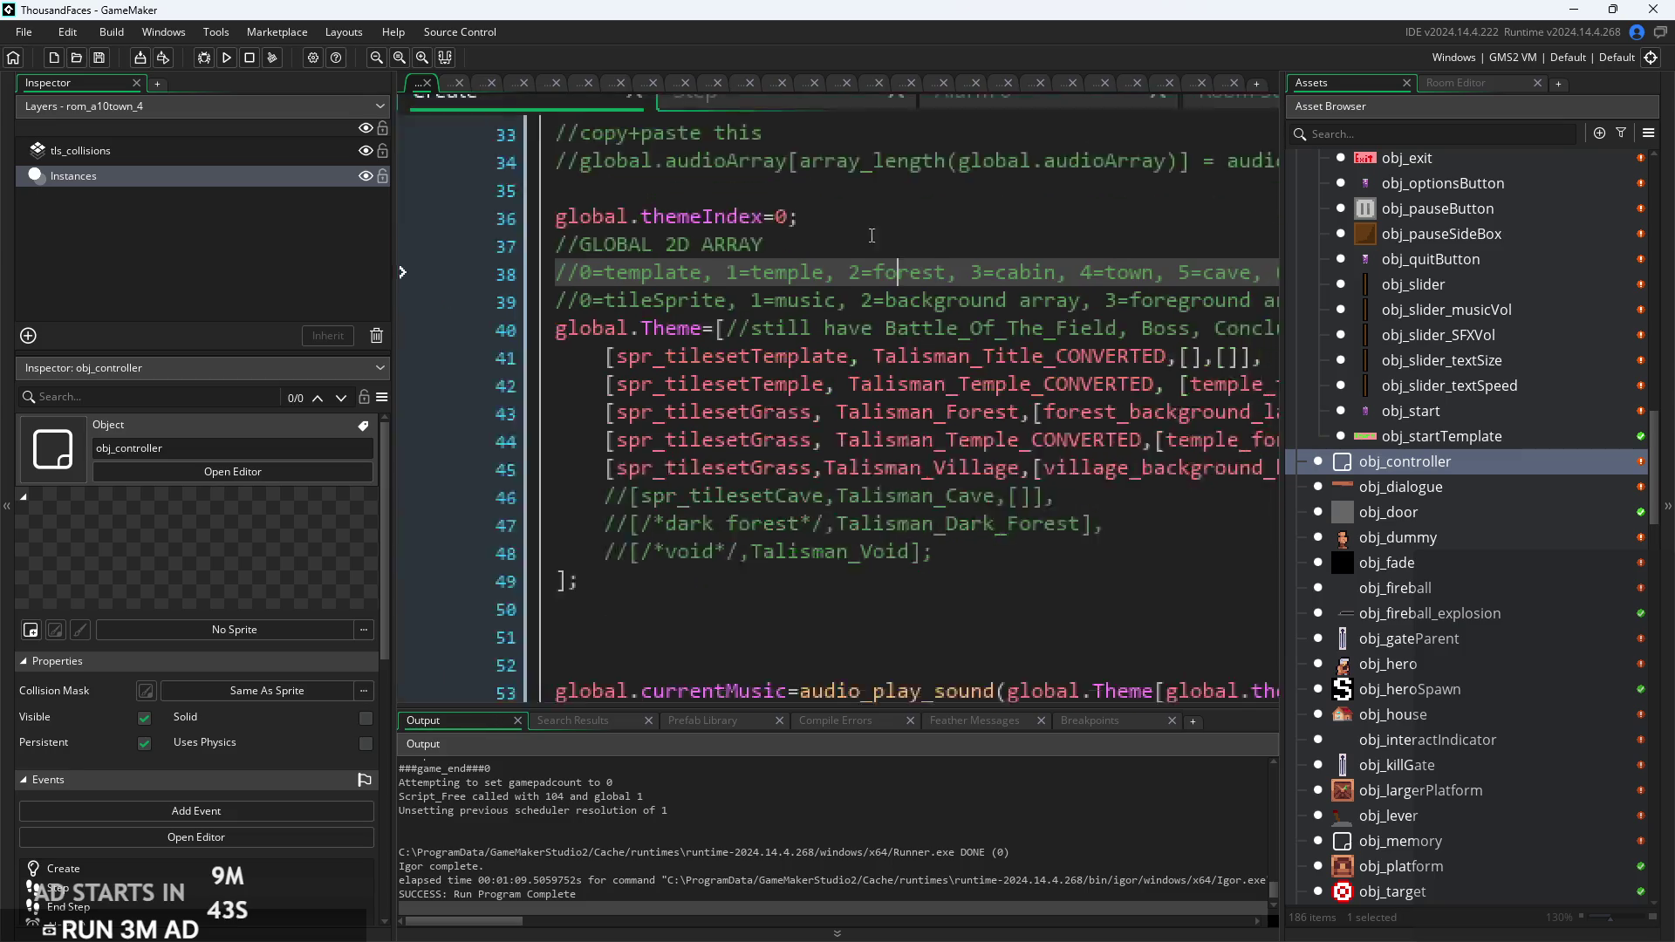
scroll(754, 365, "right", 5)
scroll(754, 364, "down", 2)
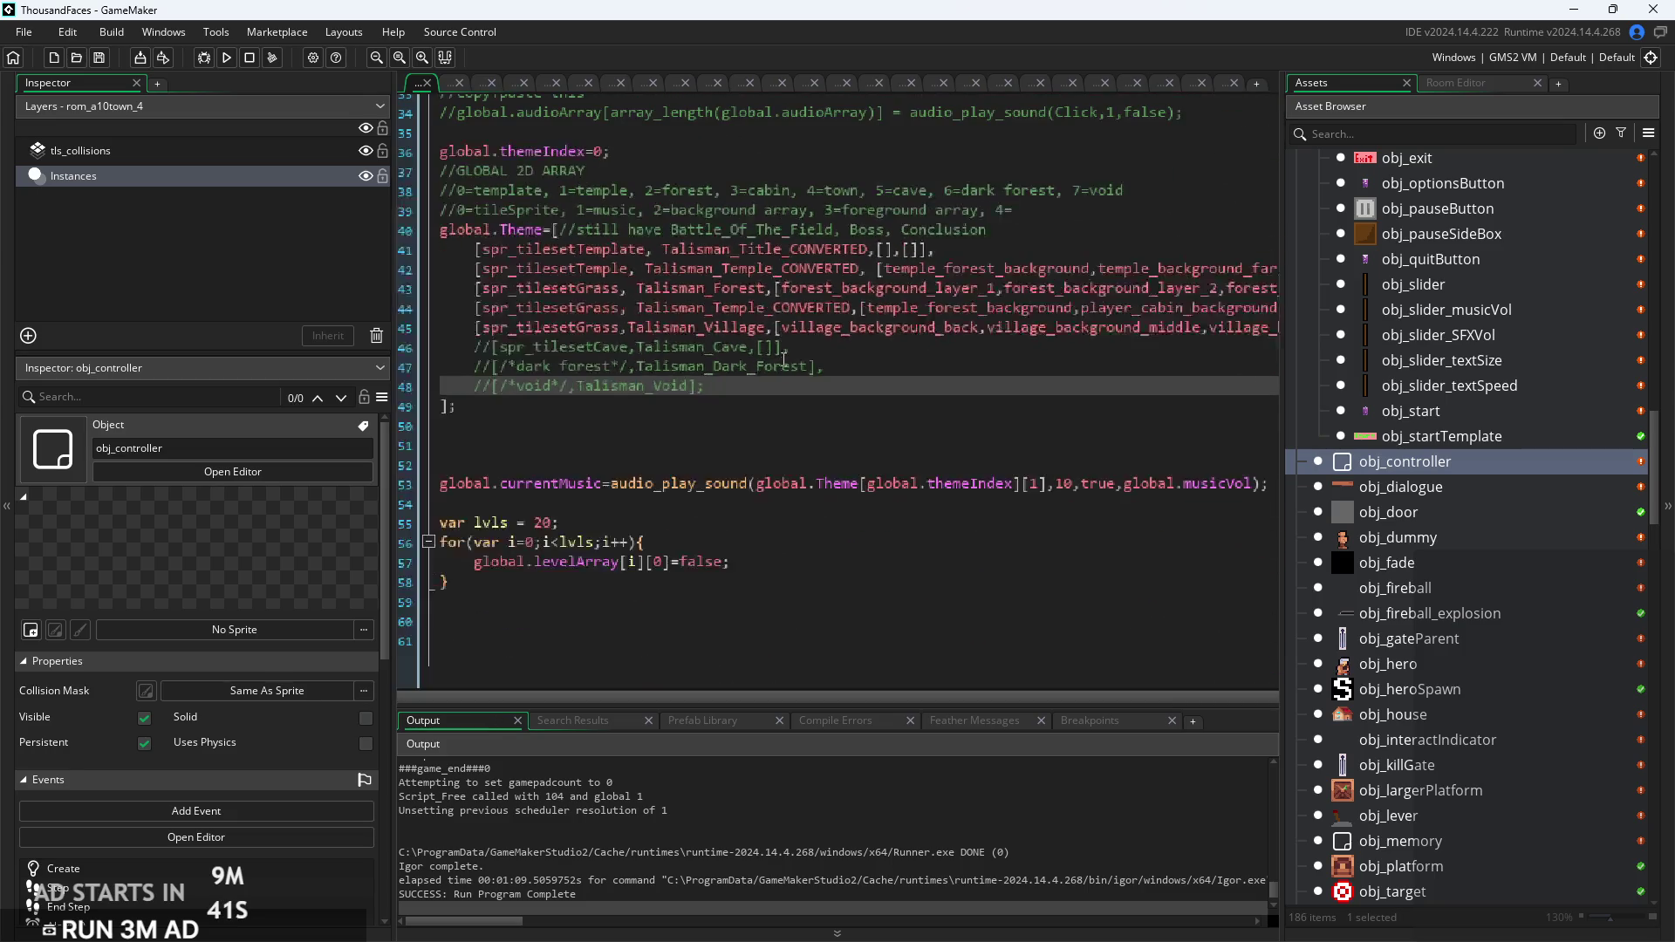
left_click(705, 516)
scroll(966, 418, "up", 3)
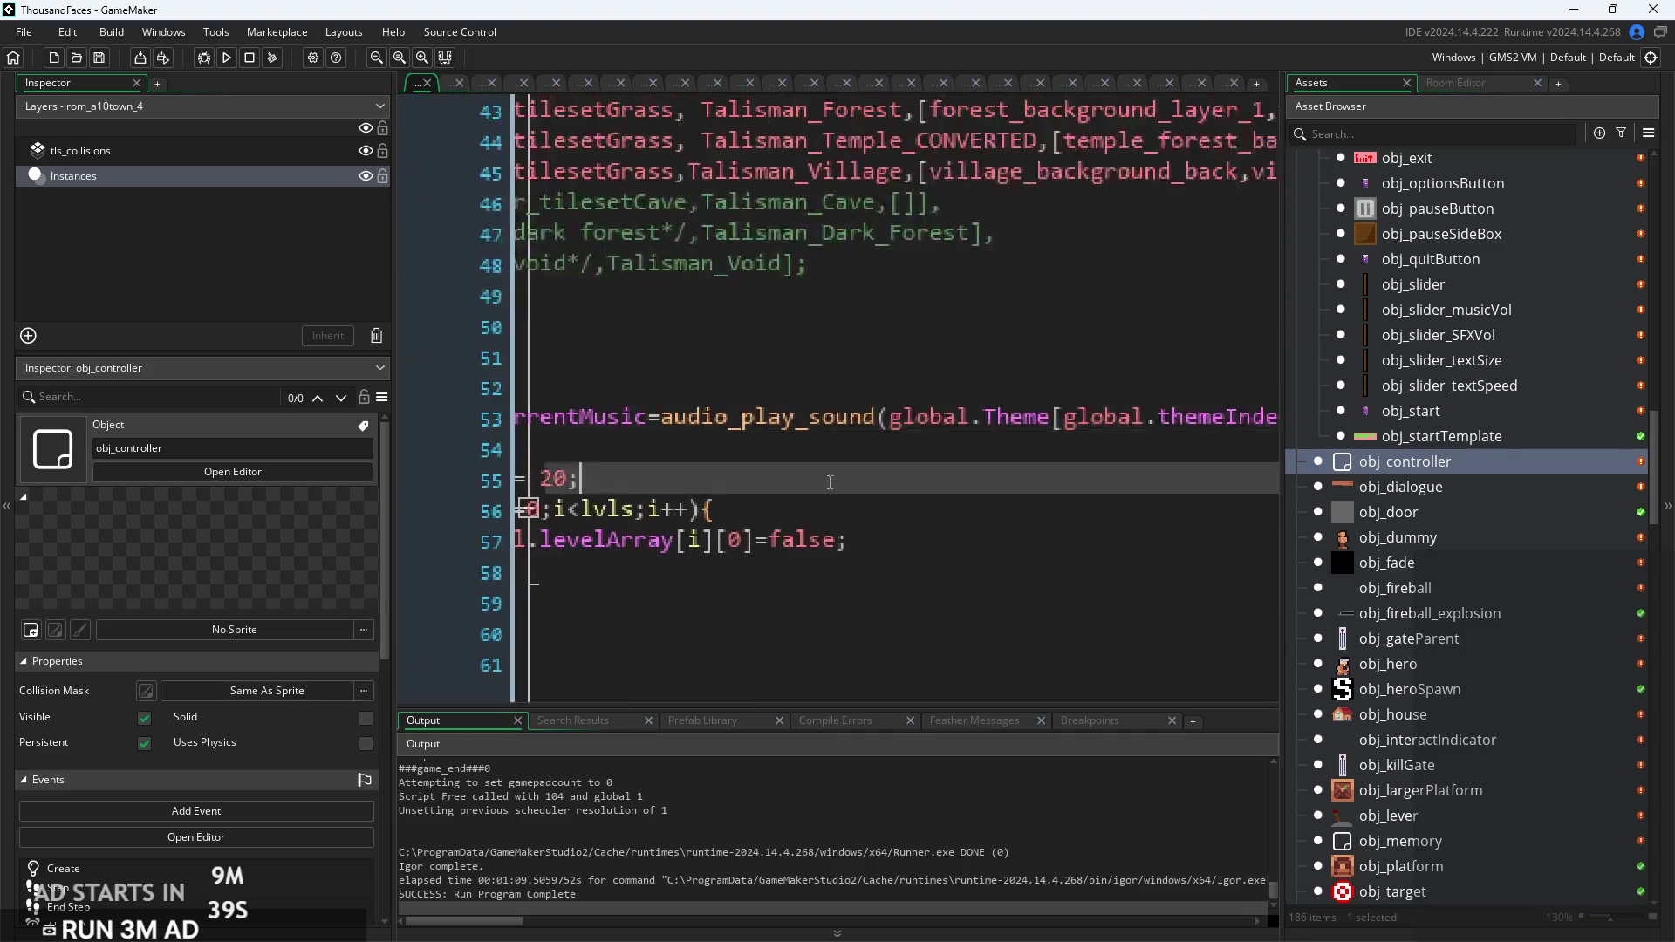
left_click(1128, 503)
scroll(1127, 523, "down", 1)
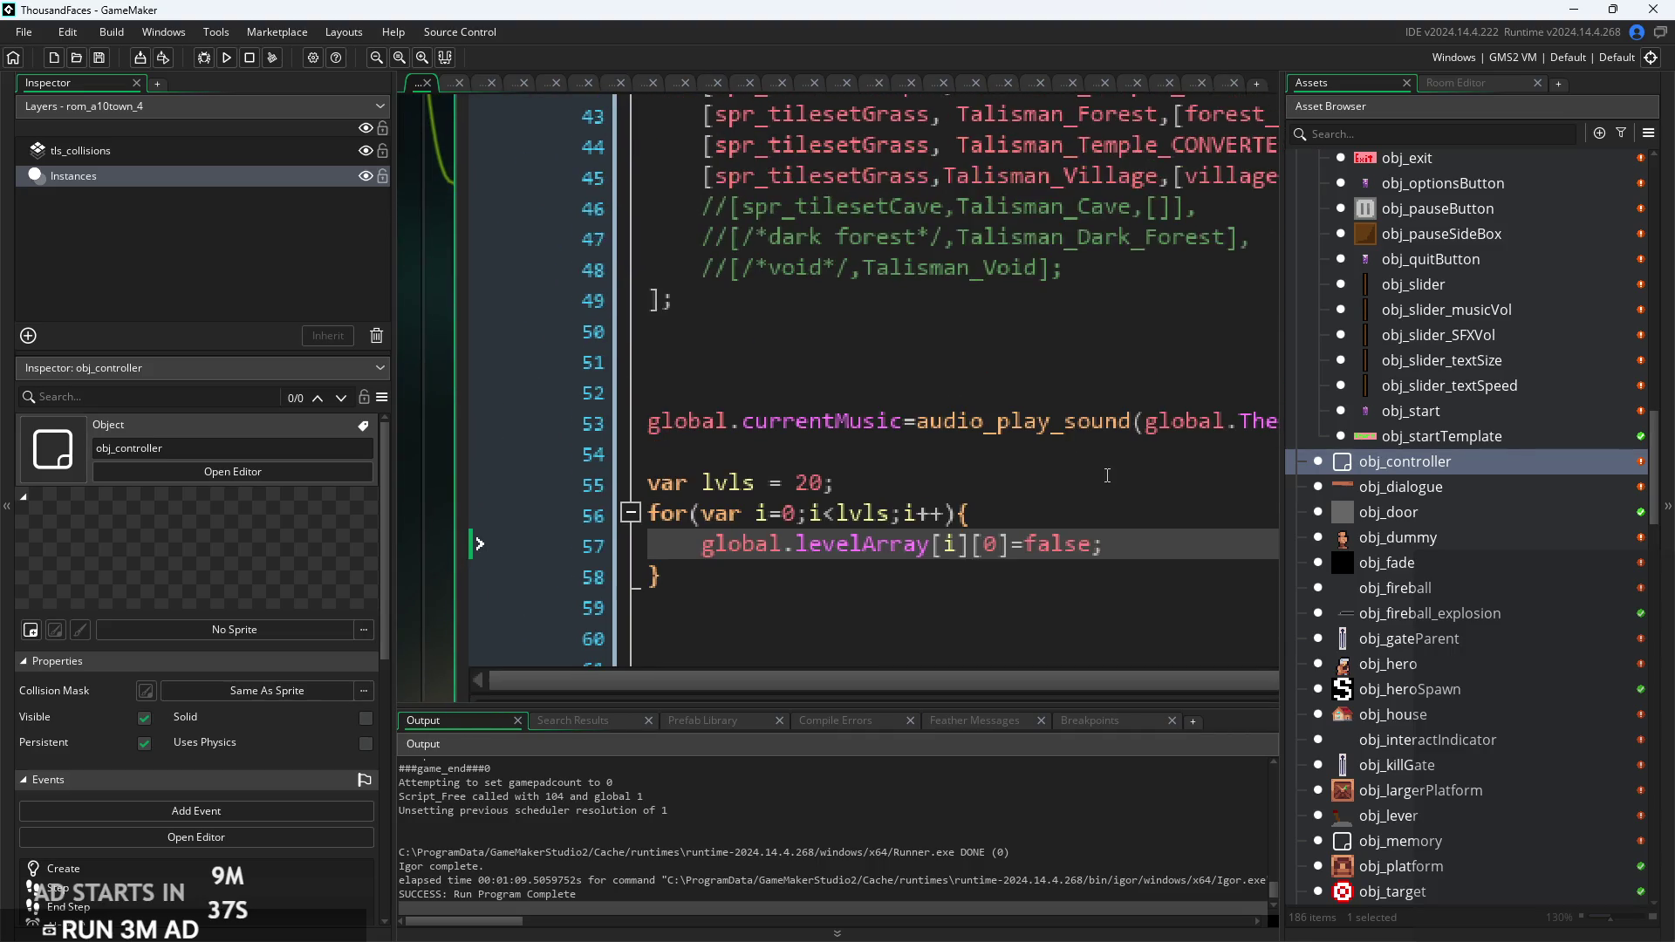
scroll(1126, 536, "up", 3)
scroll(1126, 541, "down", 1)
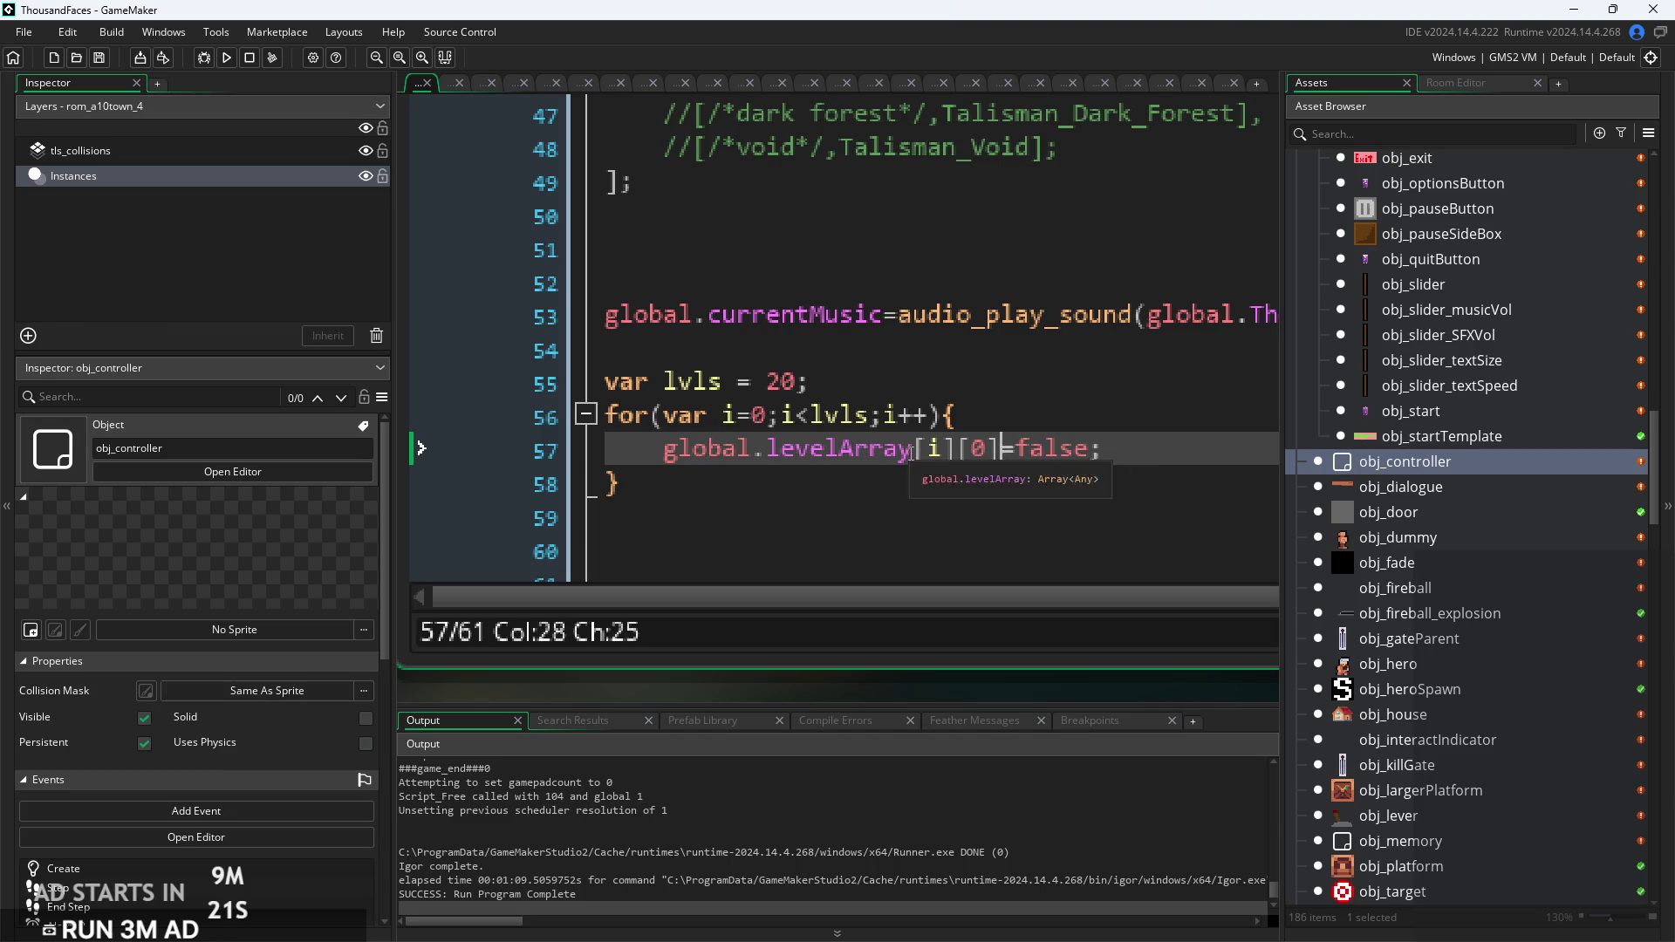
Step: Examine the levelArray index on line 57, then open the obj_hero object
left_click_drag(932, 448, 991, 453)
left_click(1001, 452)
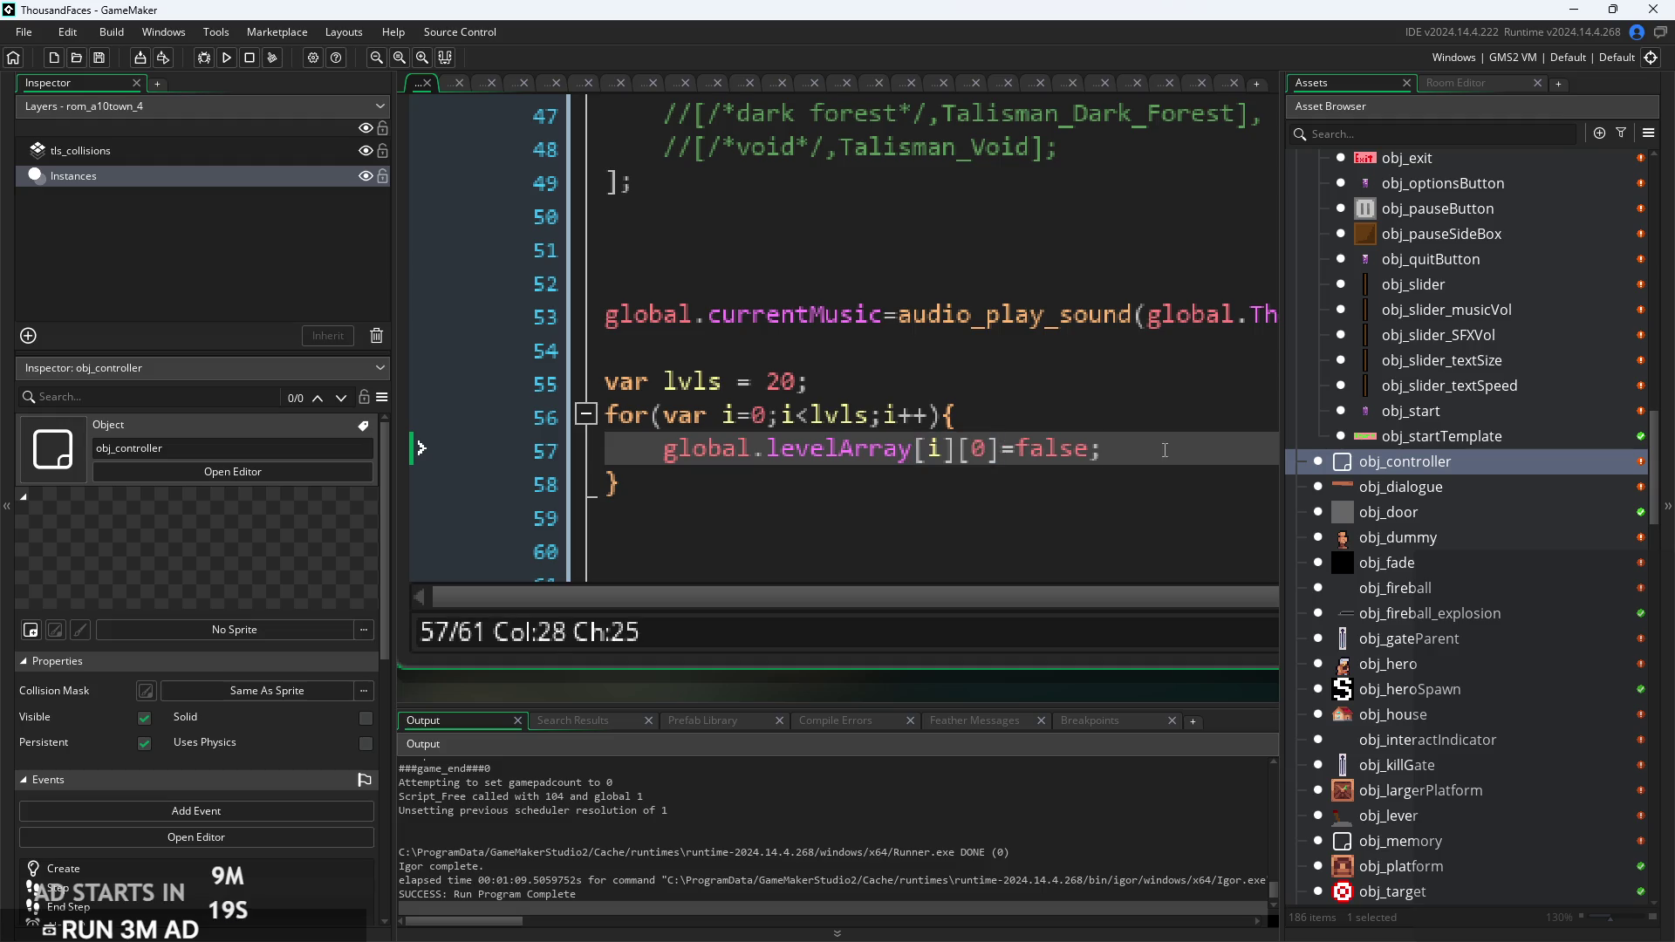
key("End")
scroll(1530, 583, "up", 5)
scroll(1530, 576, "up", 5)
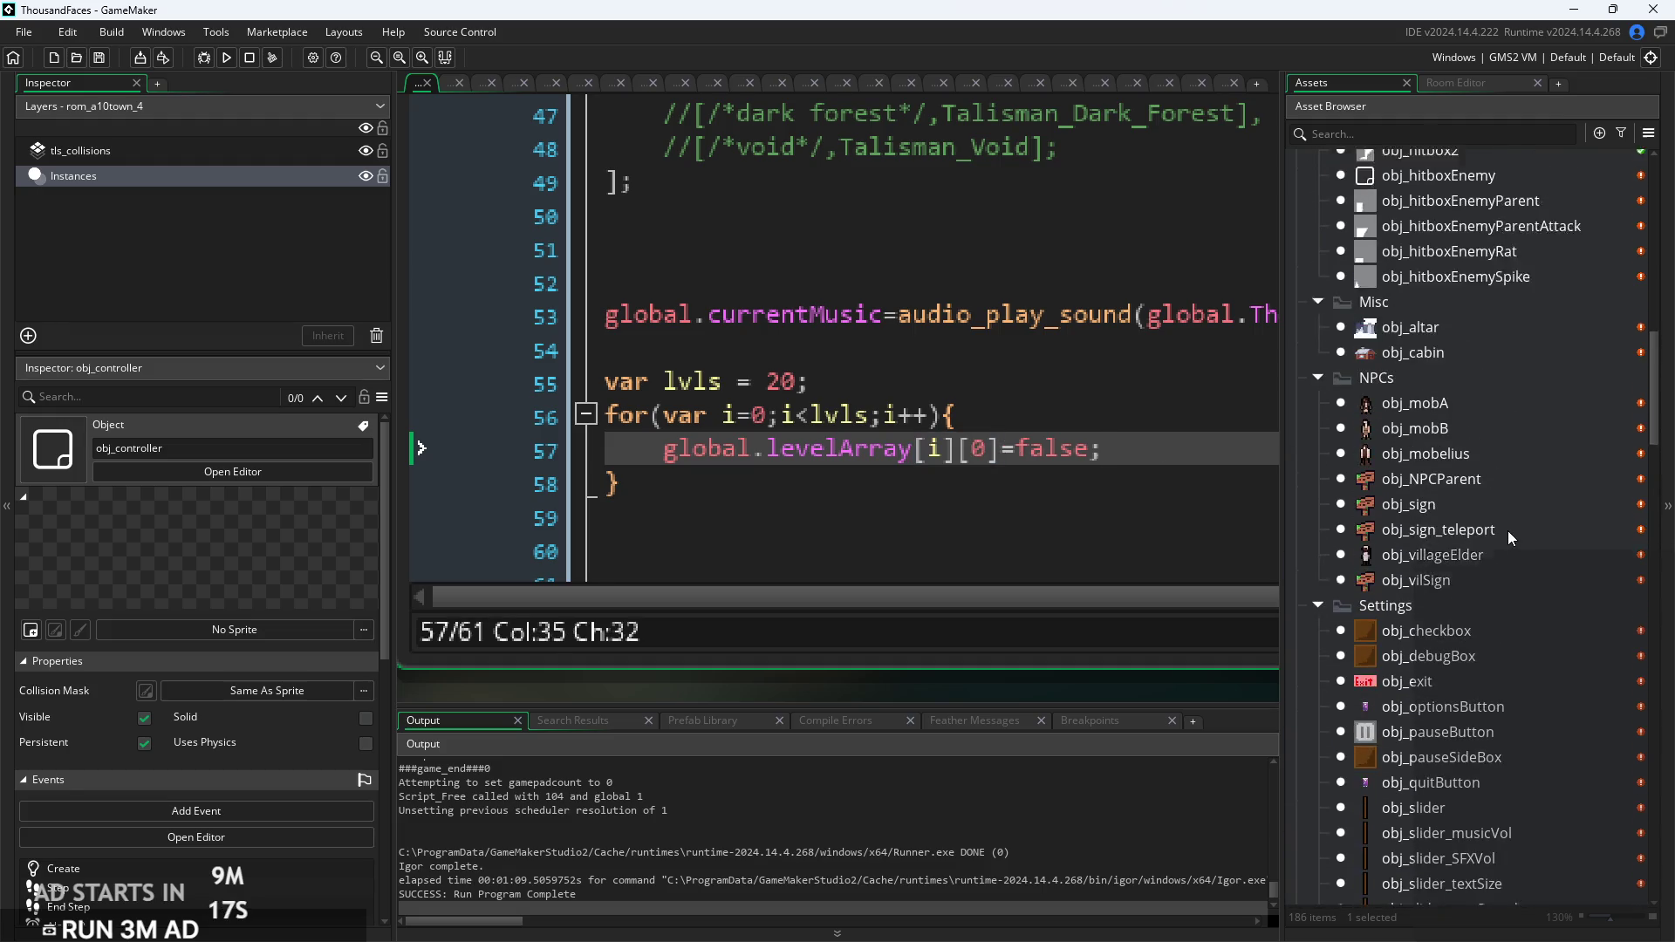
scroll(1474, 489, "up", 2)
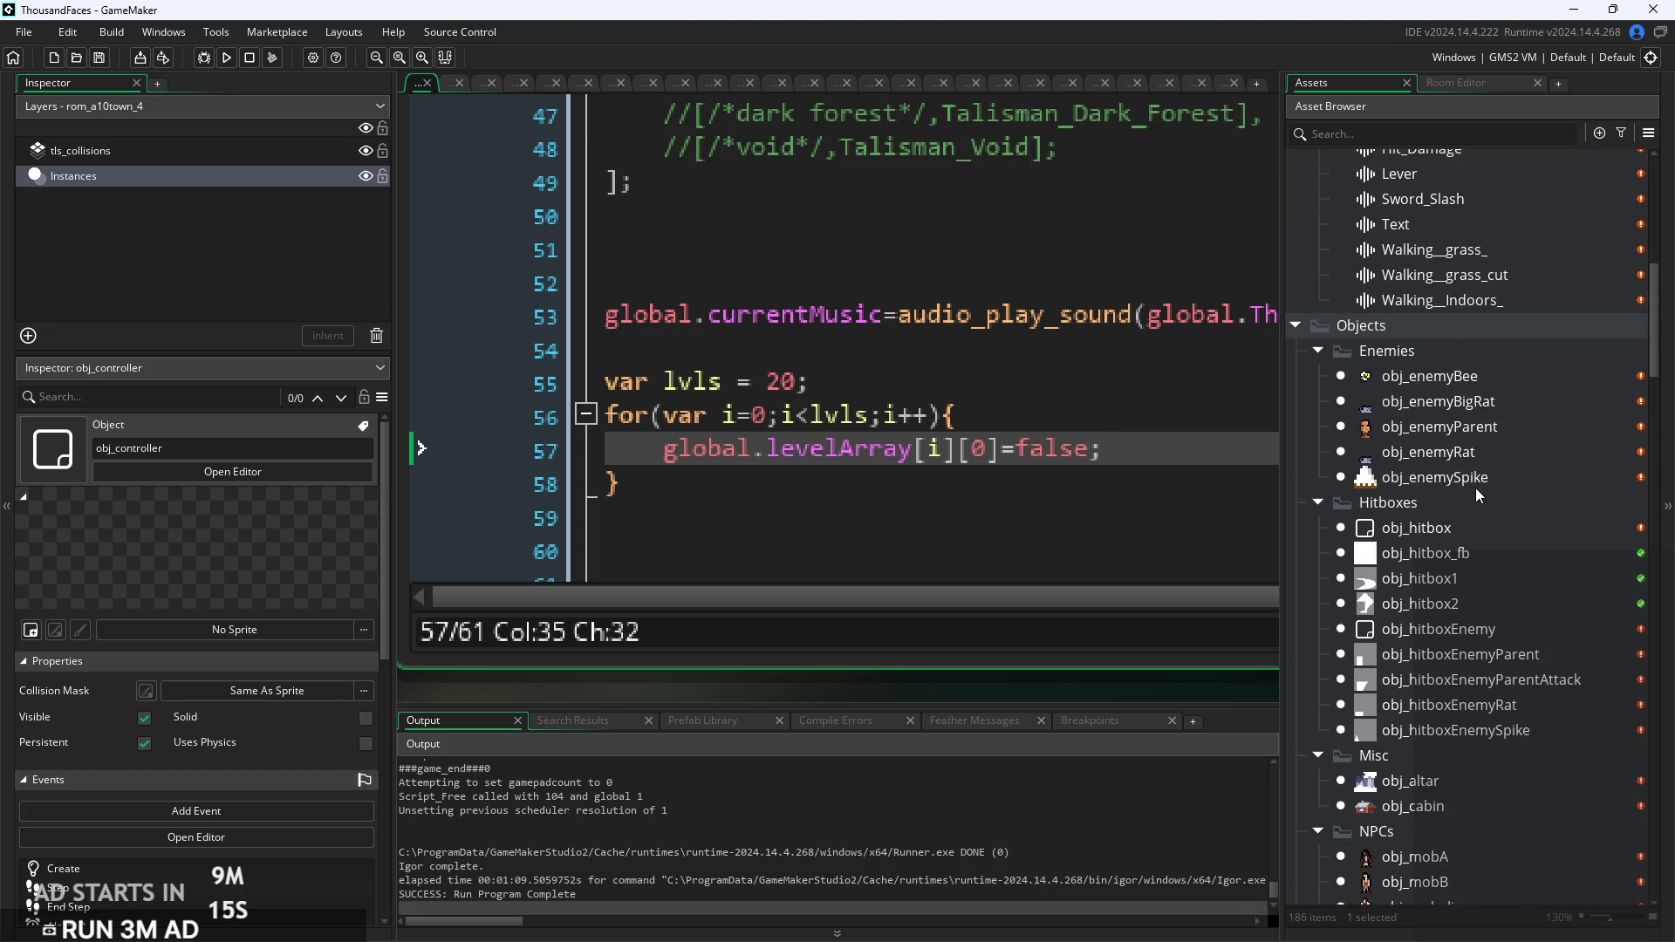
scroll(1474, 480, "down", 7)
scroll(1474, 480, "down", 10)
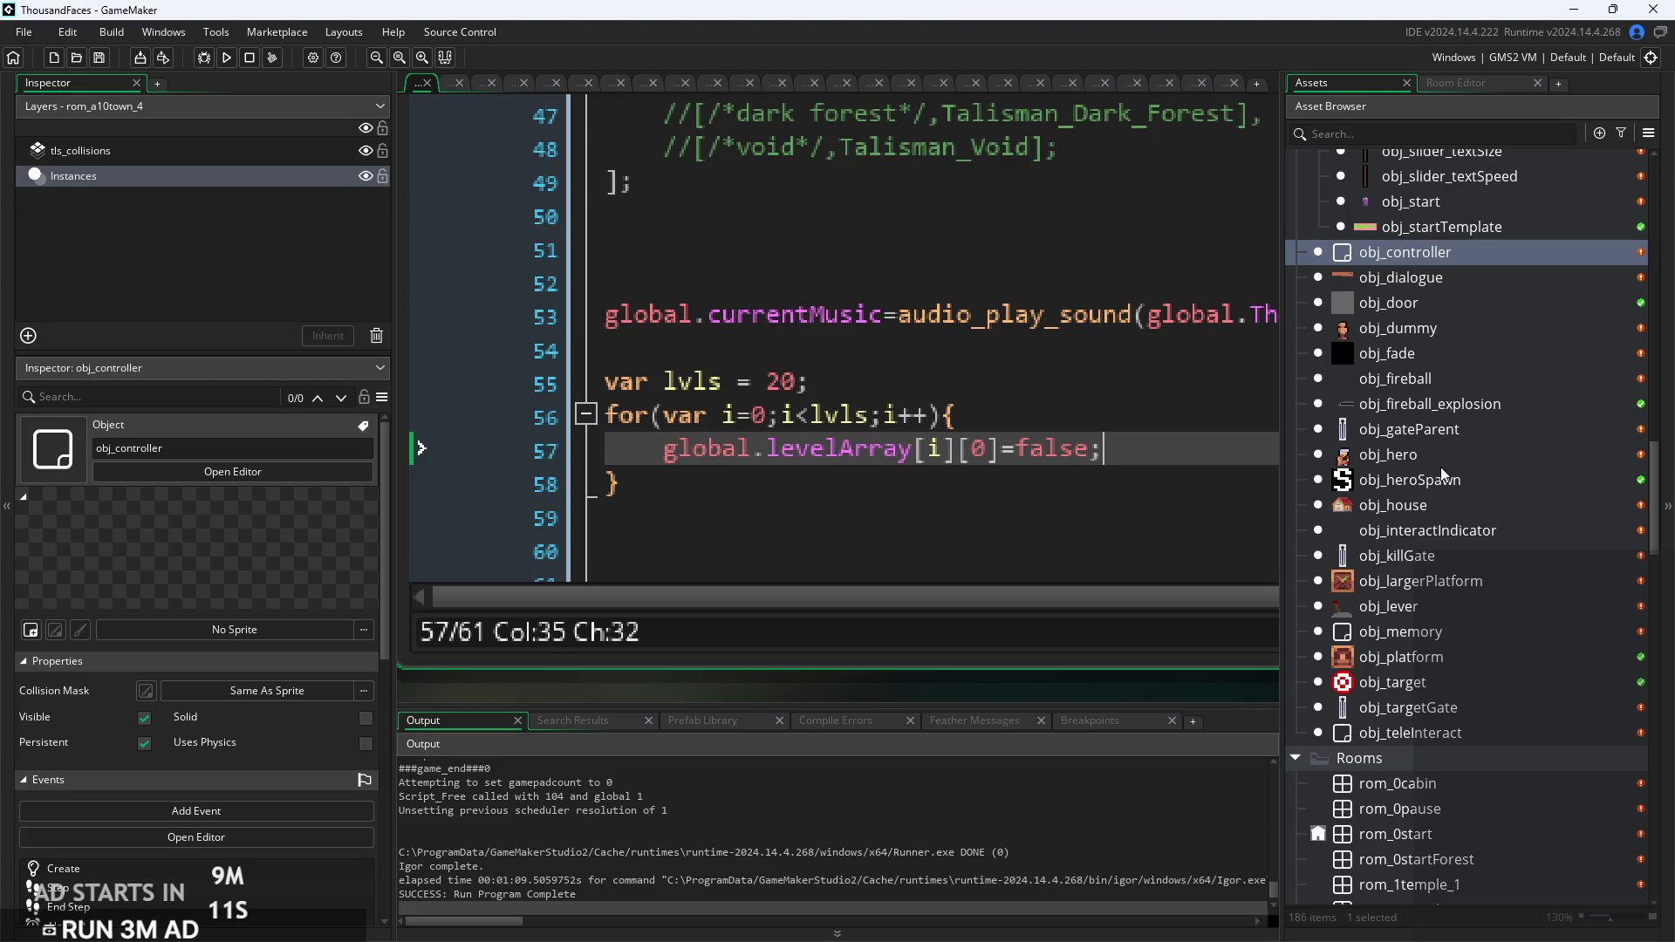
double_click(1441, 462)
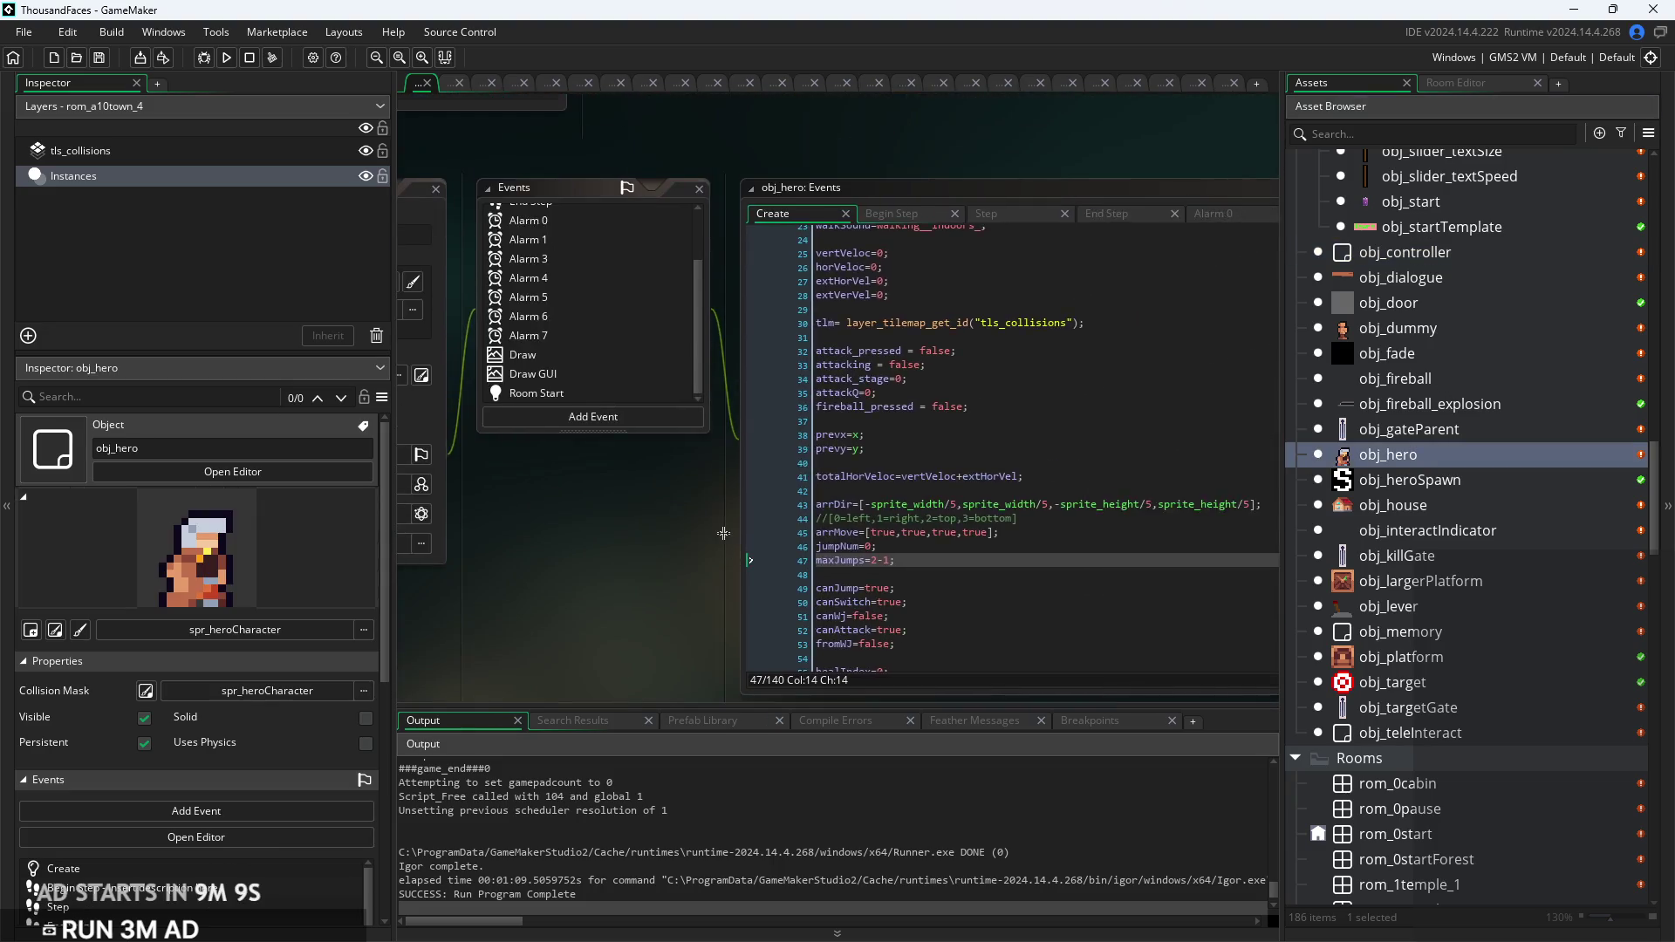
Step: Show obj_hero's Step event and scroll to the attack1hit block that creates obj_hitbox1
left_click(799, 156)
left_click(907, 148)
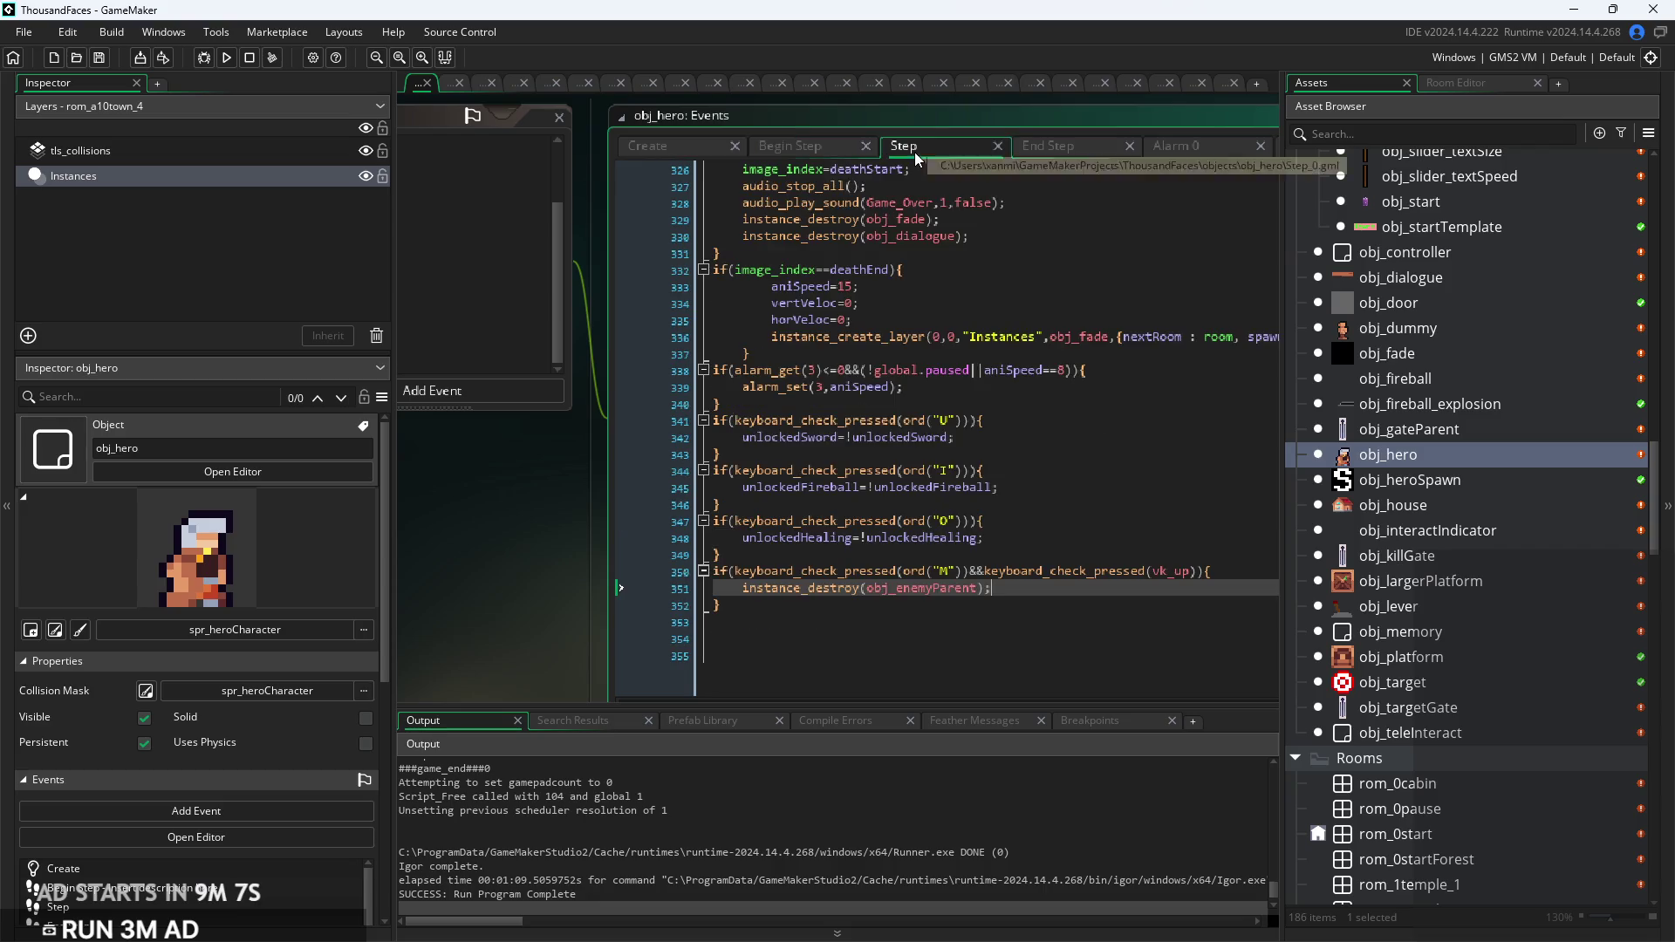
scroll(853, 346, "up", 2)
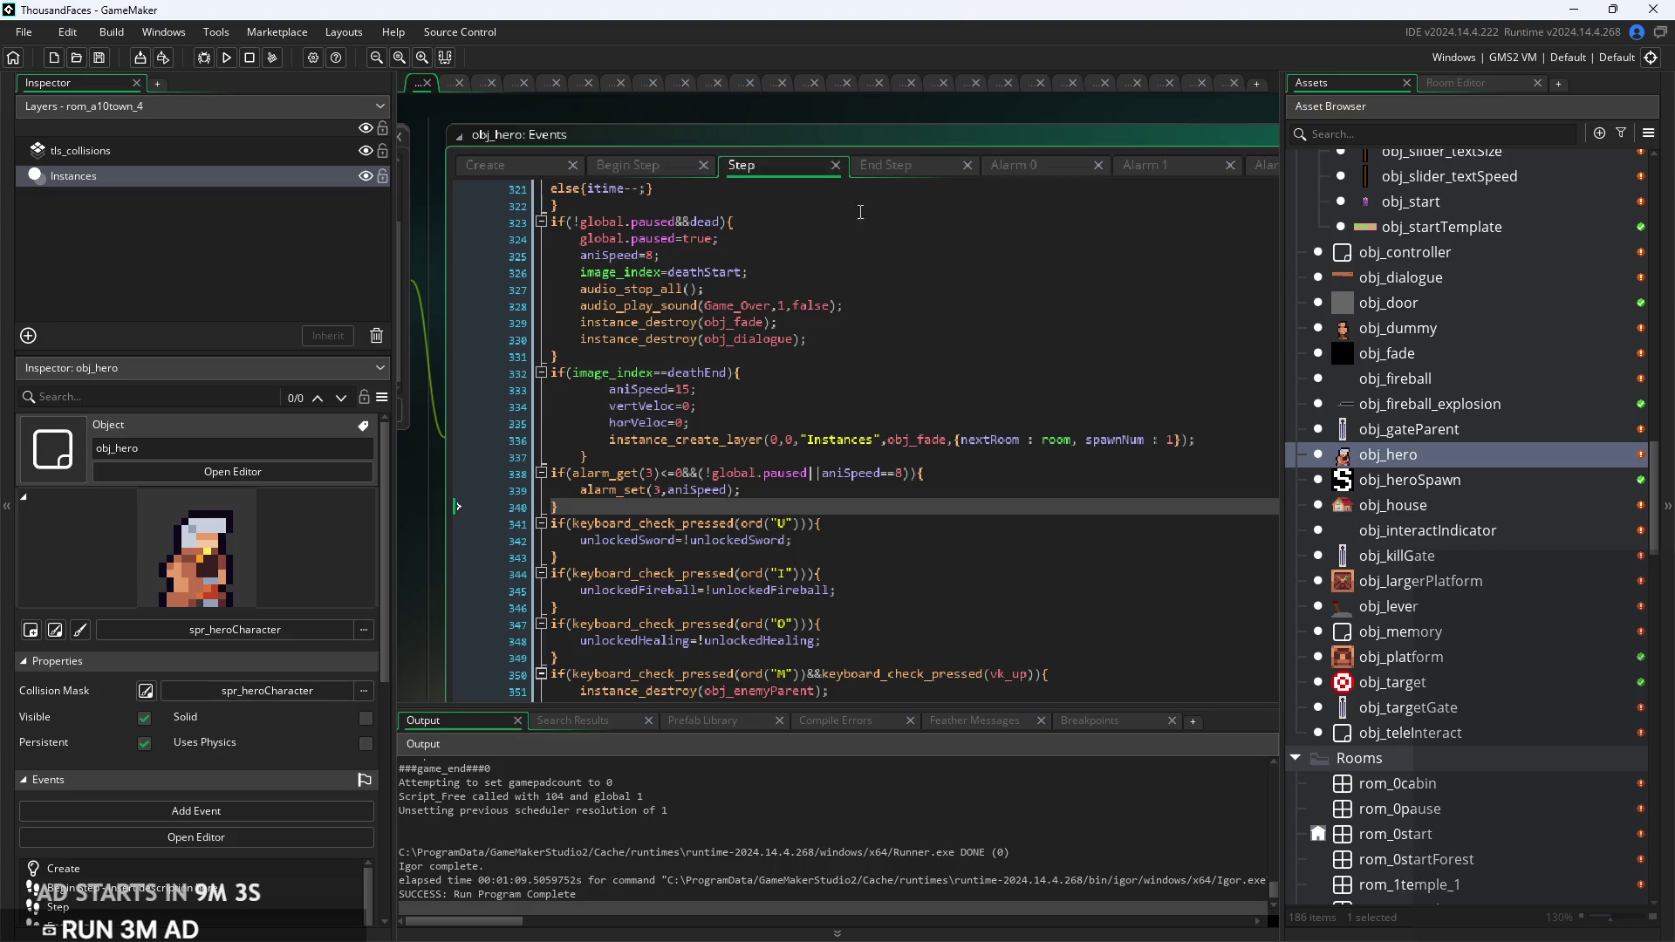
scroll(749, 353, "up", 20)
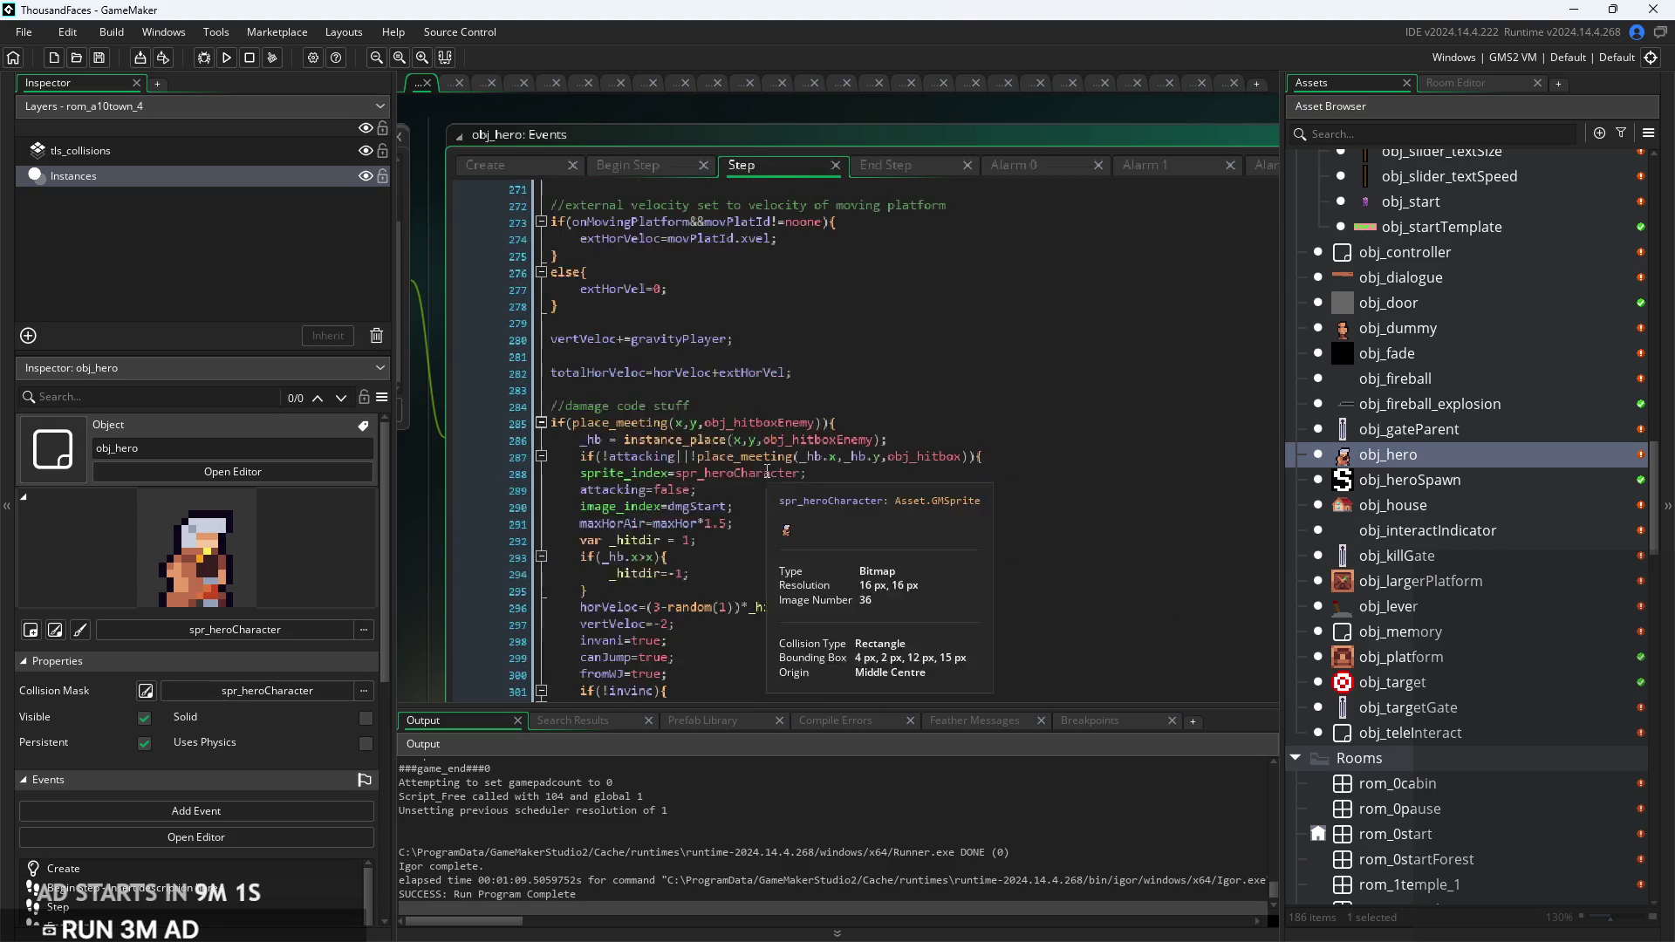
scroll(765, 486, "up", 20)
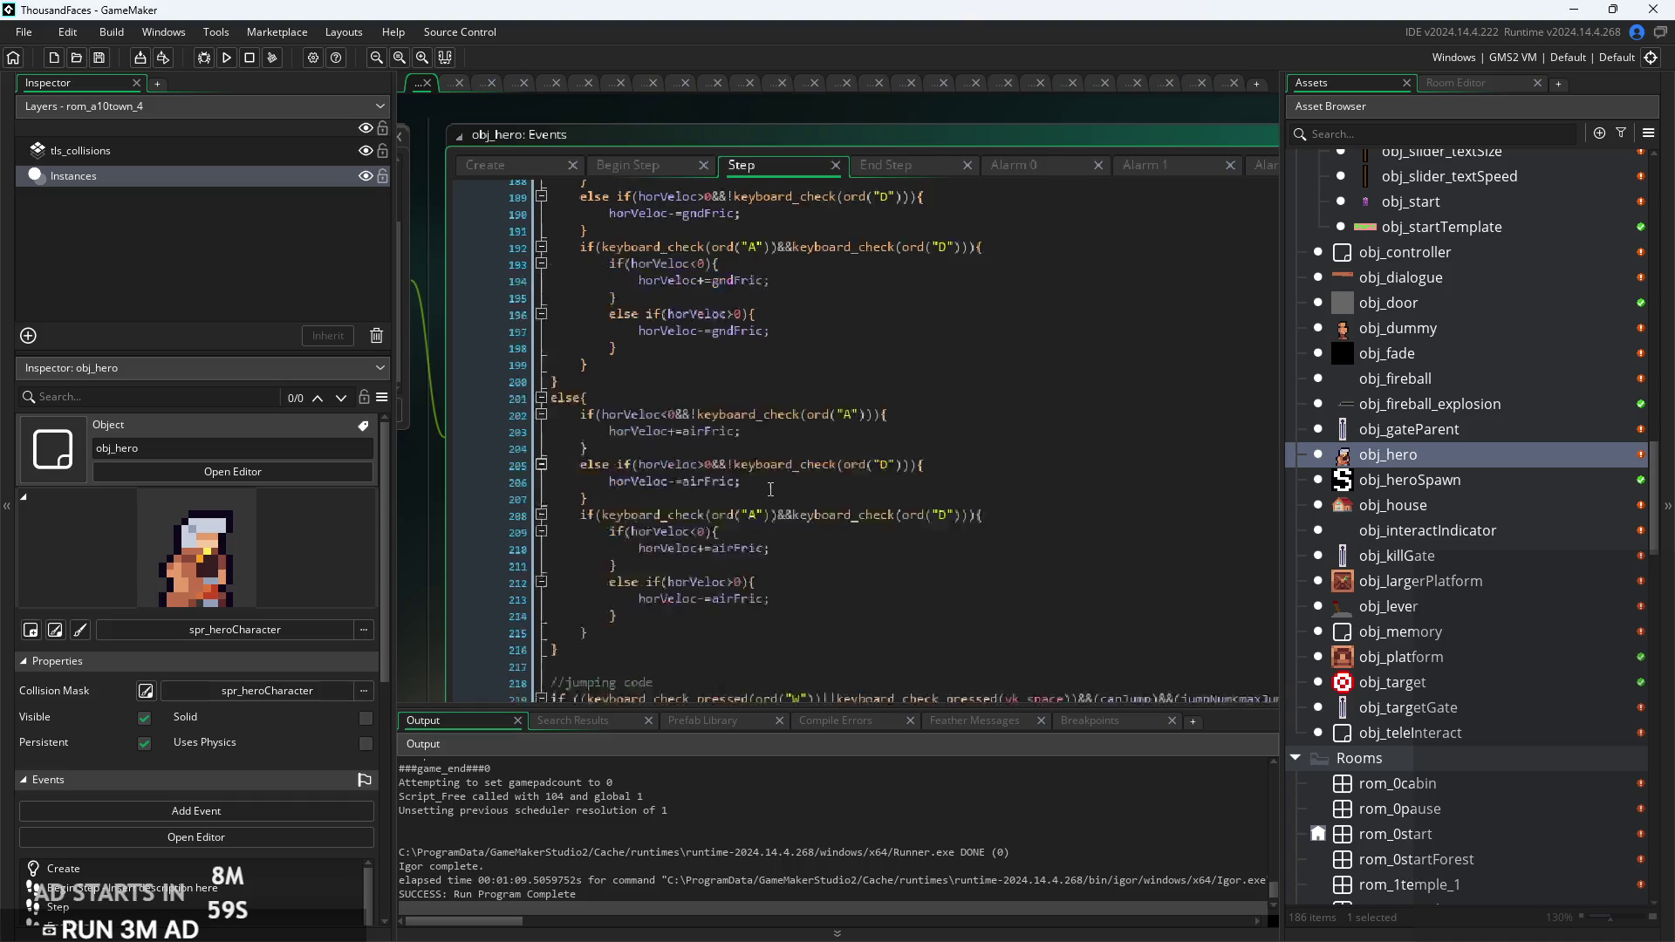
scroll(770, 490, "up", 20)
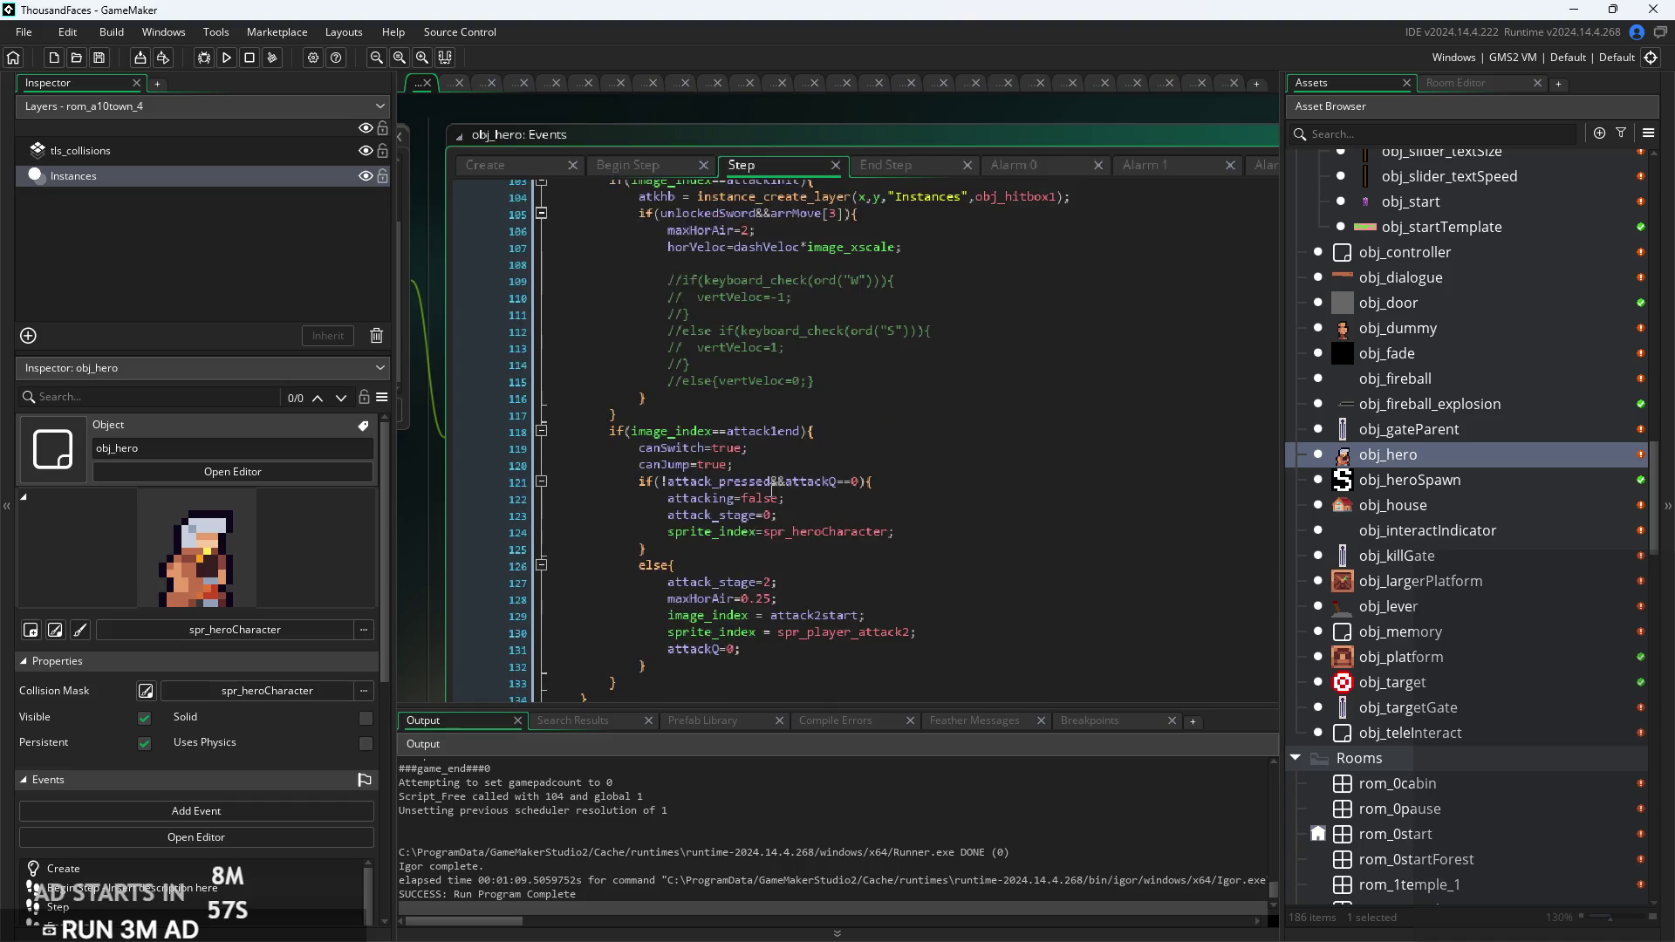
scroll(772, 490, "up", 4)
scroll(791, 517, "up", 5, "ctrl")
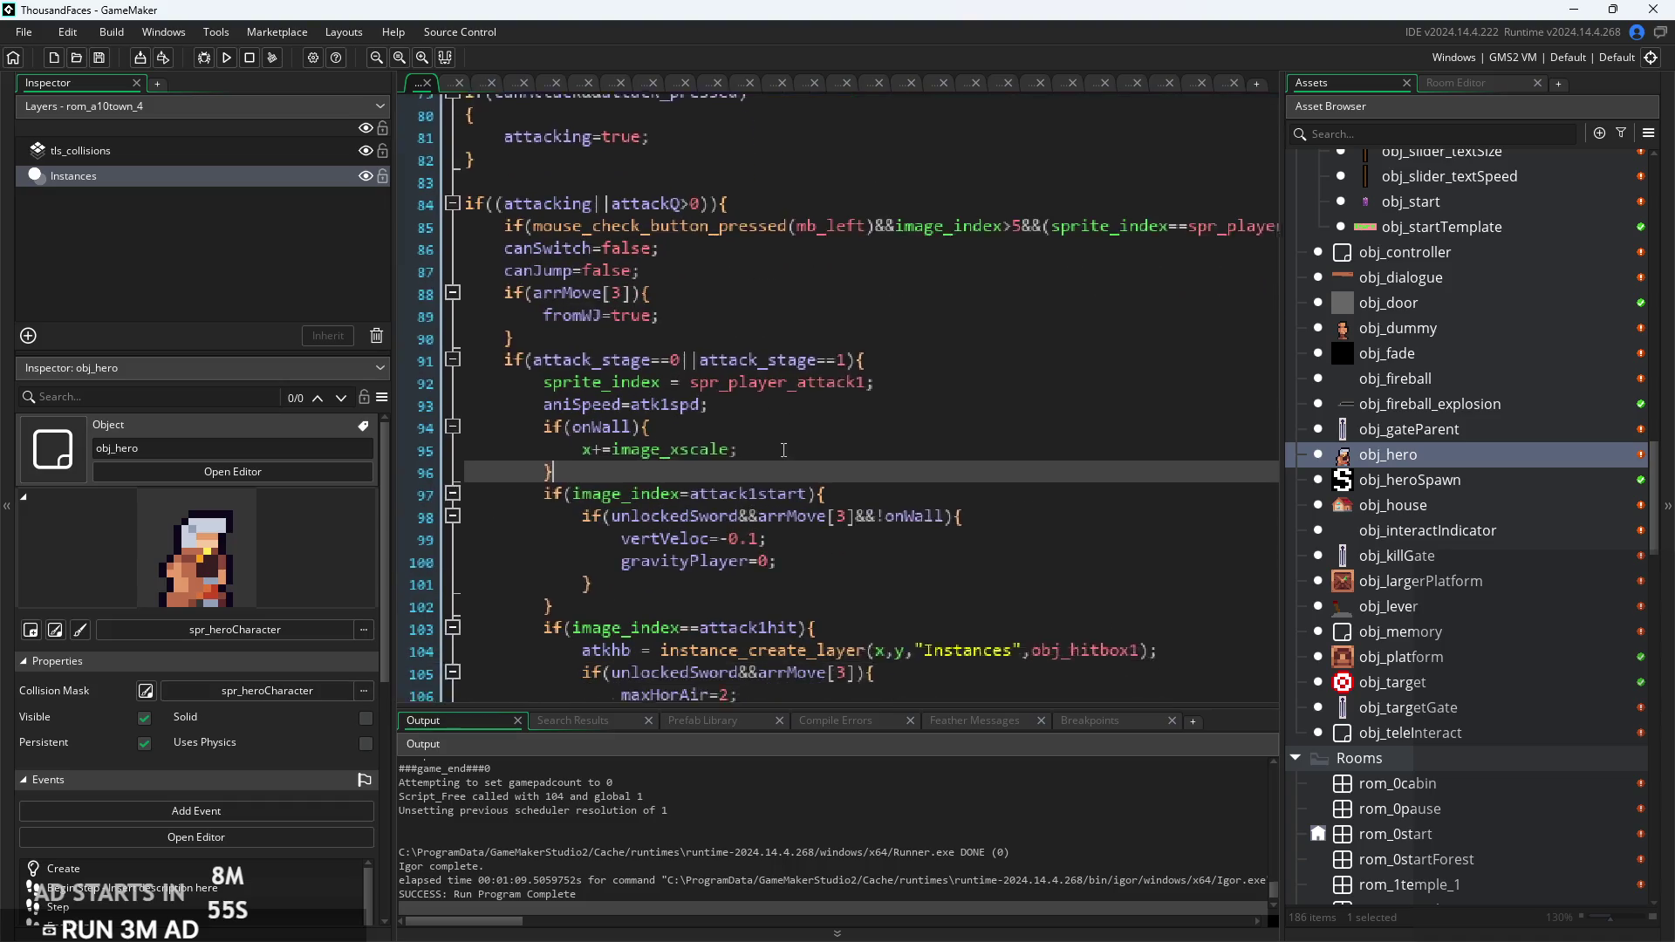
scroll(814, 475, "down", 5, "ctrl")
scroll(864, 327, "down", 2)
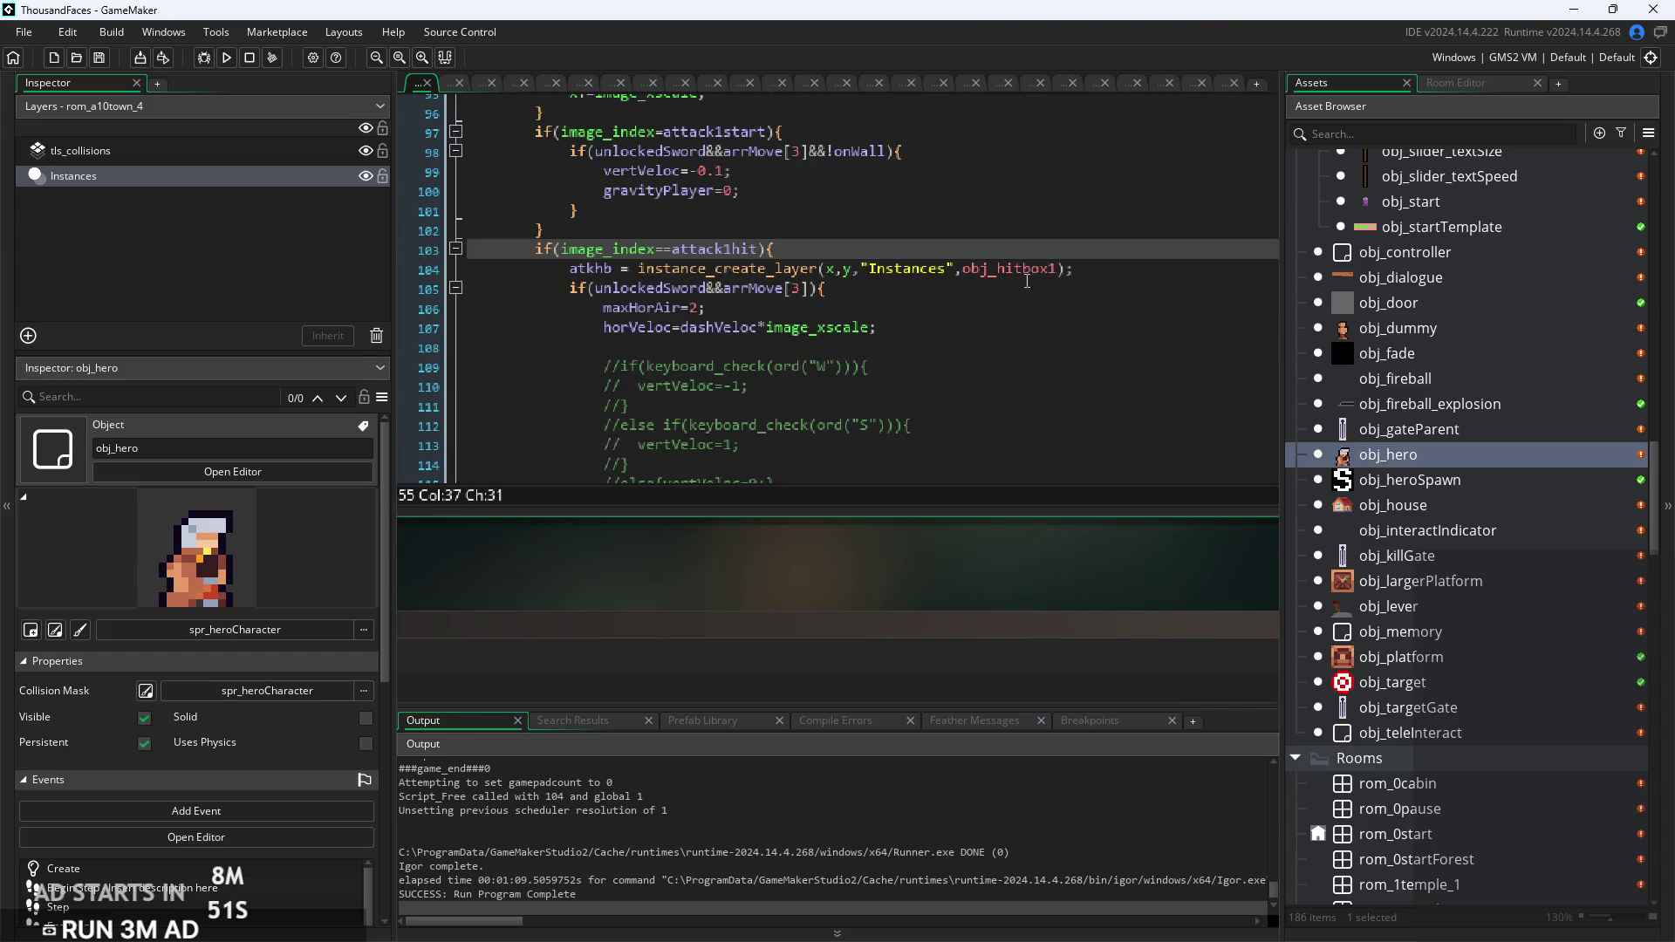
Step: Add a new line after the obj_hitbox1 creation and insert audio_play_sound via autocomplete
left_click(1103, 276)
key("Return")
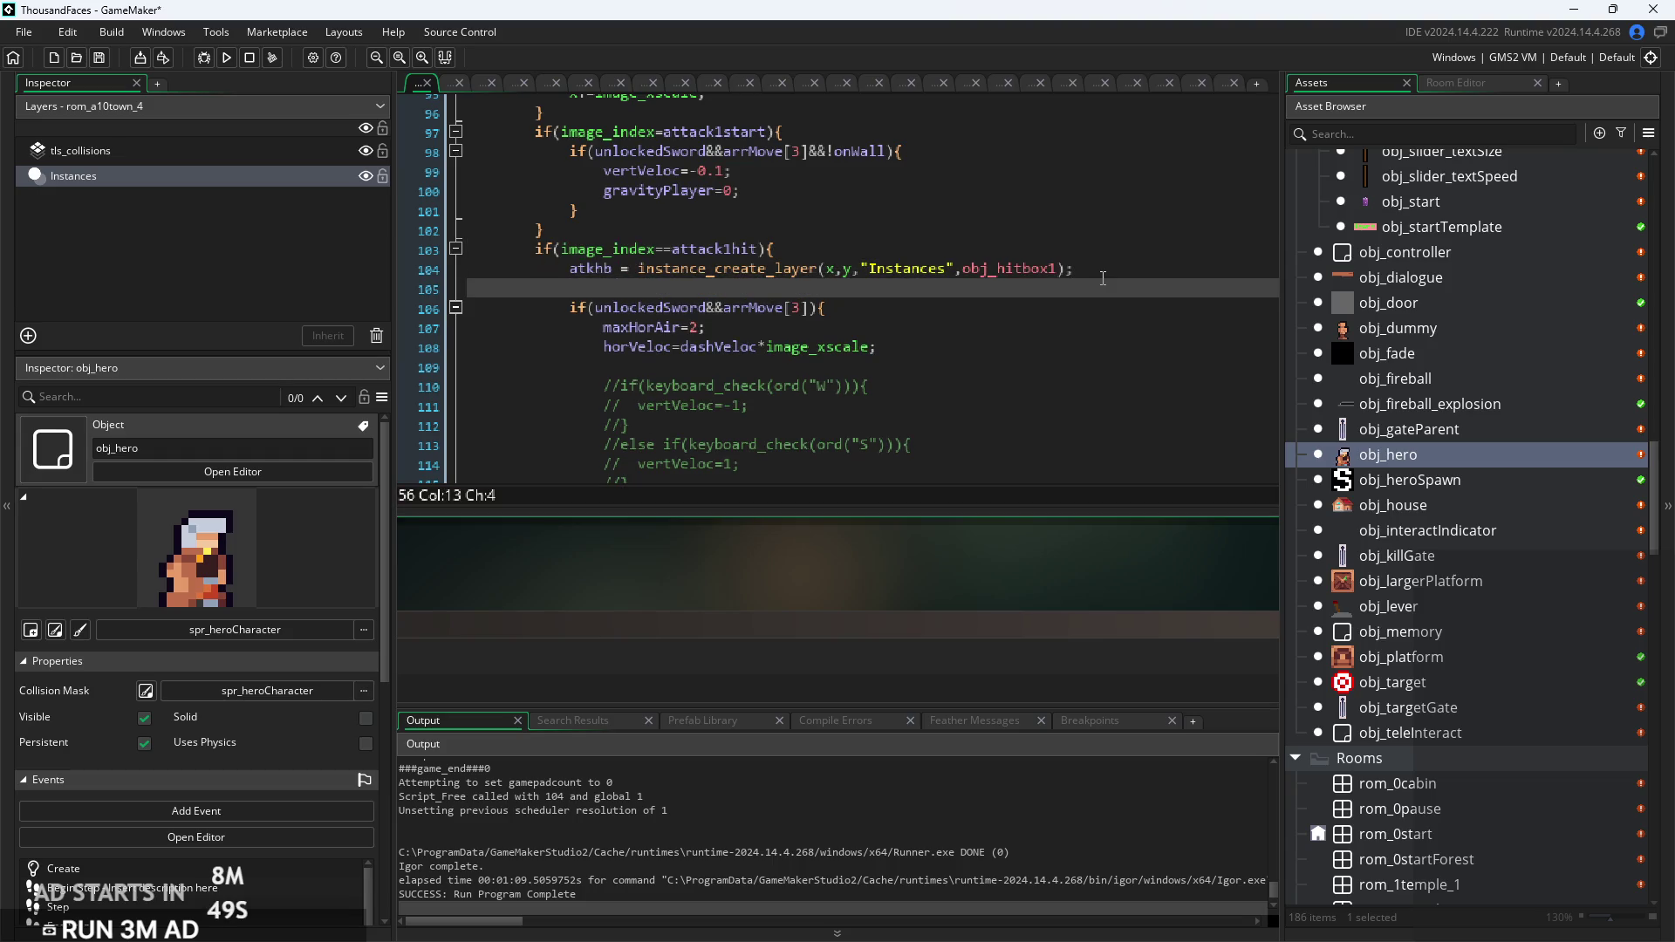
type("audio")
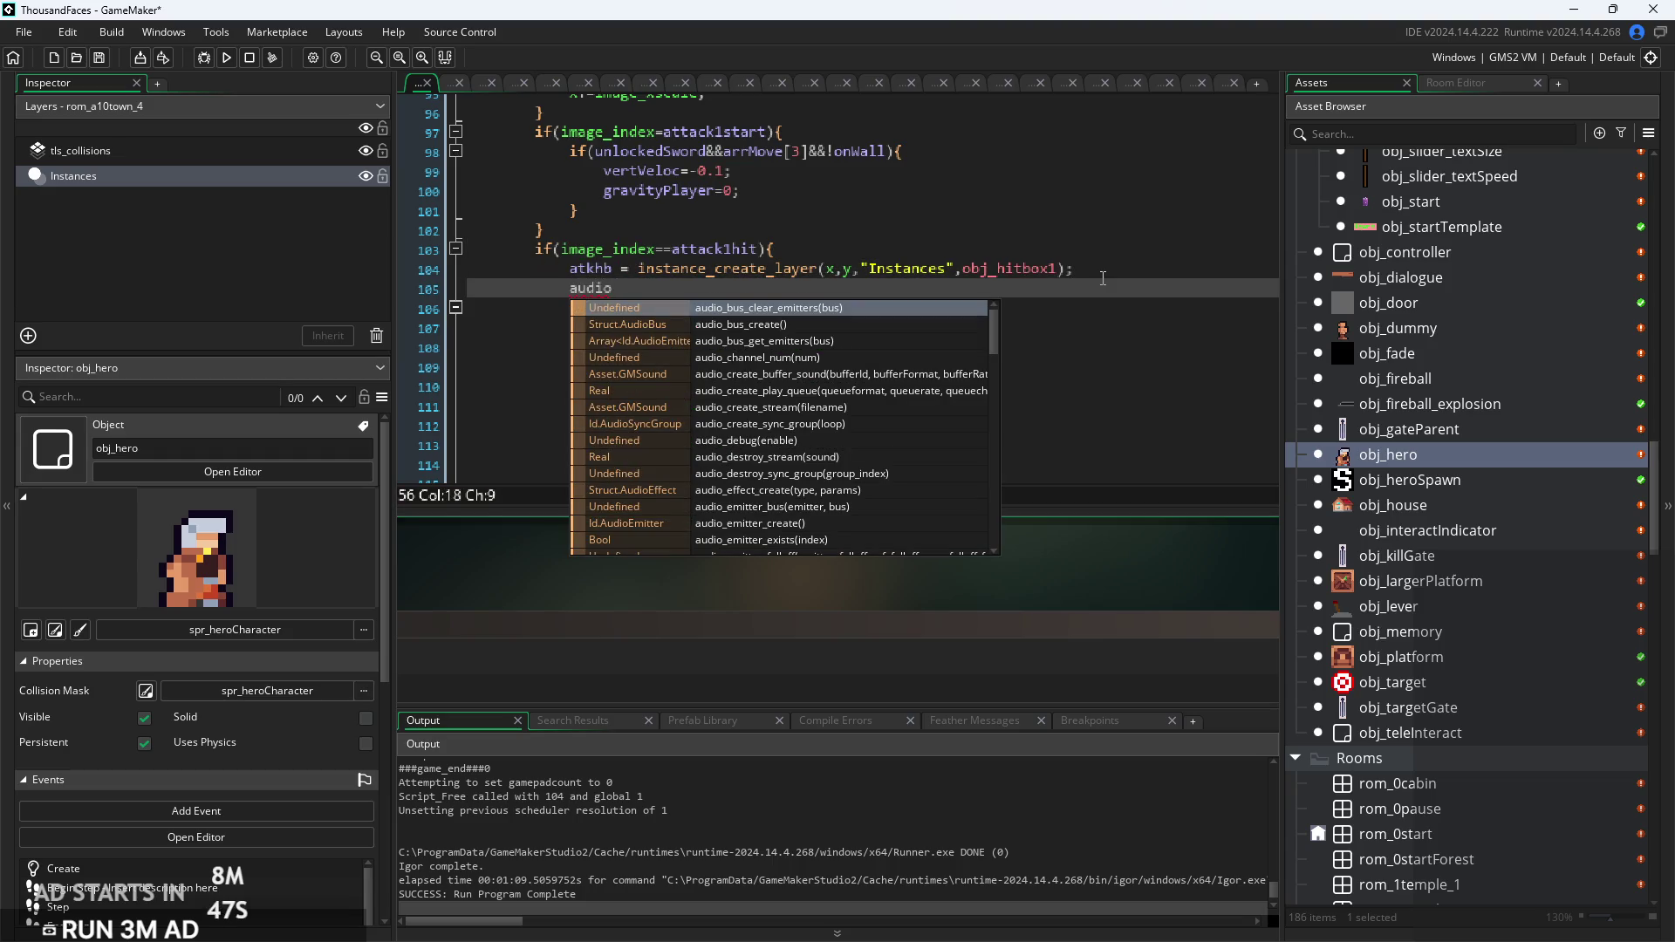
type("_pl")
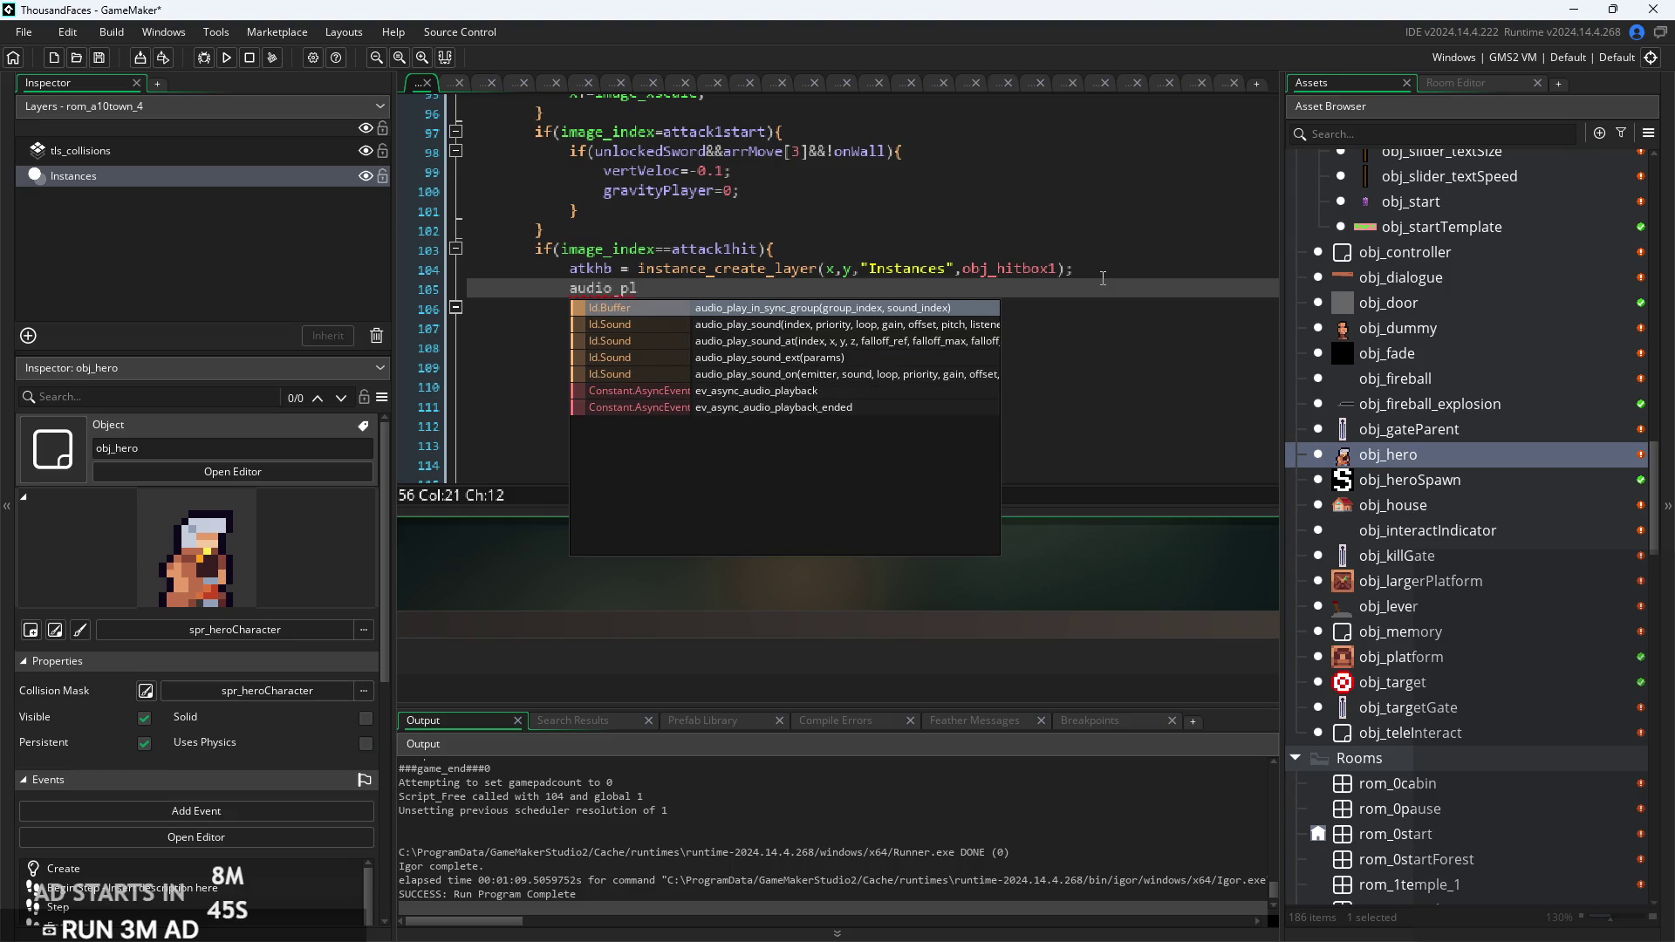
key("Return")
type("sound(s")
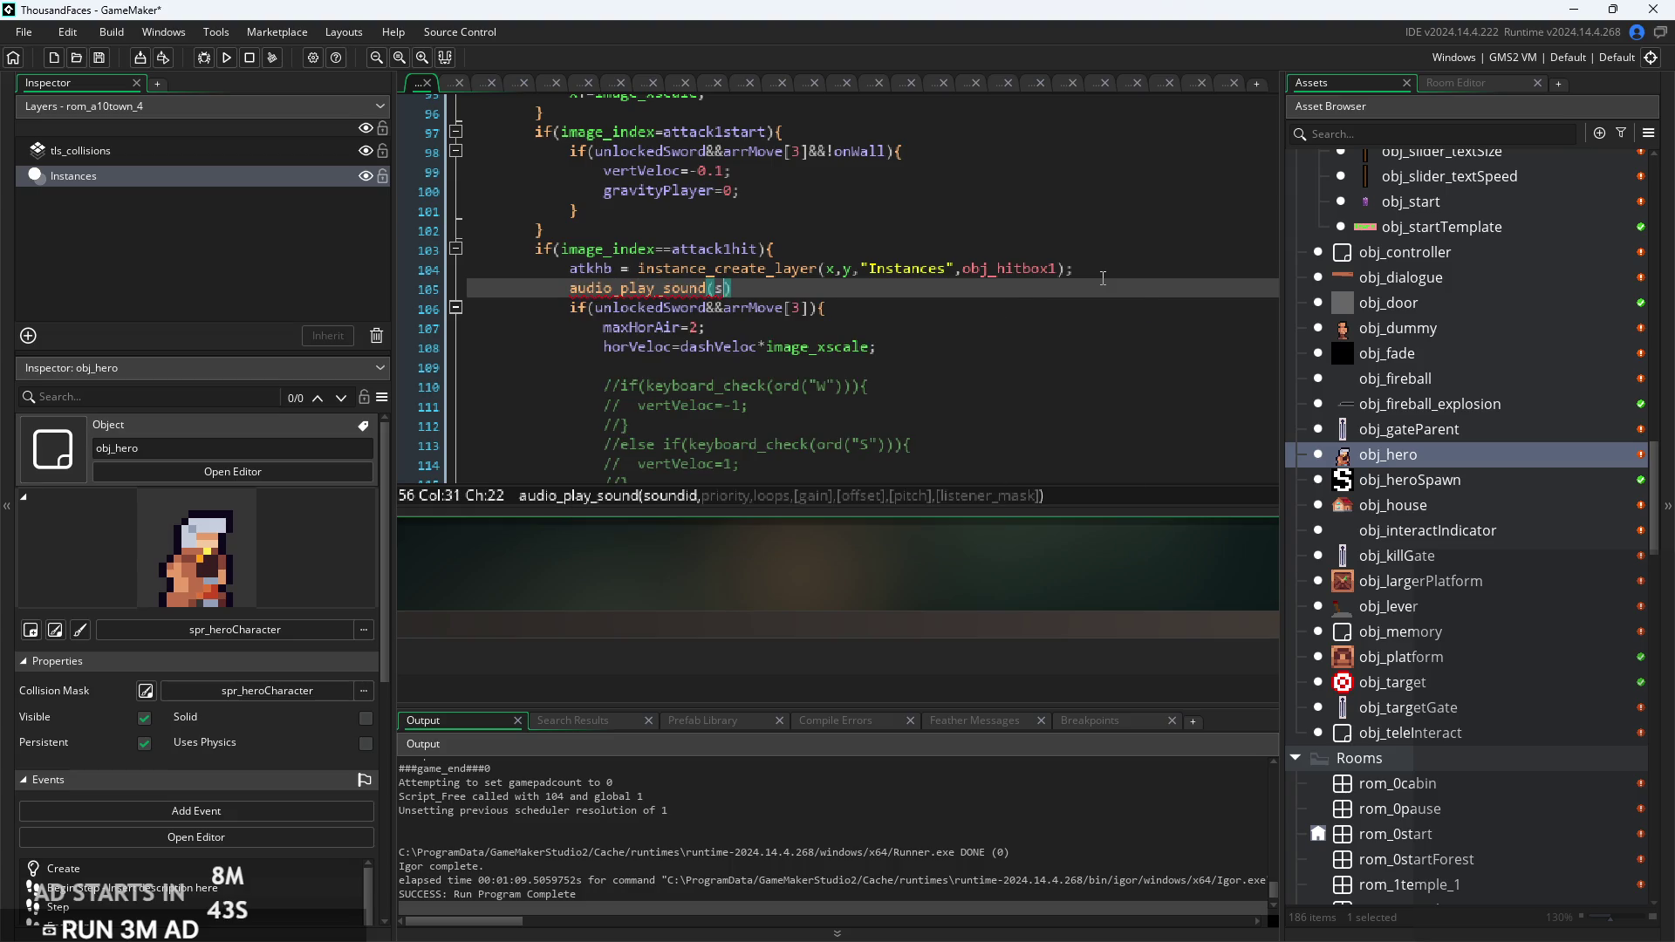
key("BackSpace")
type("at")
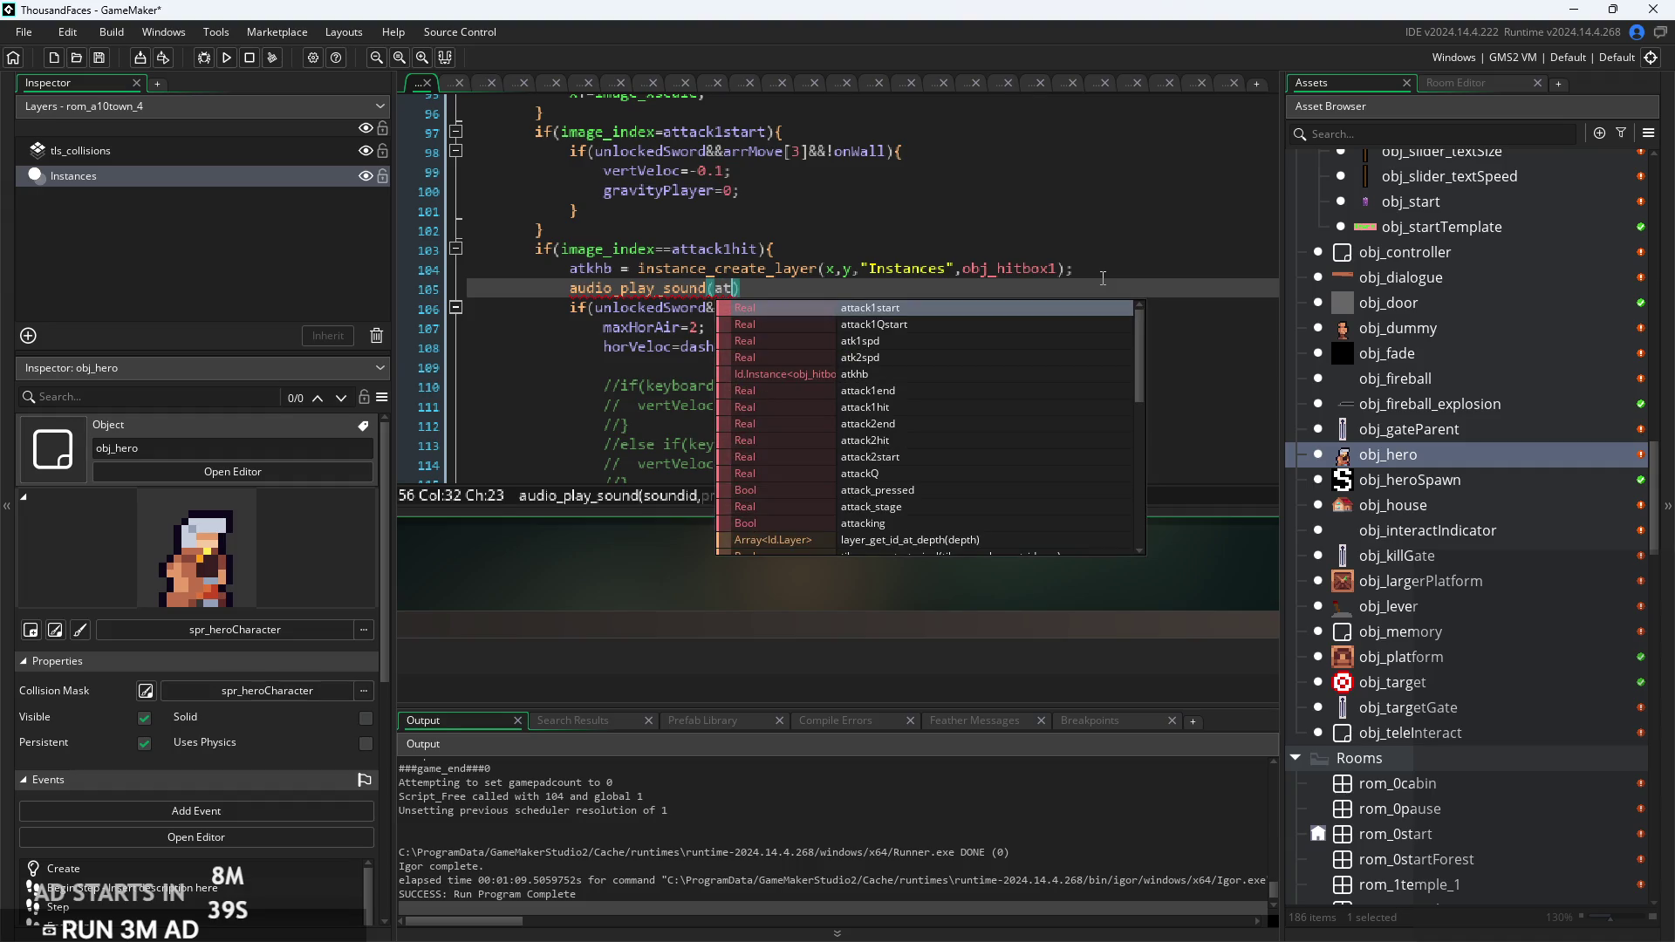
key("BackSpace")
key("BackSpace")
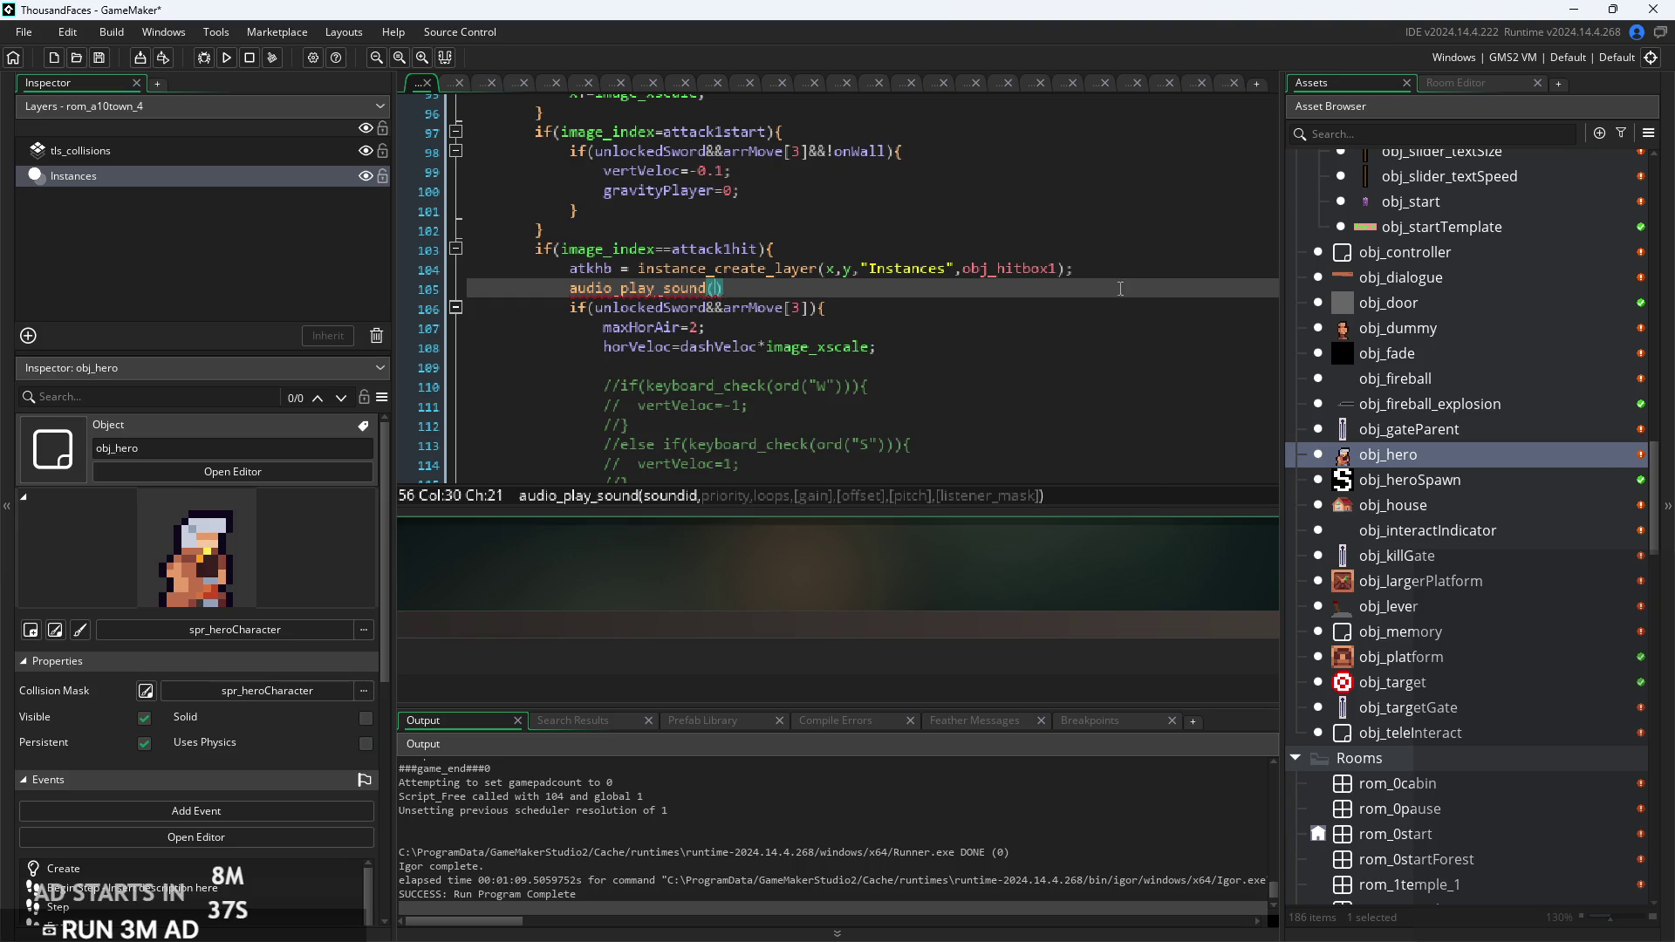
Step: Complete the call as audio_play_sound(Sword_Slash,10,false);
scroll(1451, 281, "up", 3)
scroll(1451, 285, "up", 5)
scroll(1615, 176, "up", 10)
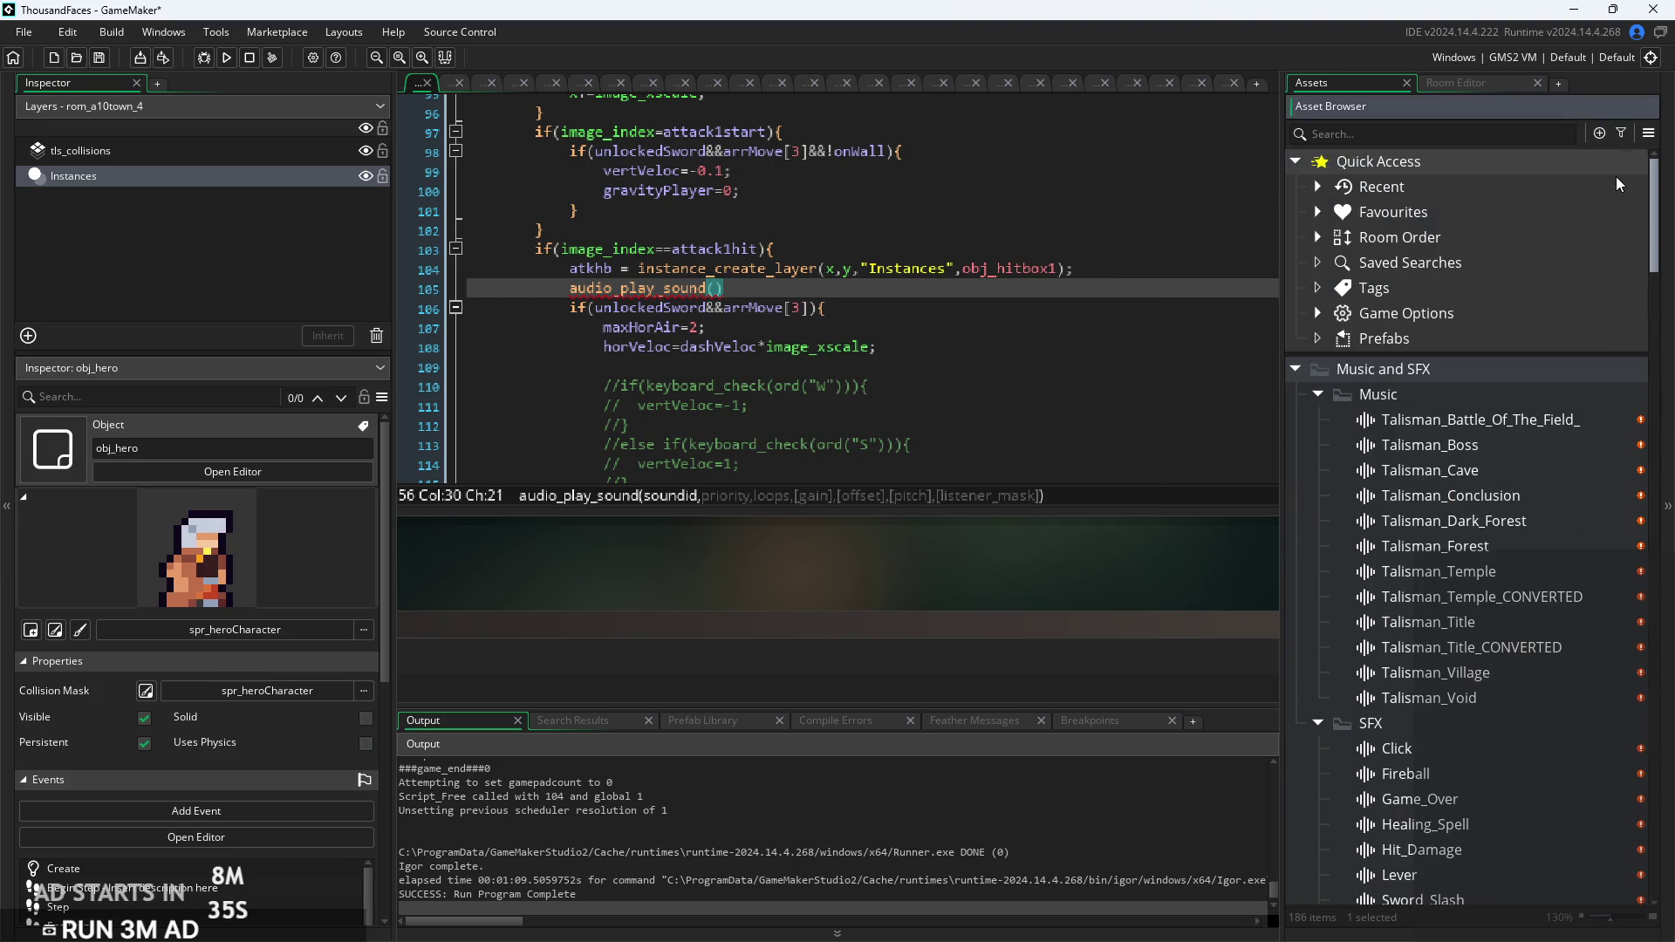
scroll(1619, 218, "down", 3)
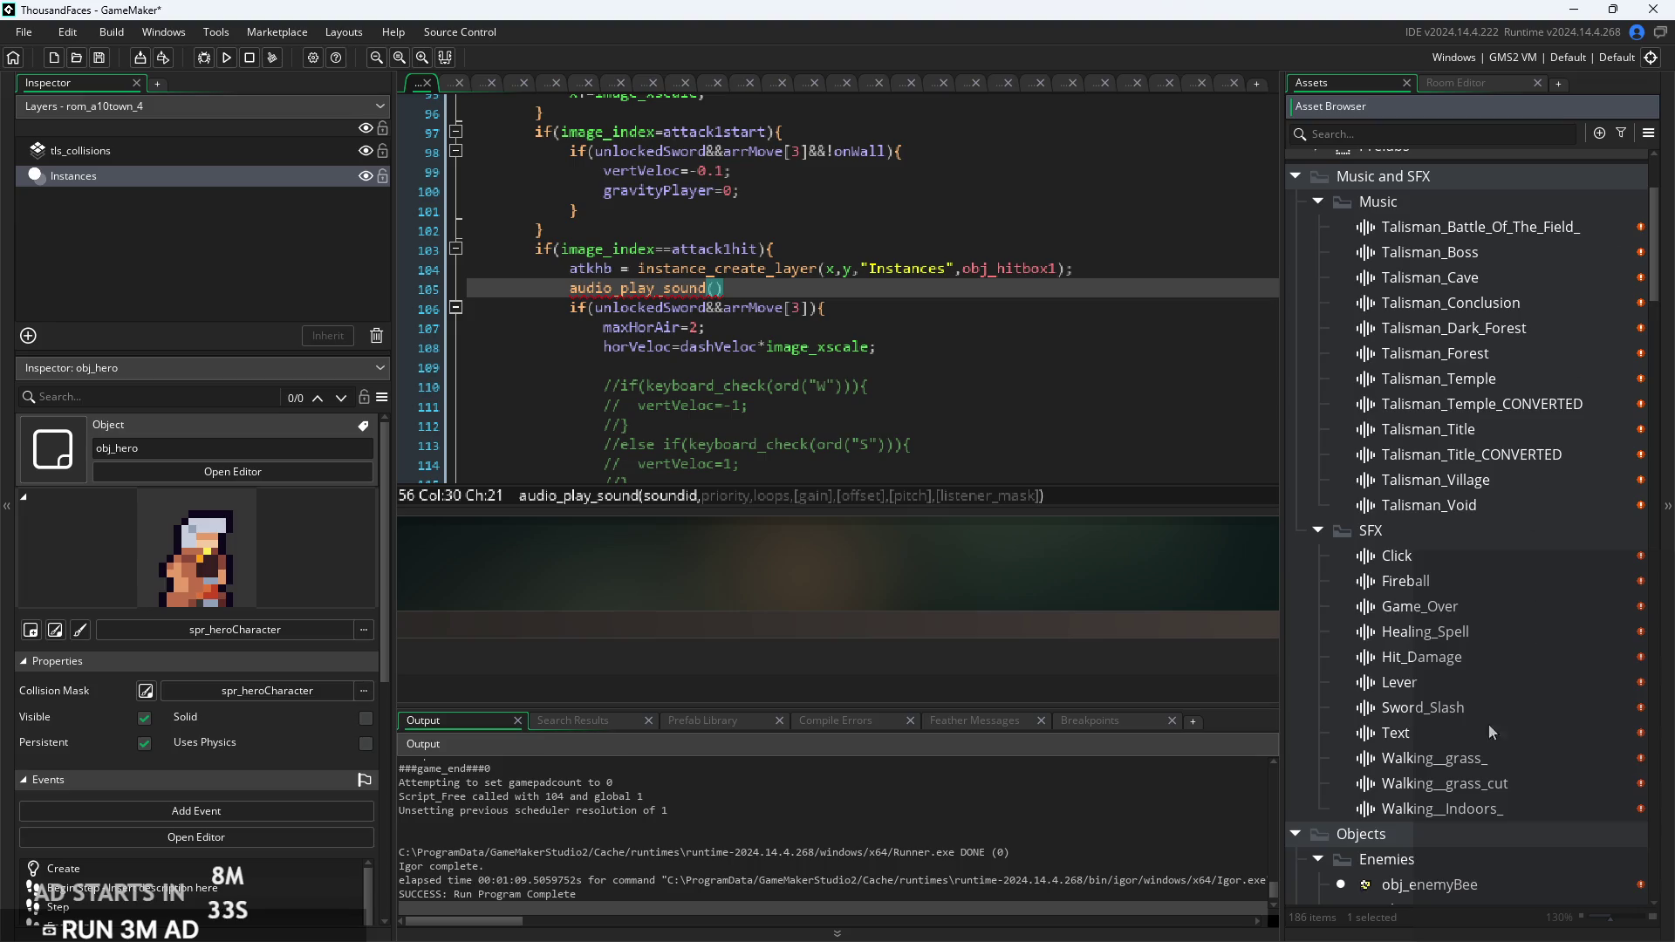
type("sw")
type("ord")
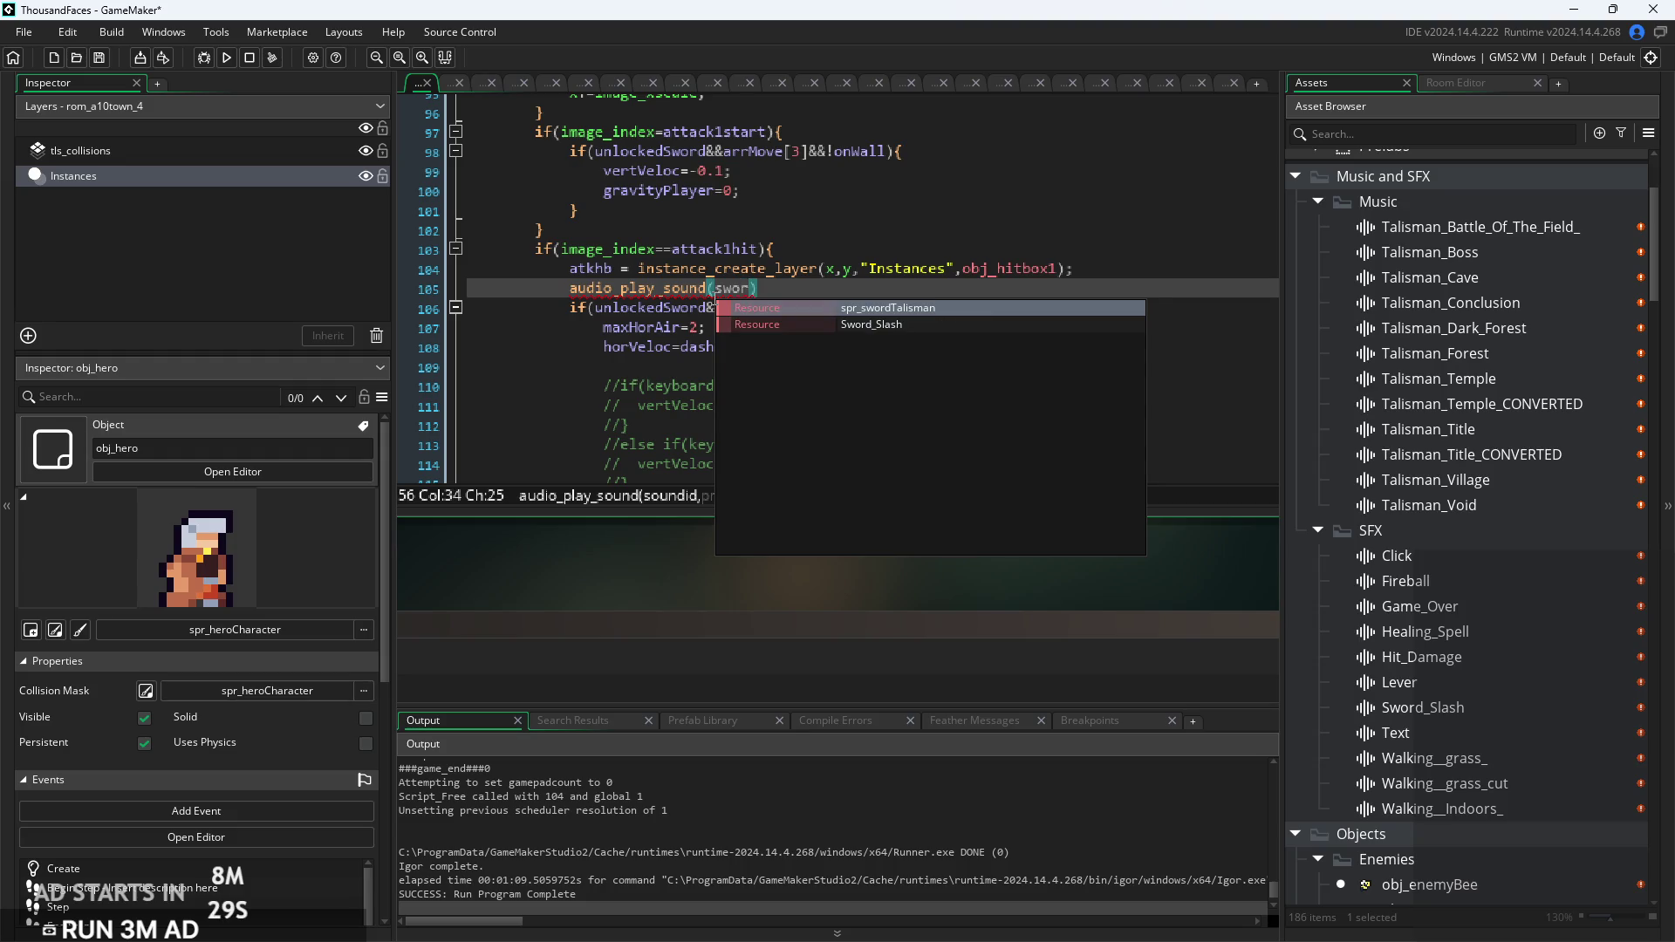
key("Return")
type(",10,")
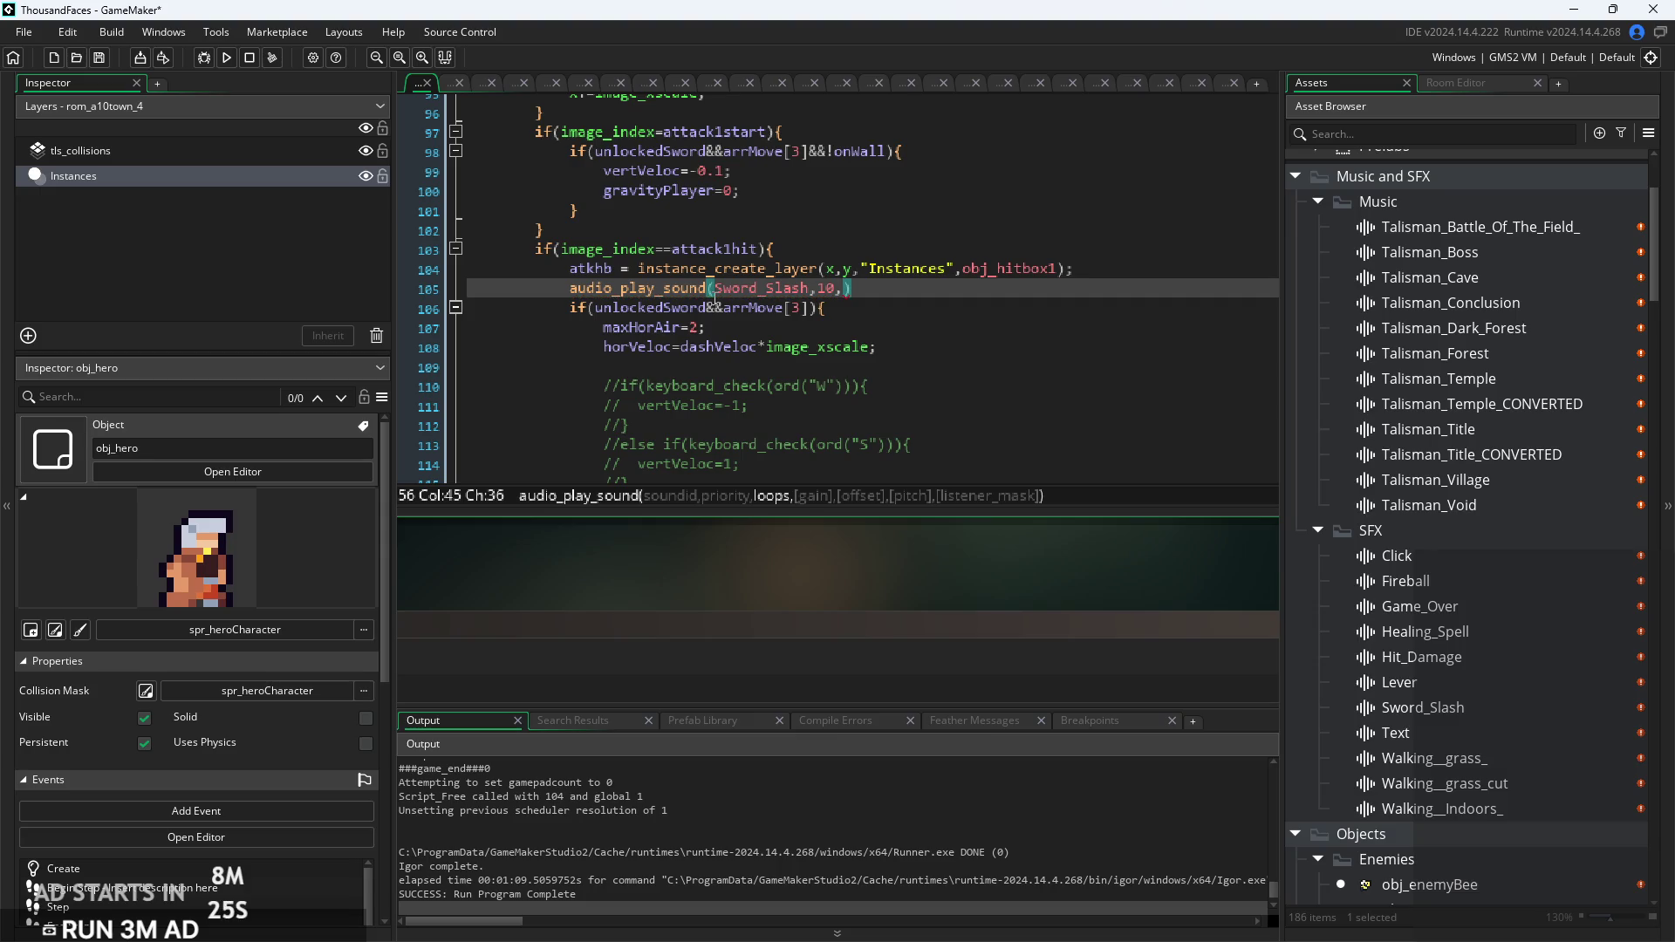
type("false);")
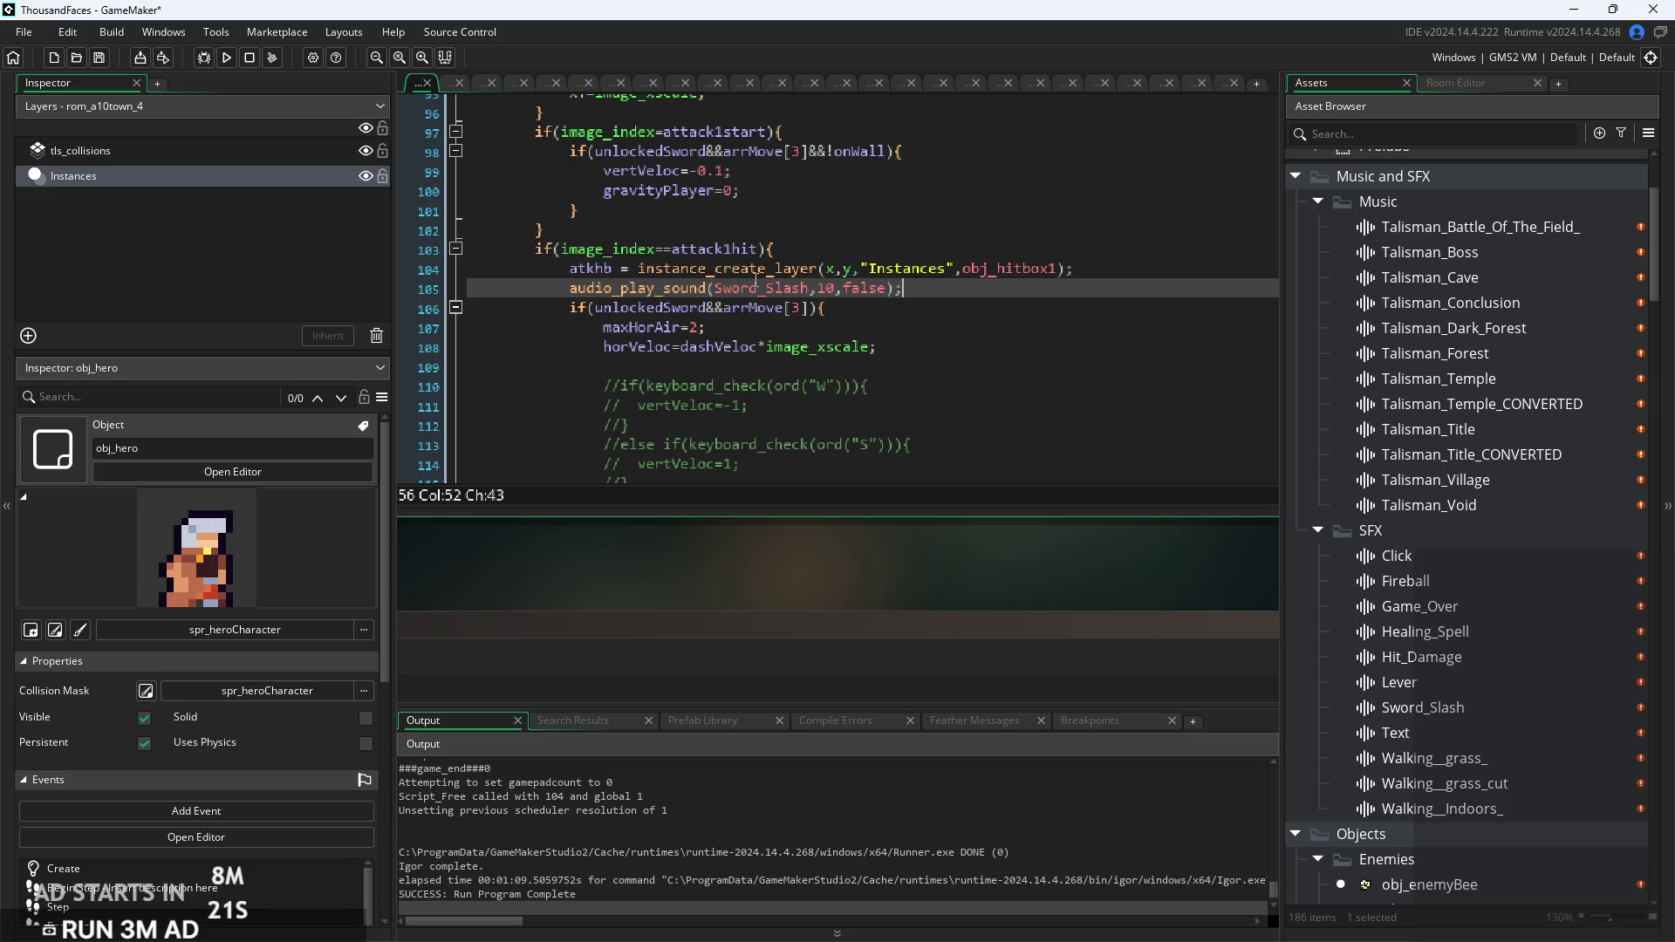
mouse_move(694, 293)
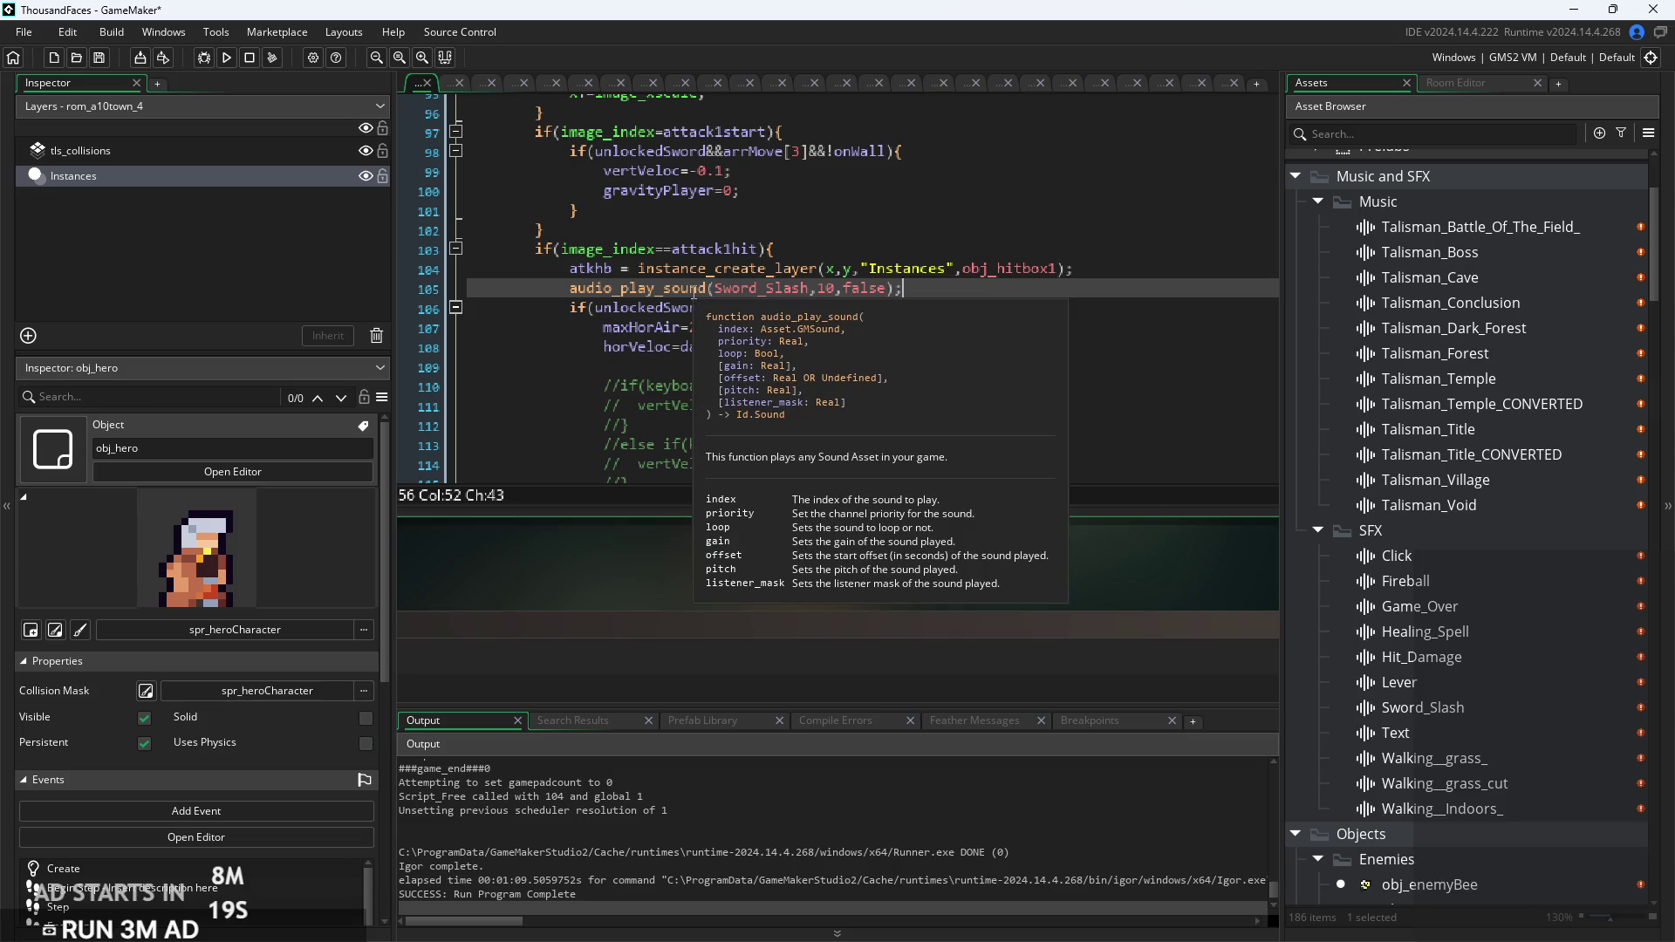
scroll(954, 282, "up", 2, "ctrl")
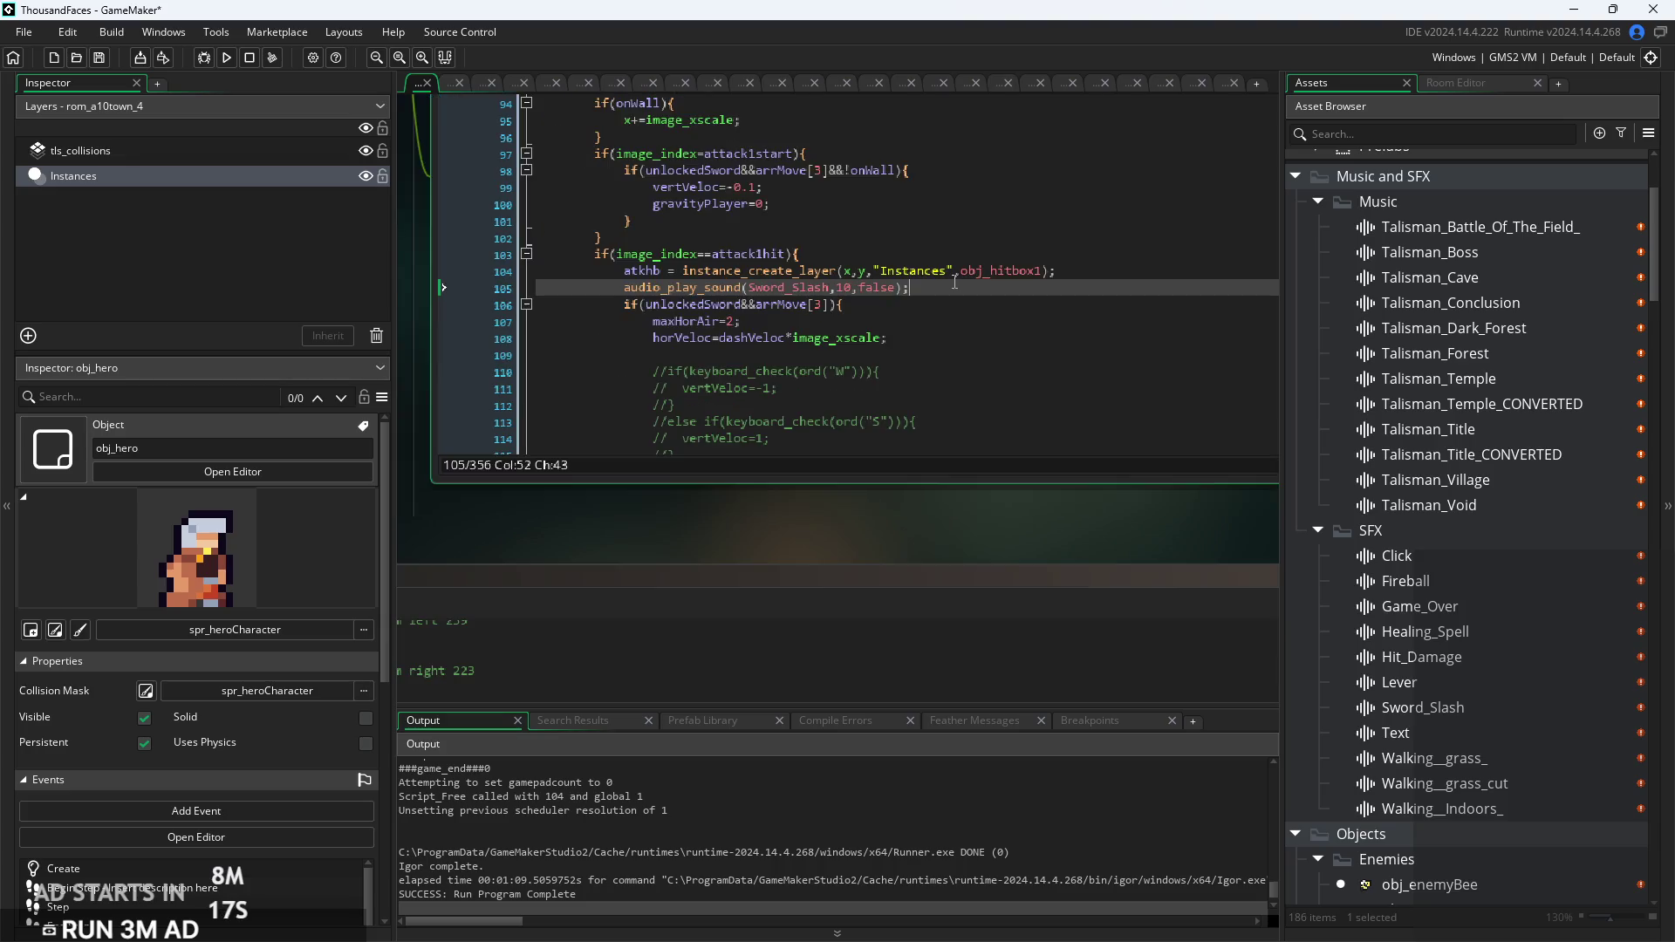
Step: Select the new Sword_Slash sound line in the first attack's code
scroll(954, 282, "up", 1, "ctrl")
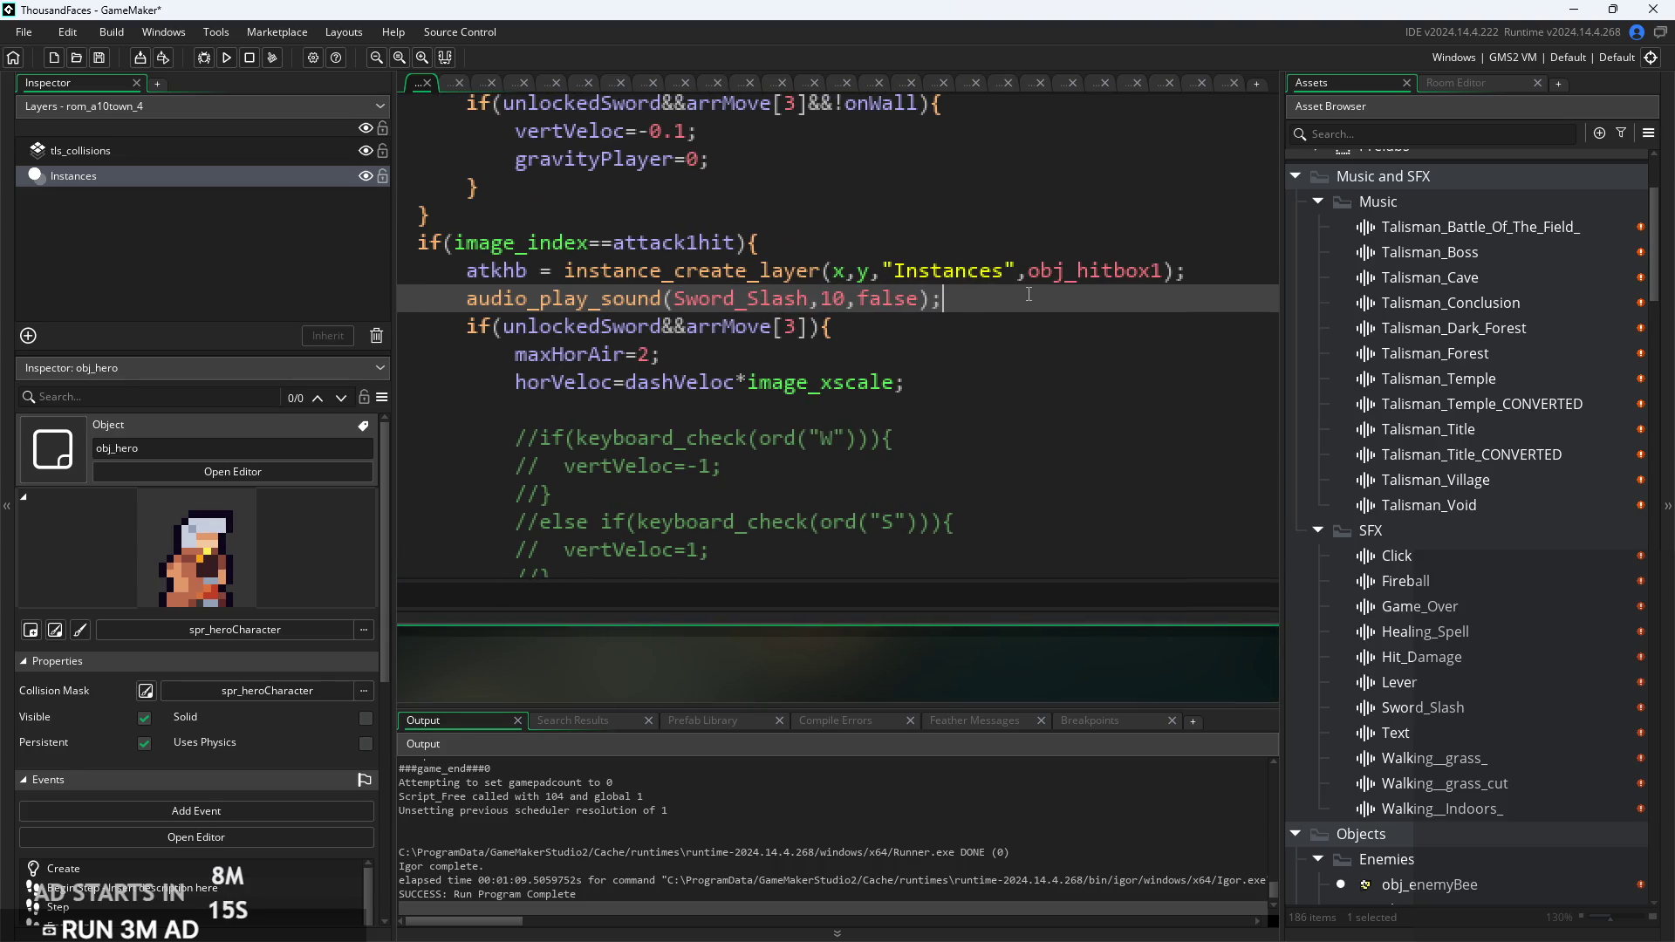
mouse_move(1029, 293)
left_mouse_down()
mouse_move(467, 286)
mouse_move(527, 290)
left_mouse_up()
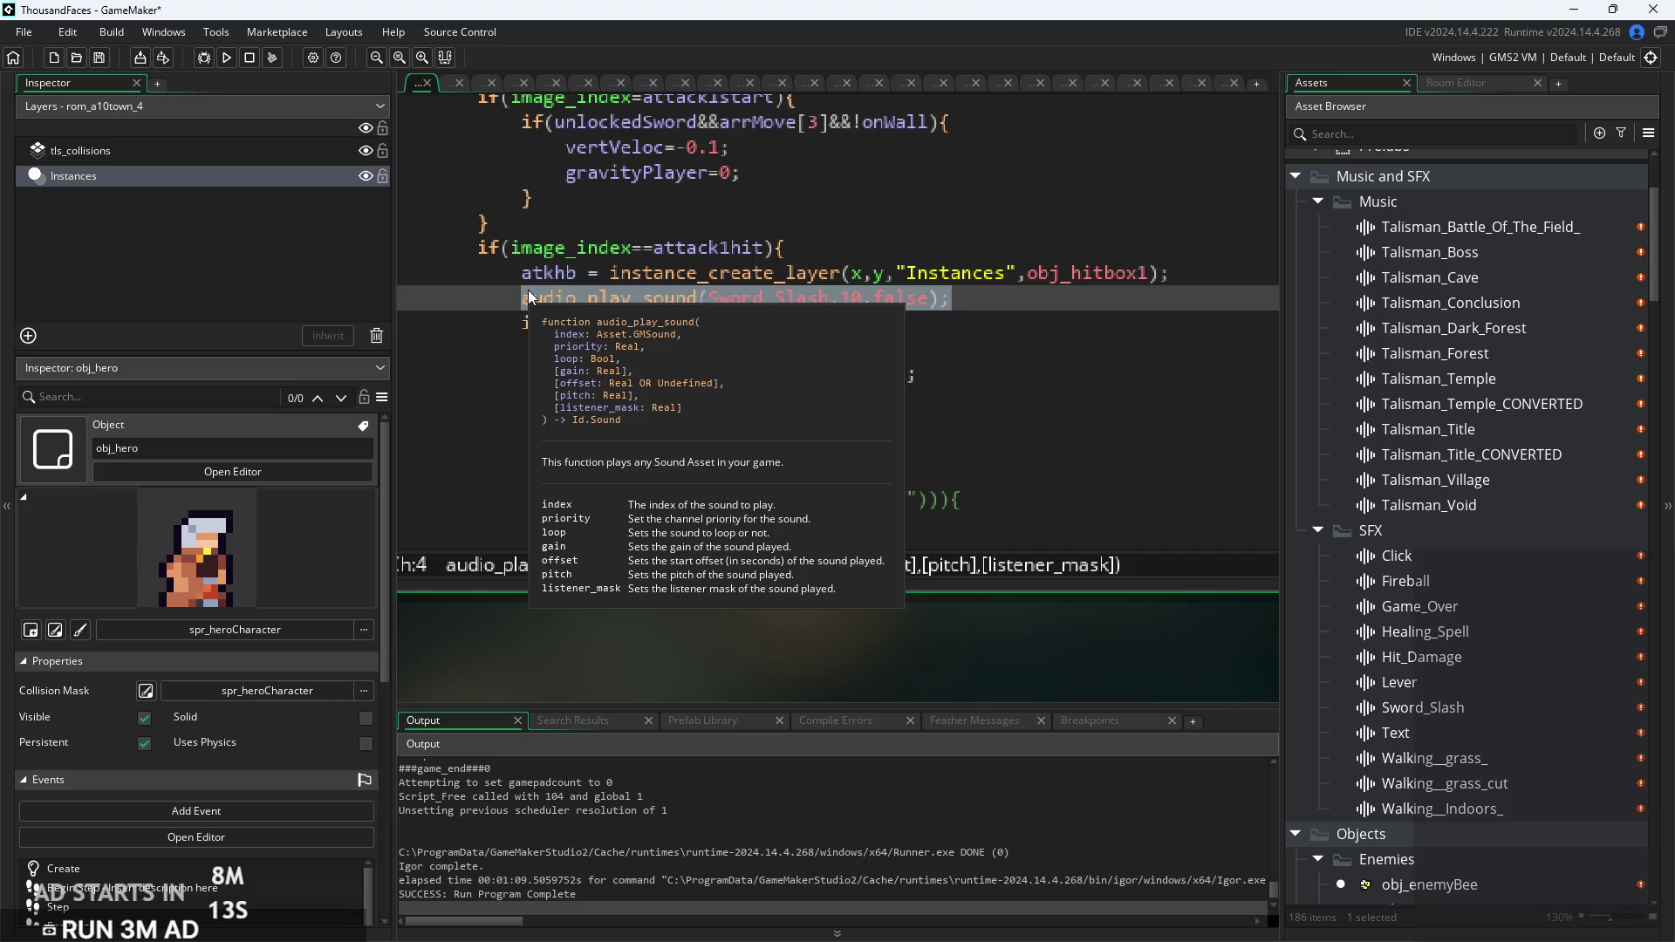
left_click(982, 325)
scroll(994, 314, "down", 5)
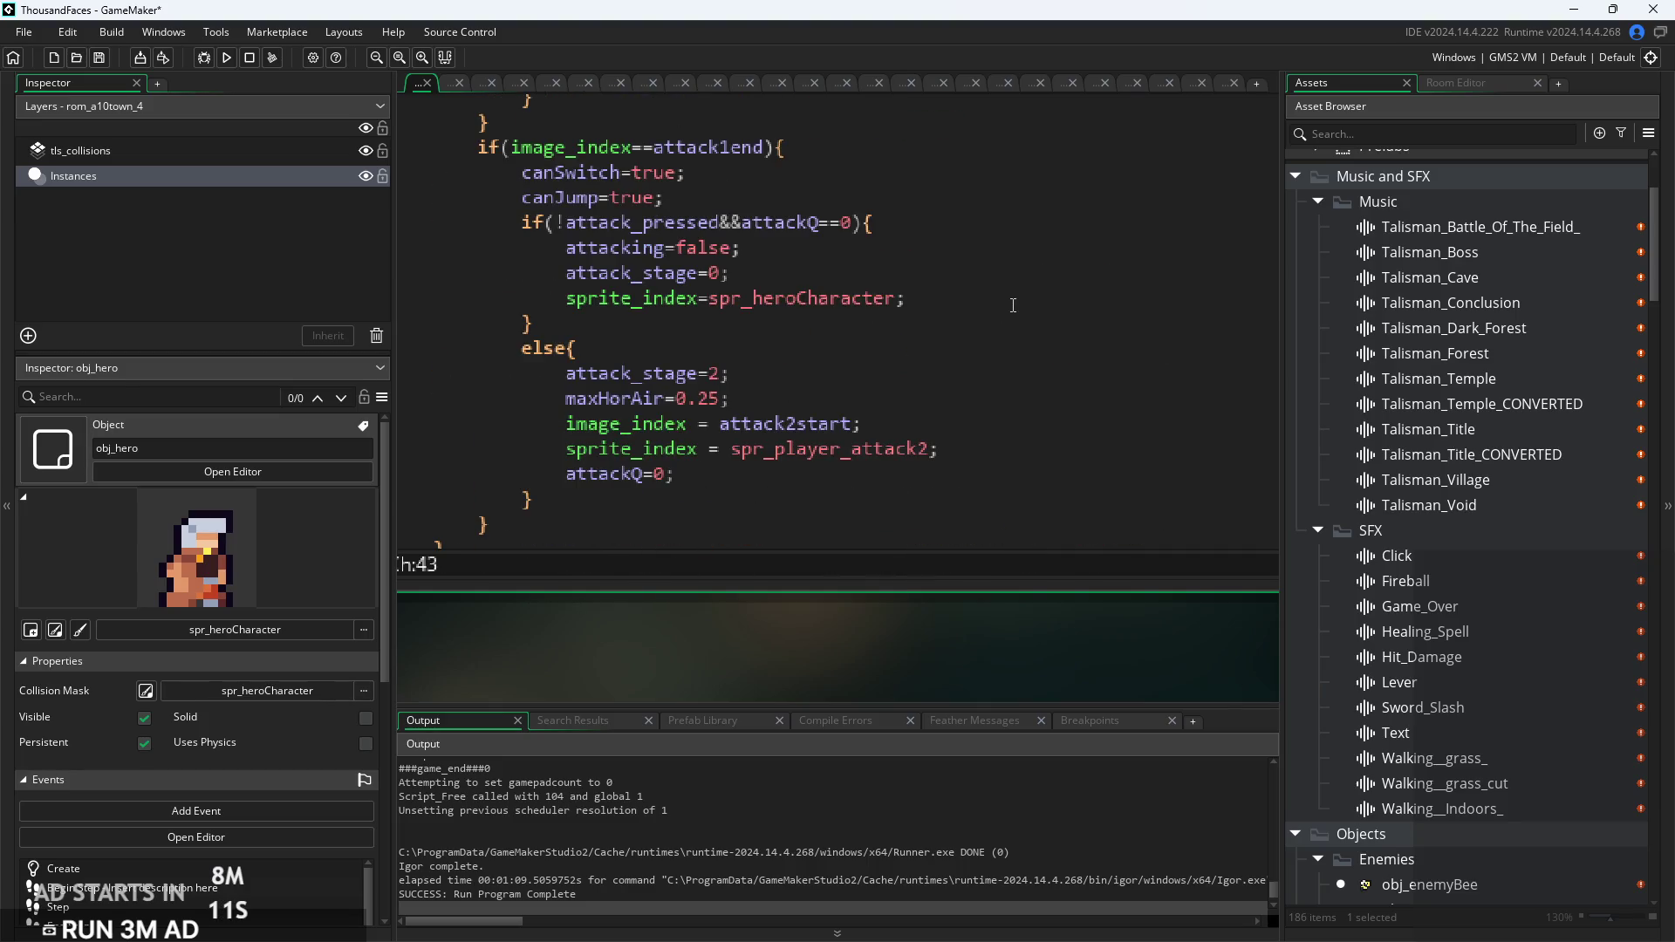
scroll(1013, 305, "up", 3)
scroll(1010, 307, "down", 1, "ctrl")
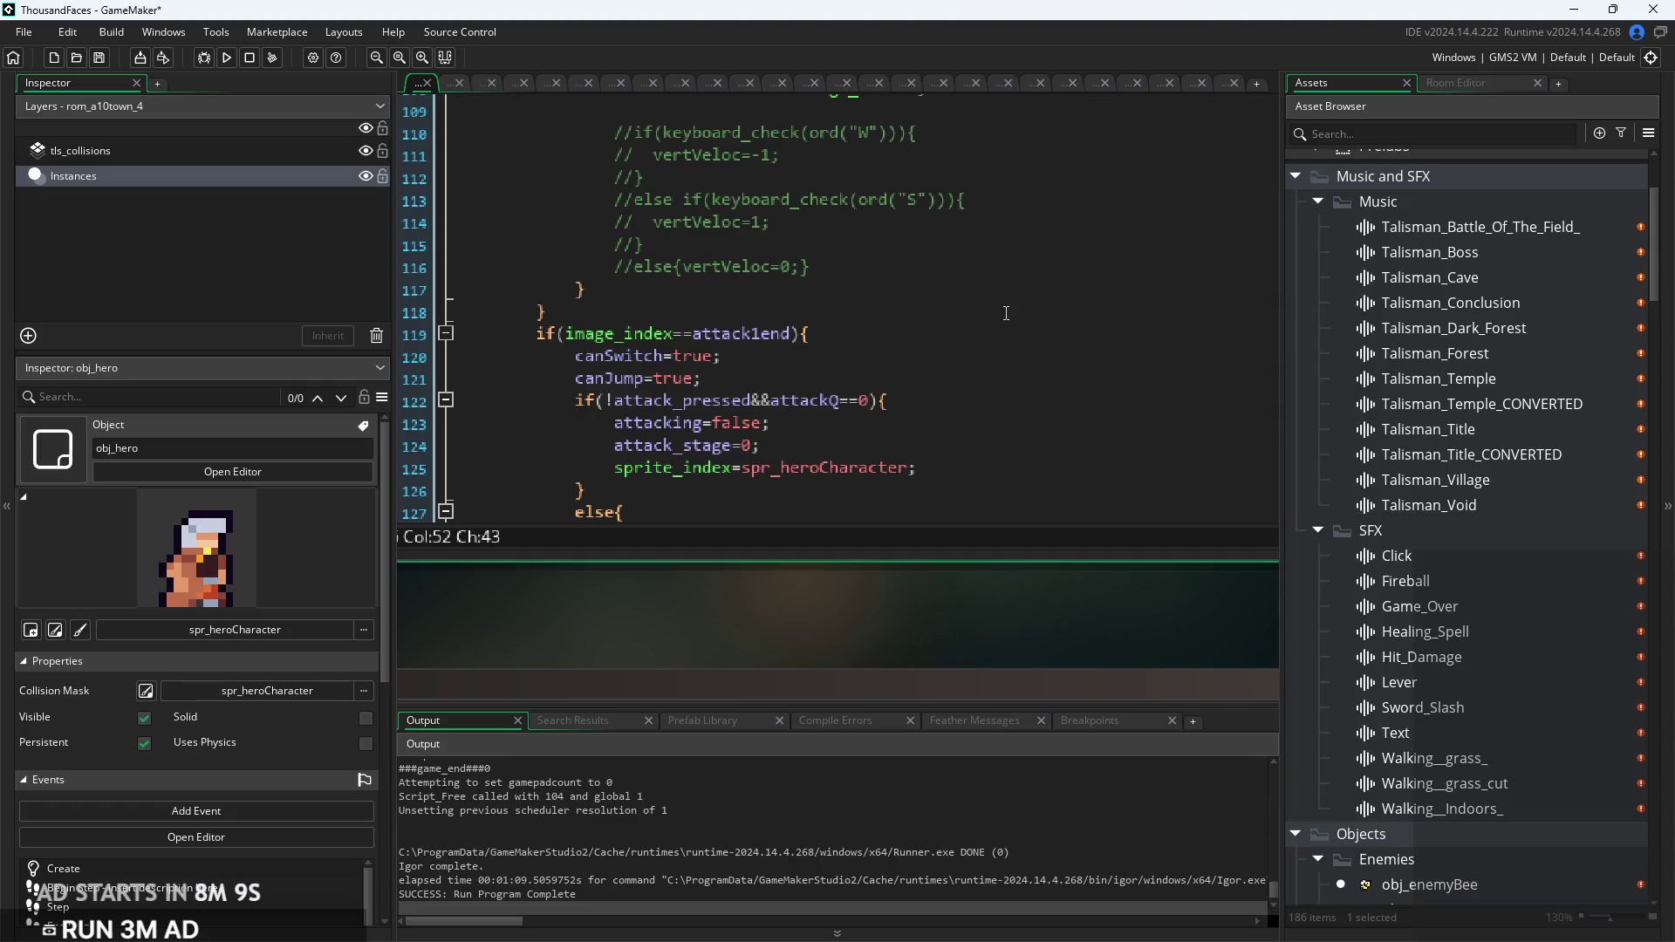
left_click(1007, 310)
scroll(1005, 313, "down", 1, "ctrl")
scroll(1006, 313, "down", 5)
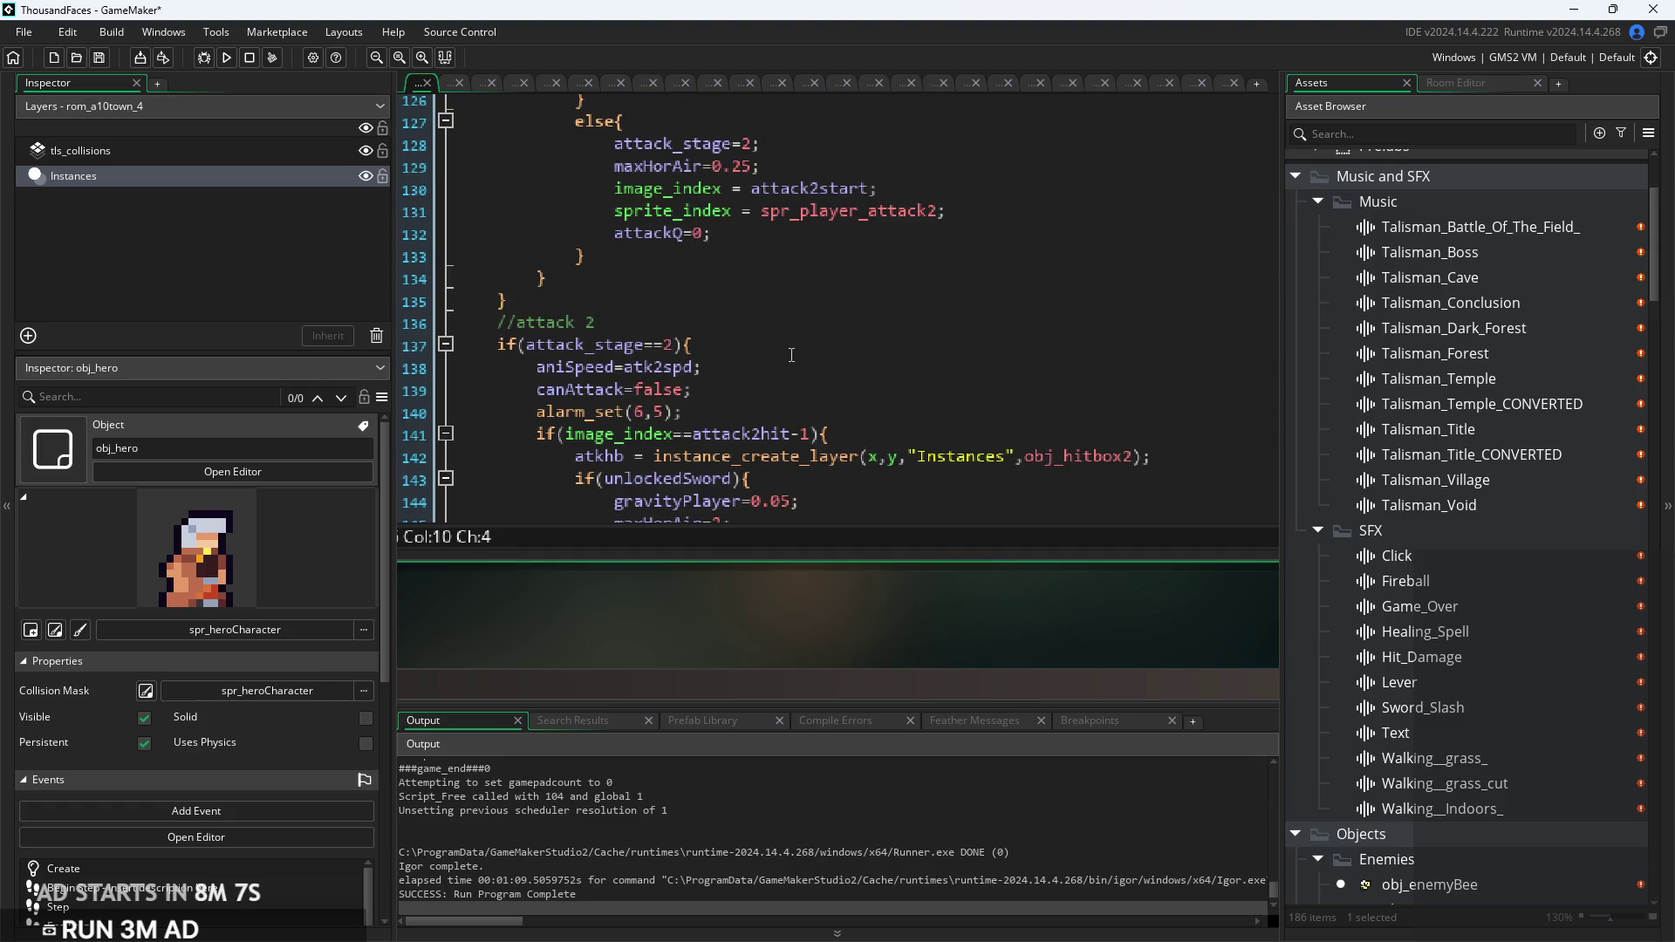
Step: Paste the sound call below the obj_hitbox2 line in attack 2 and run with F5
left_click(877, 416)
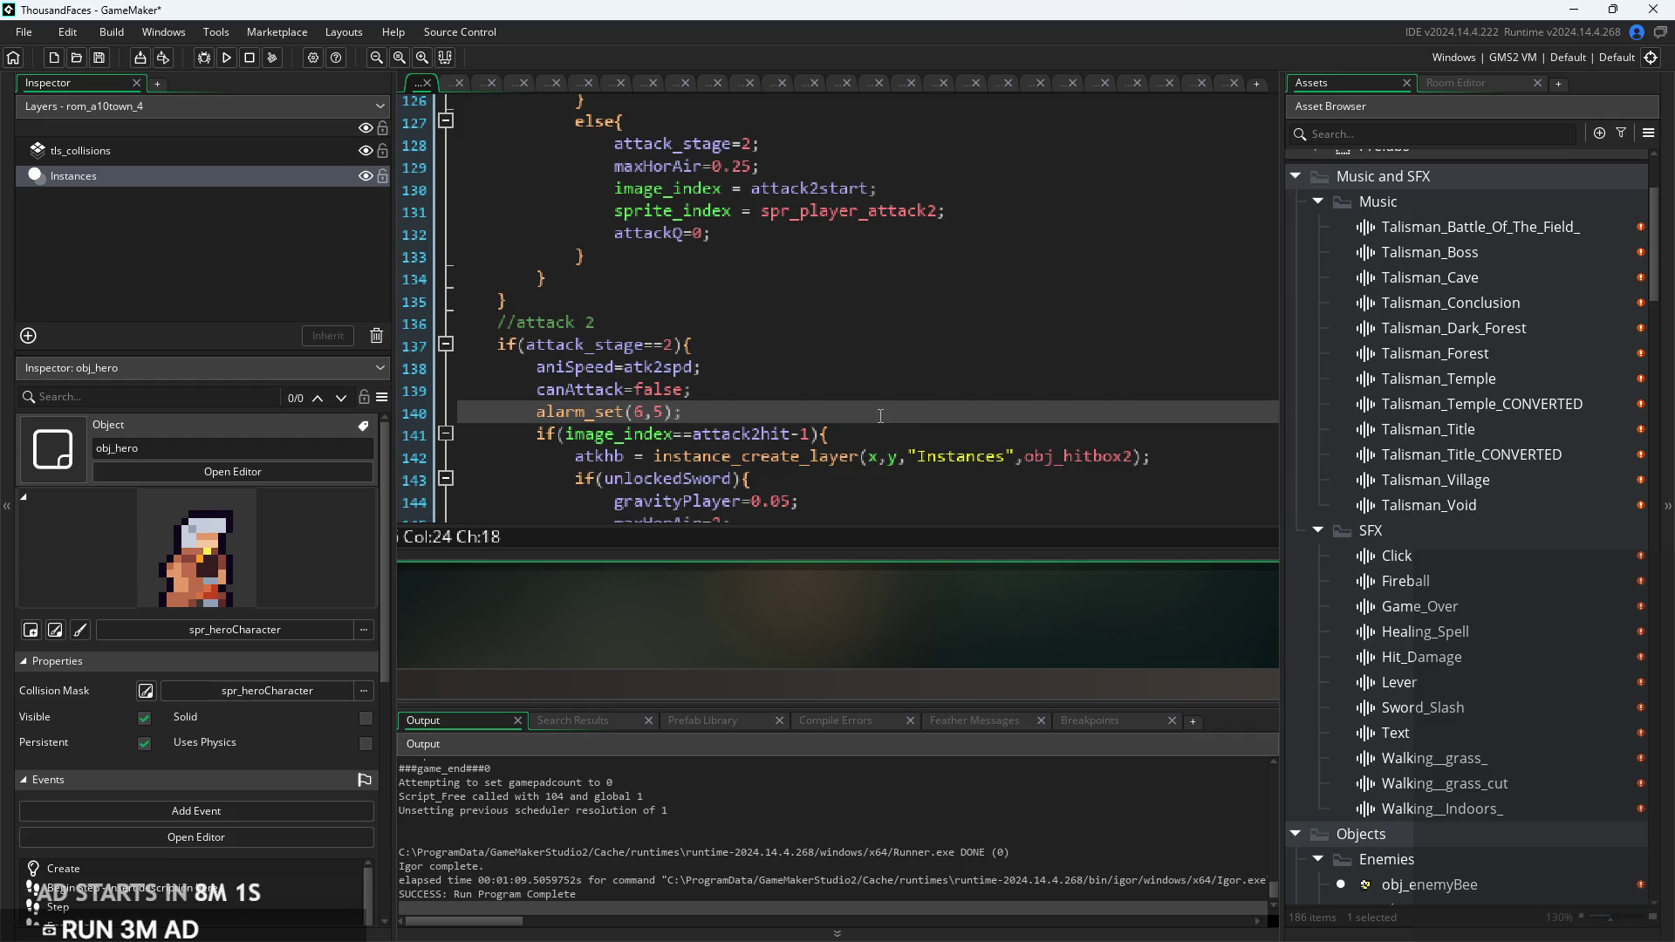
scroll(878, 416, "down", 2)
left_click(1176, 340)
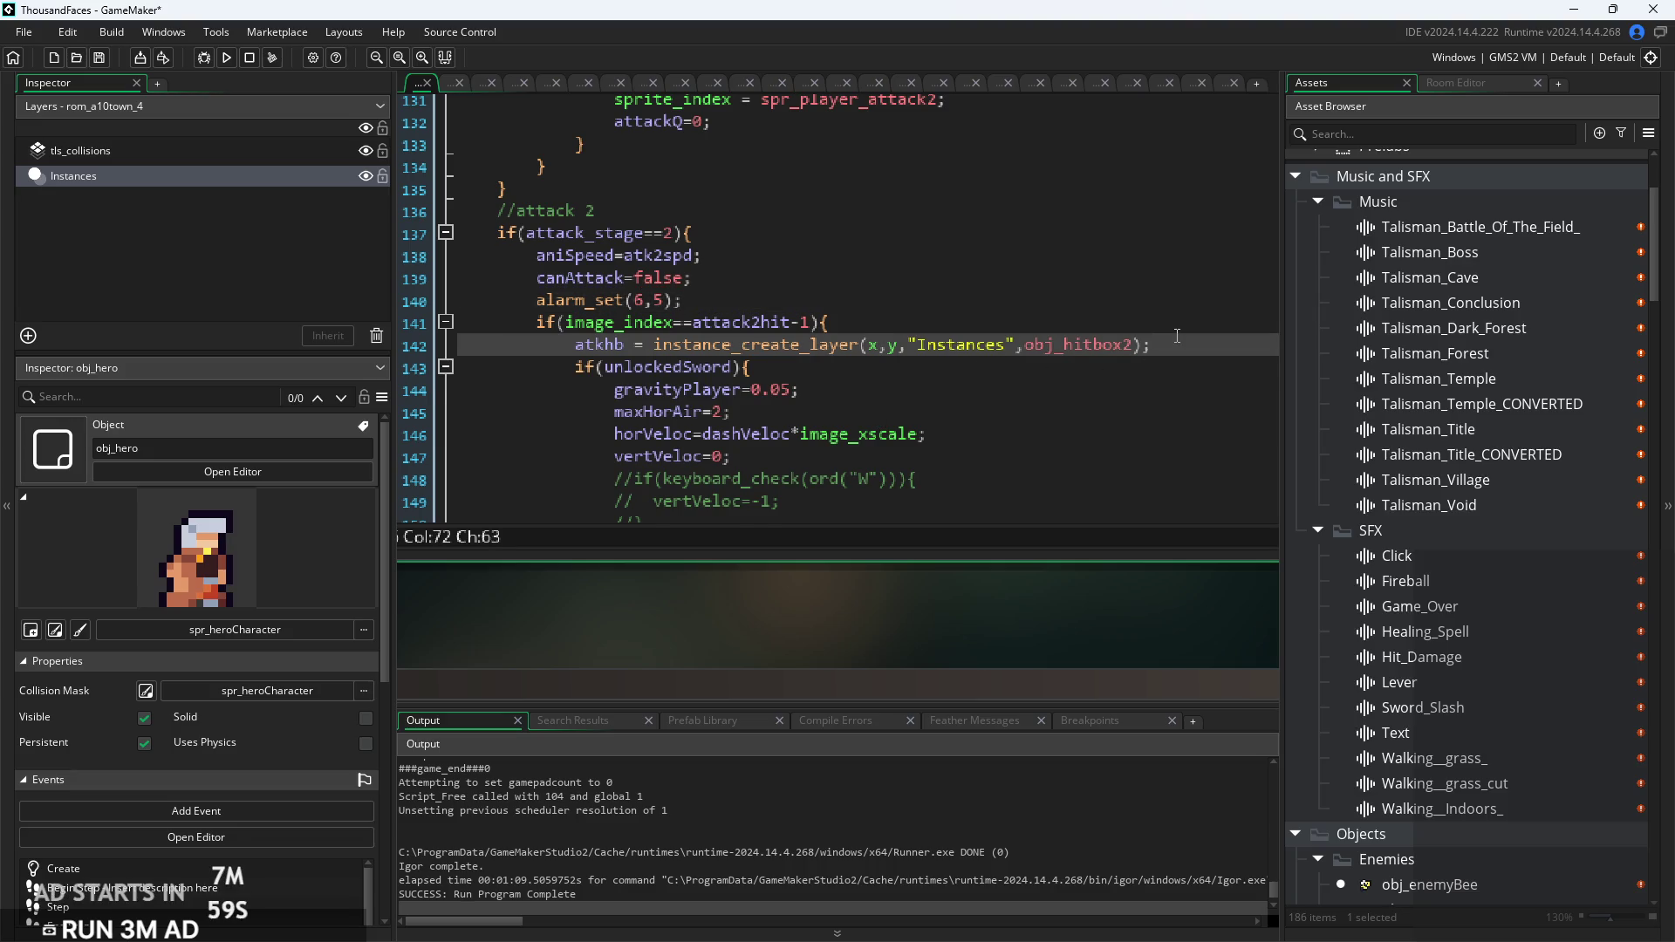
key("Return")
key("ctrl+v")
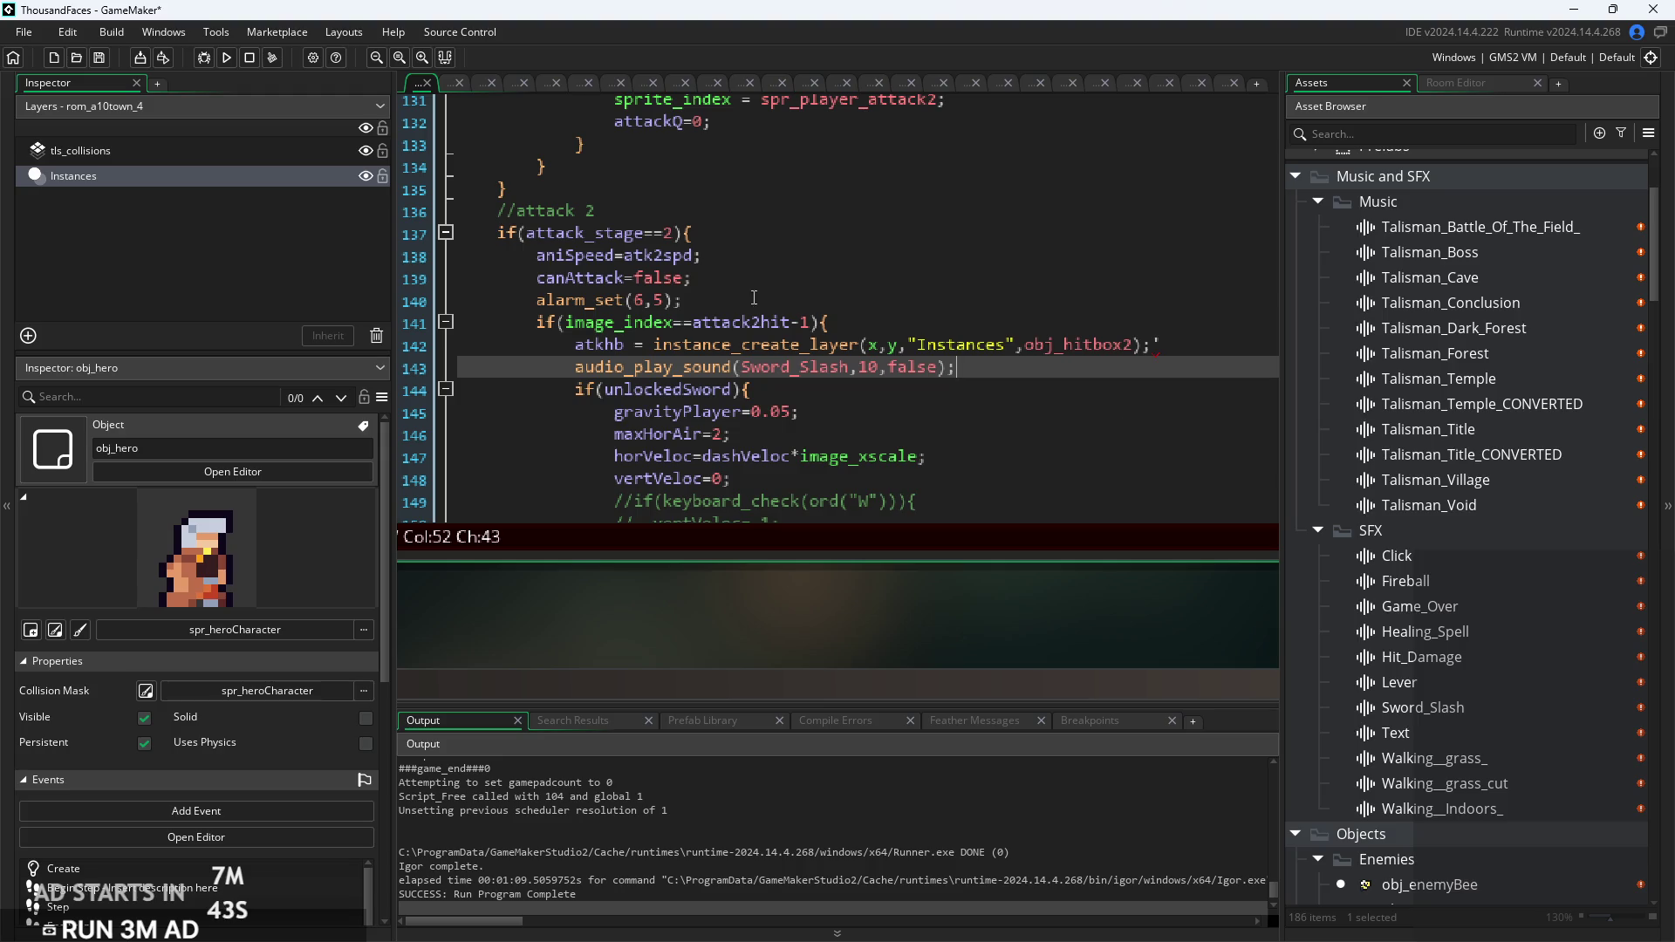
key("F5")
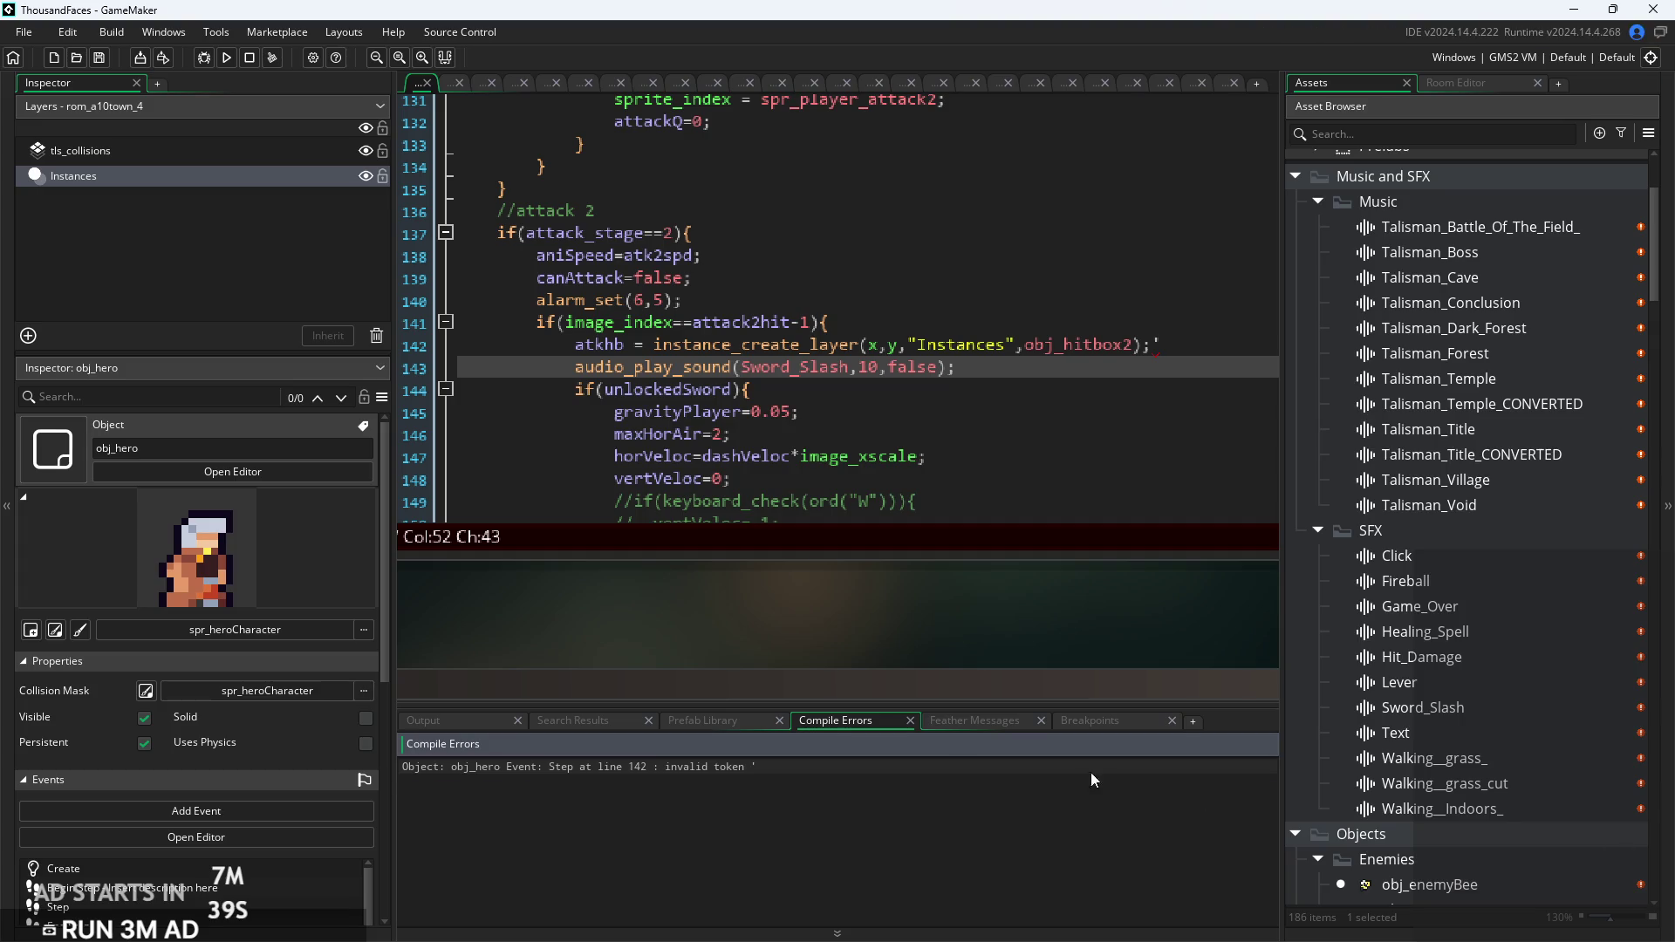
Step: Delete the stray ' at the end of Step line 142, then reopen obj_hero's Step code
left_click(995, 380)
left_click(1157, 346)
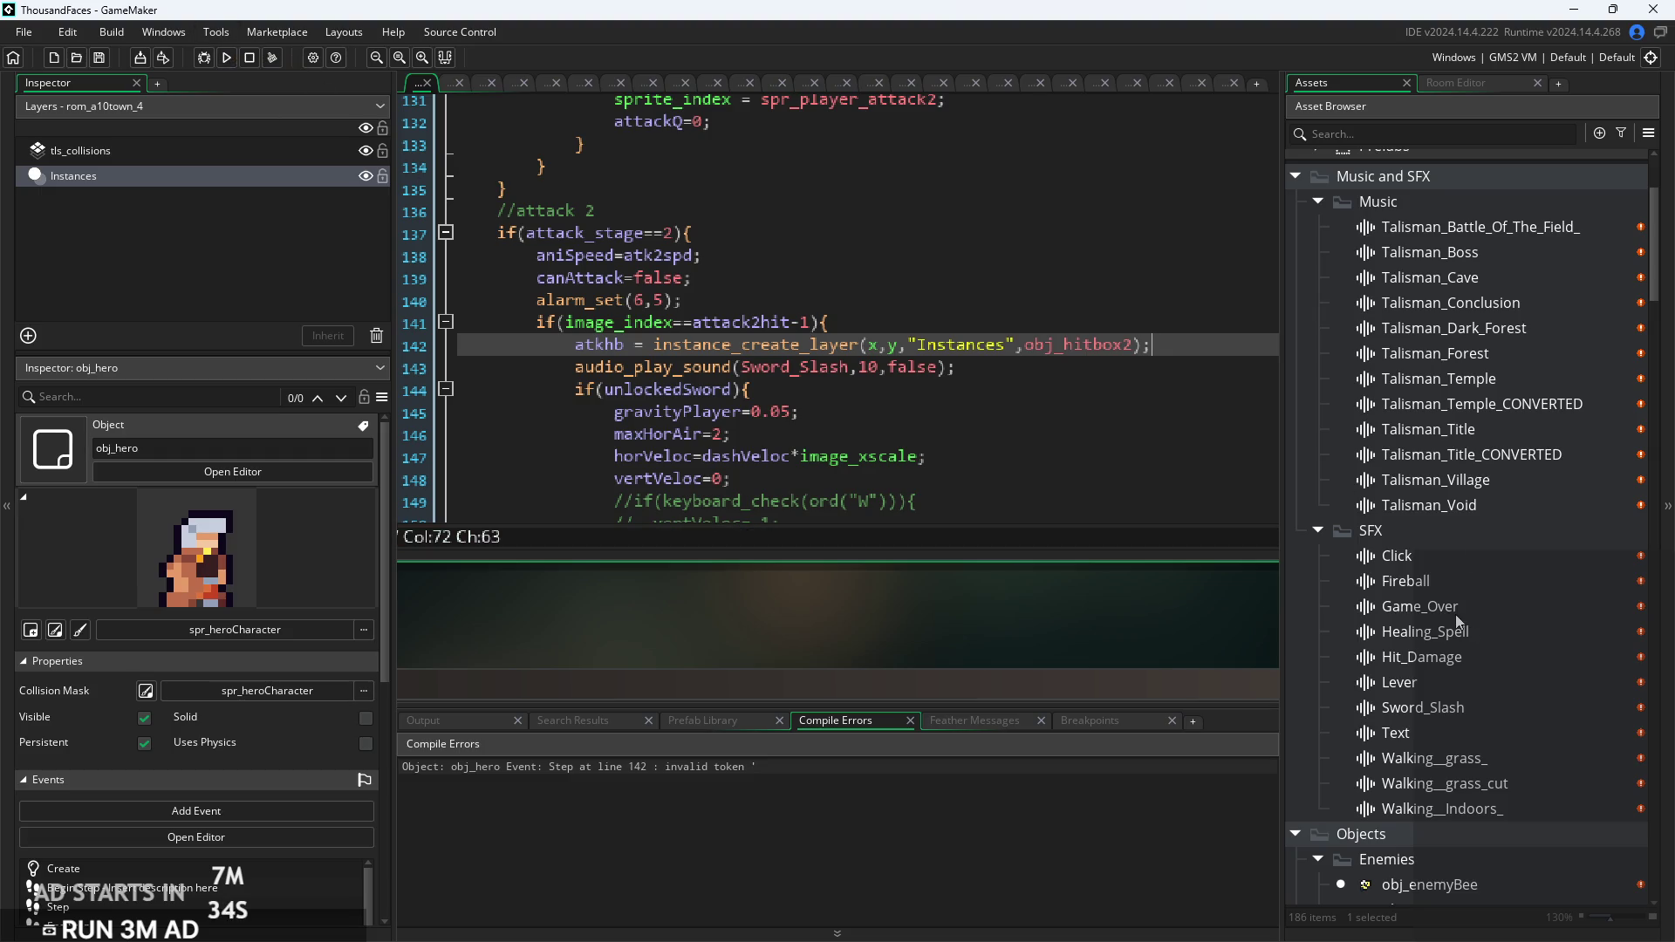
scroll(1453, 741, "up", 2)
scroll(1453, 730, "down", 8)
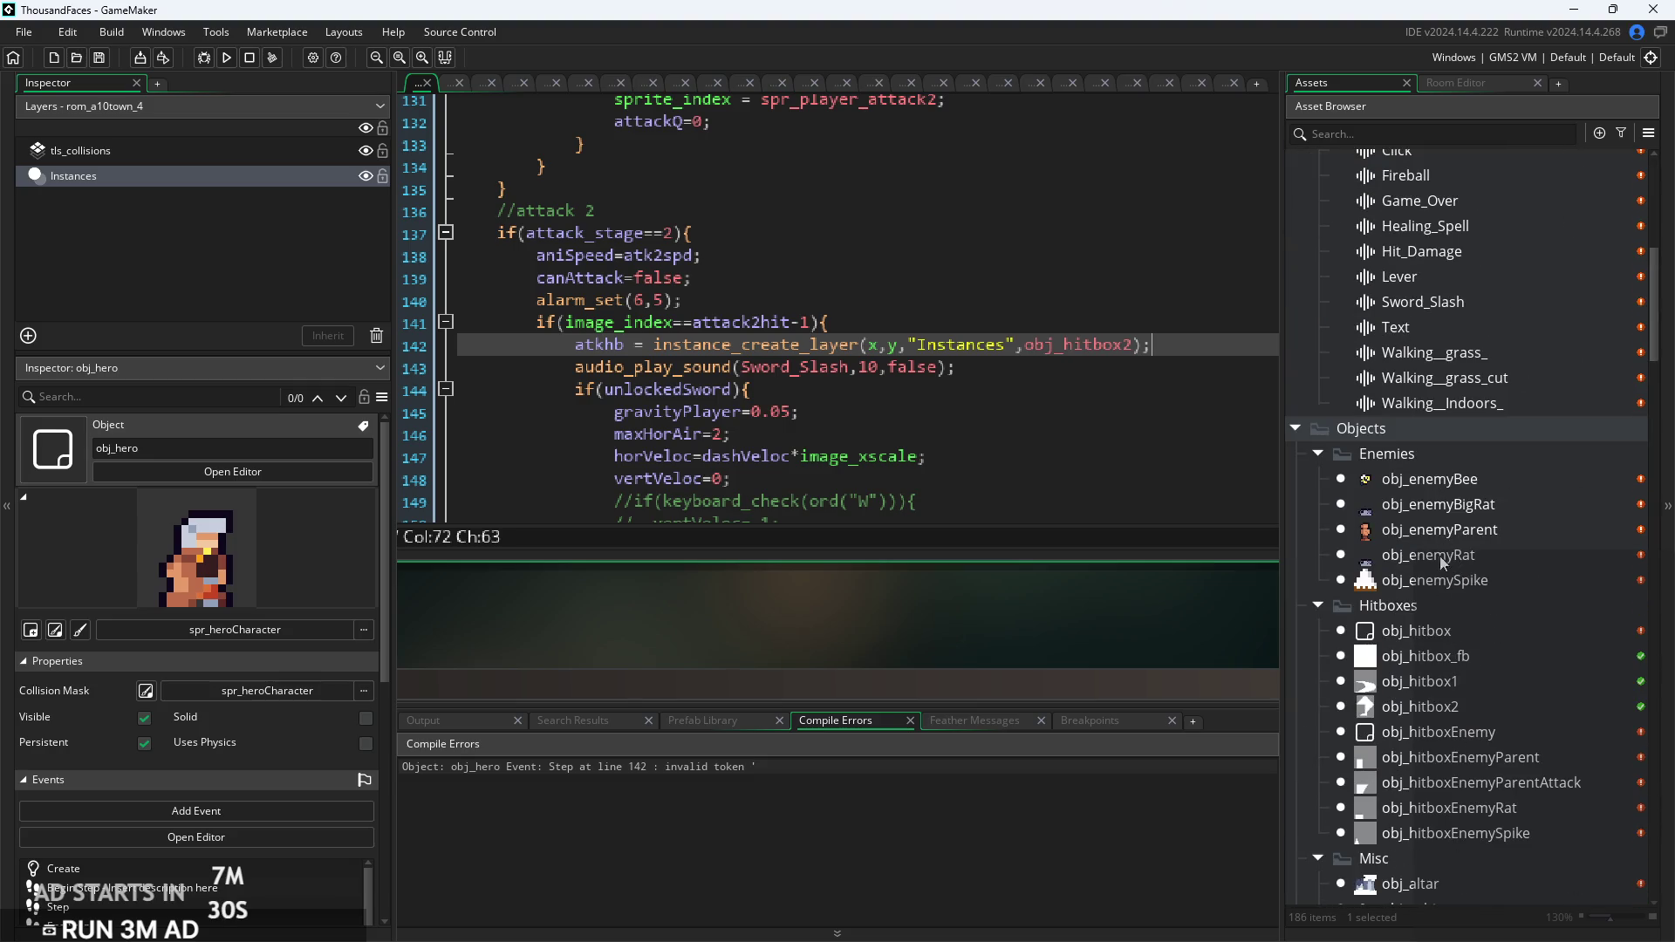
scroll(1444, 611, "down", 6)
scroll(1429, 661, "down", 7)
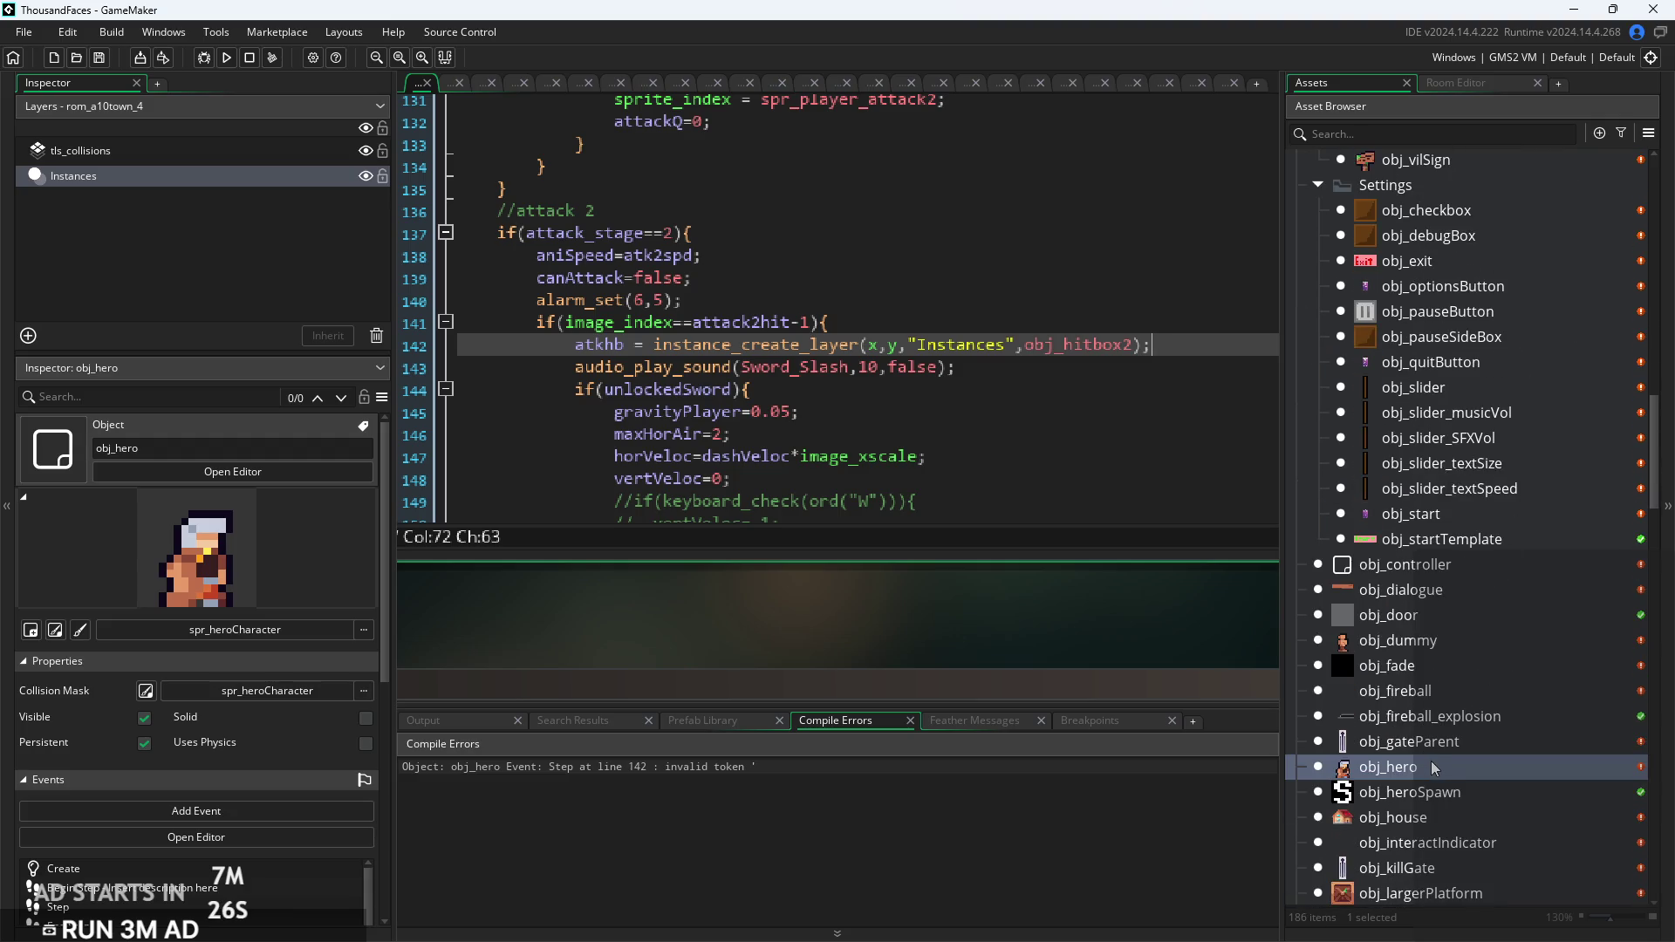
left_click(933, 367)
scroll(933, 354, "down", 10)
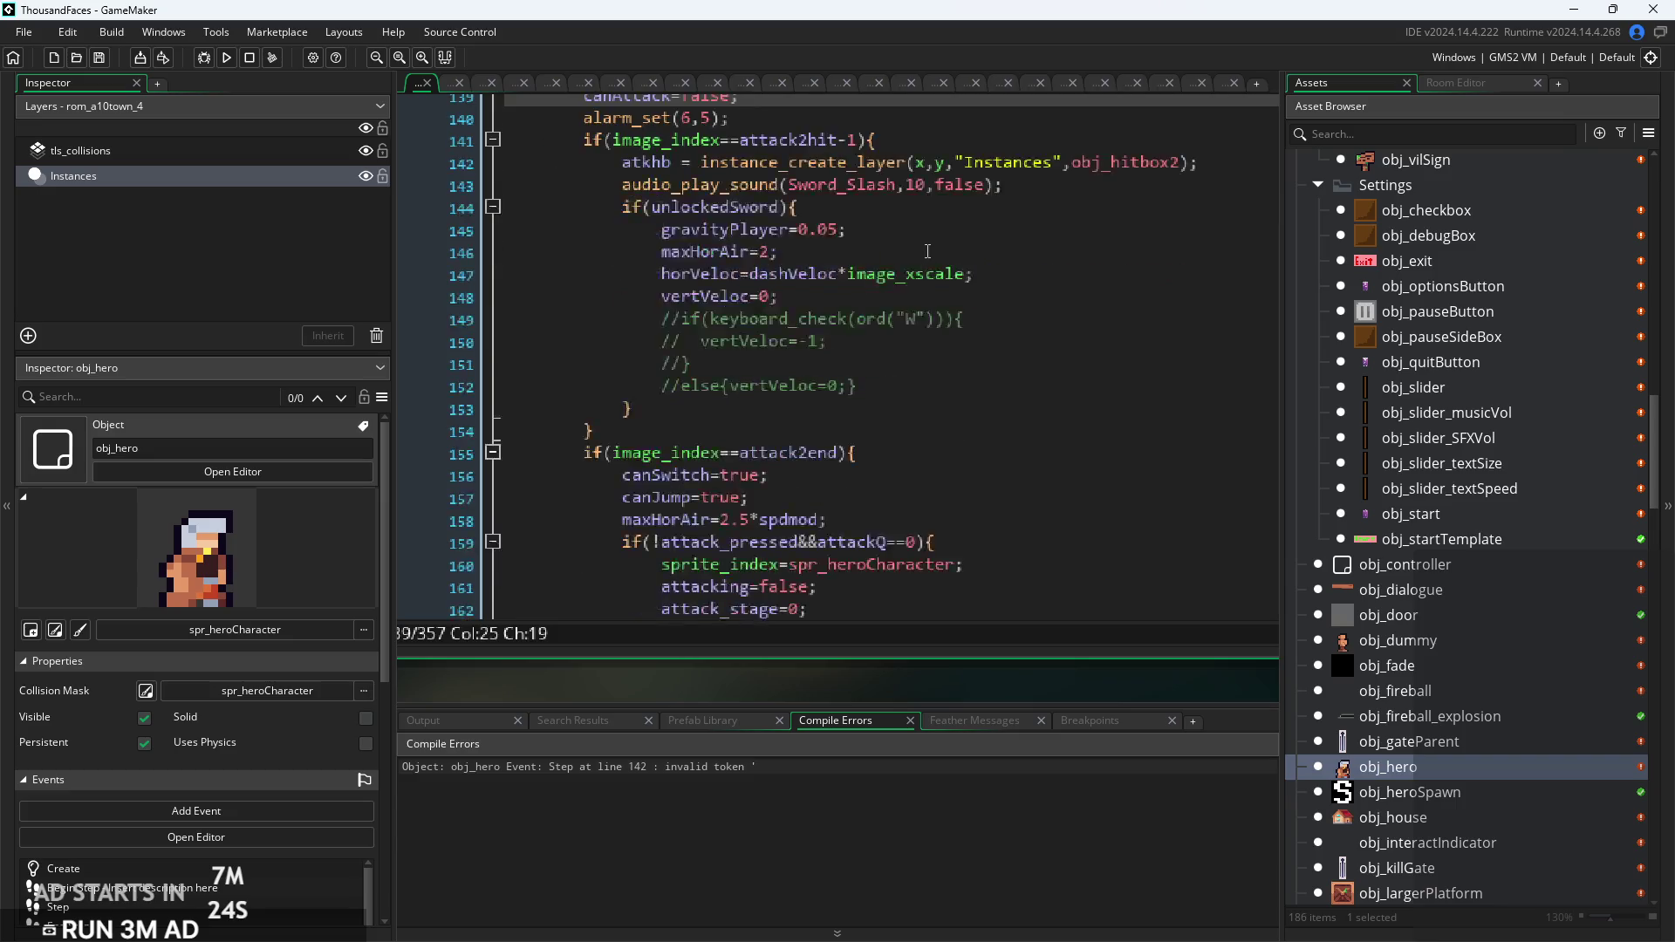
Step: Enlarge the code text and scroll down to the //damage code stuff block
scroll(941, 340, "up", 5)
scroll(941, 340, "up", 7)
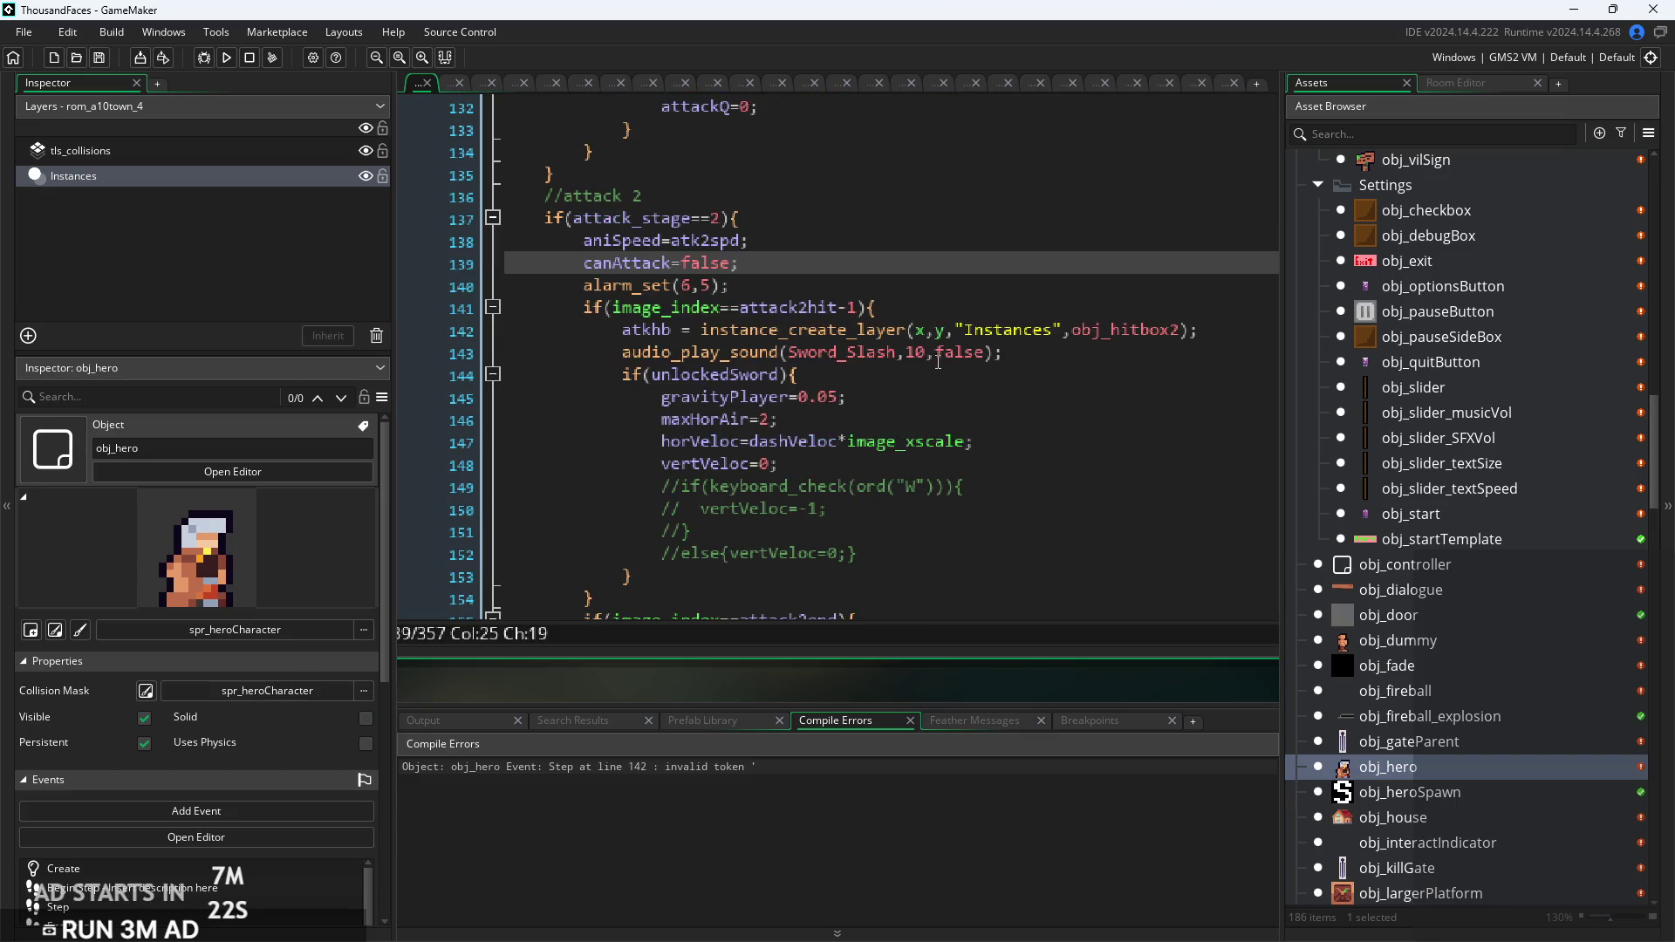
scroll(950, 375, "up", 2)
key("Up")
key("Up")
key("Up")
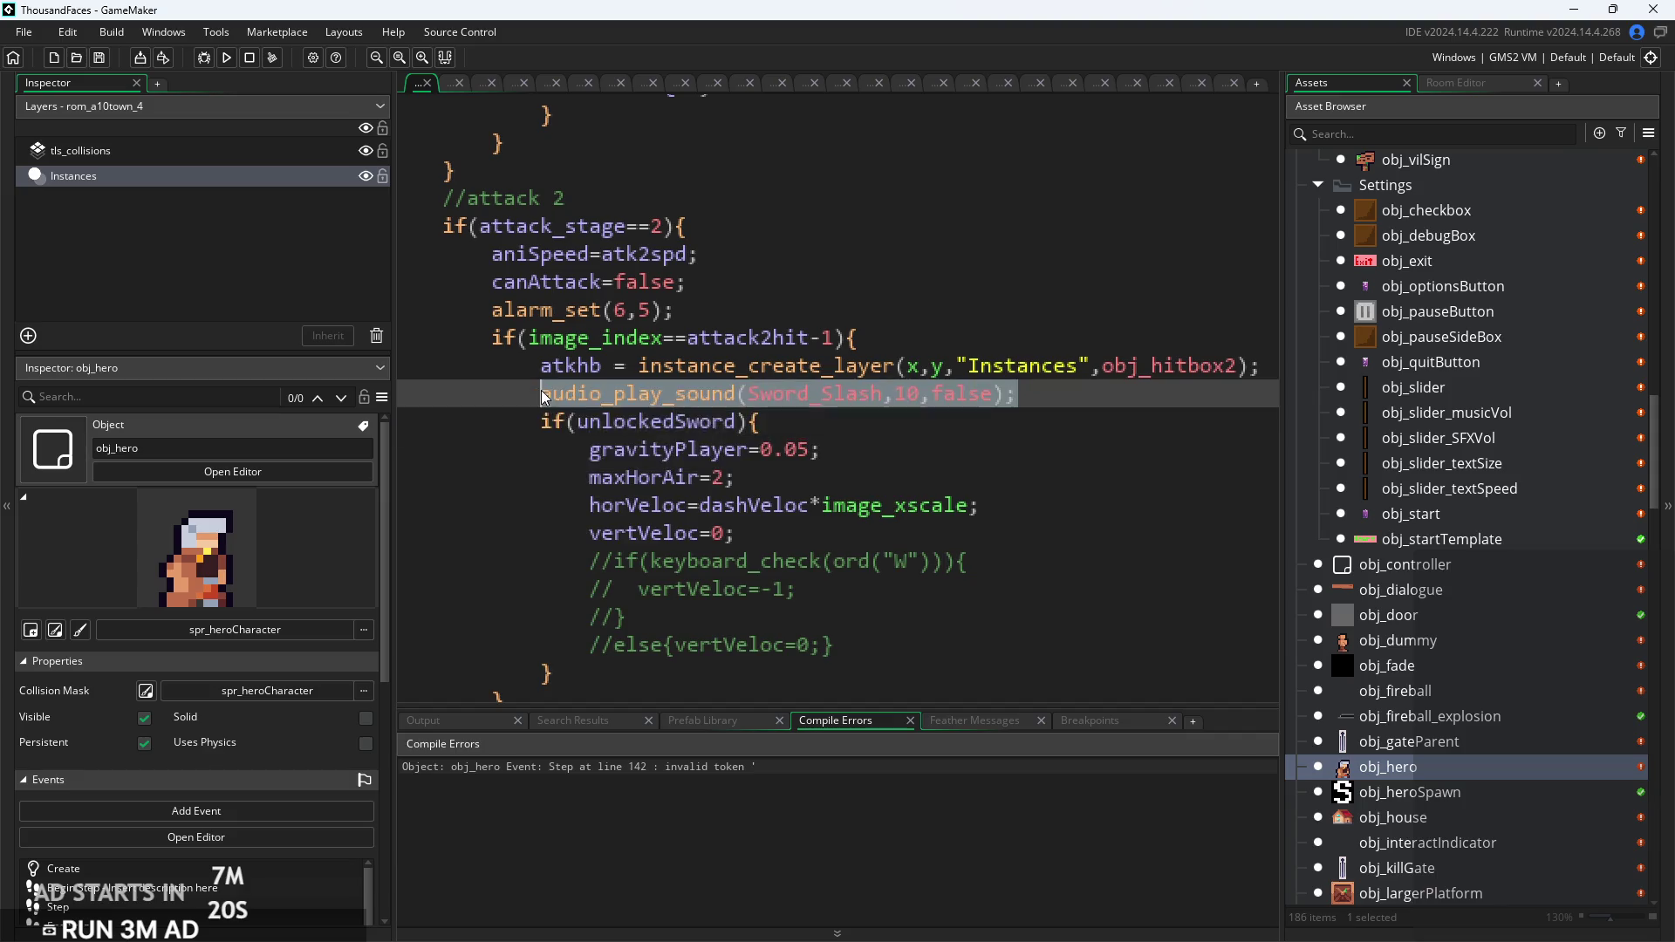
left_click(1031, 442)
scroll(1031, 442, "down", 15)
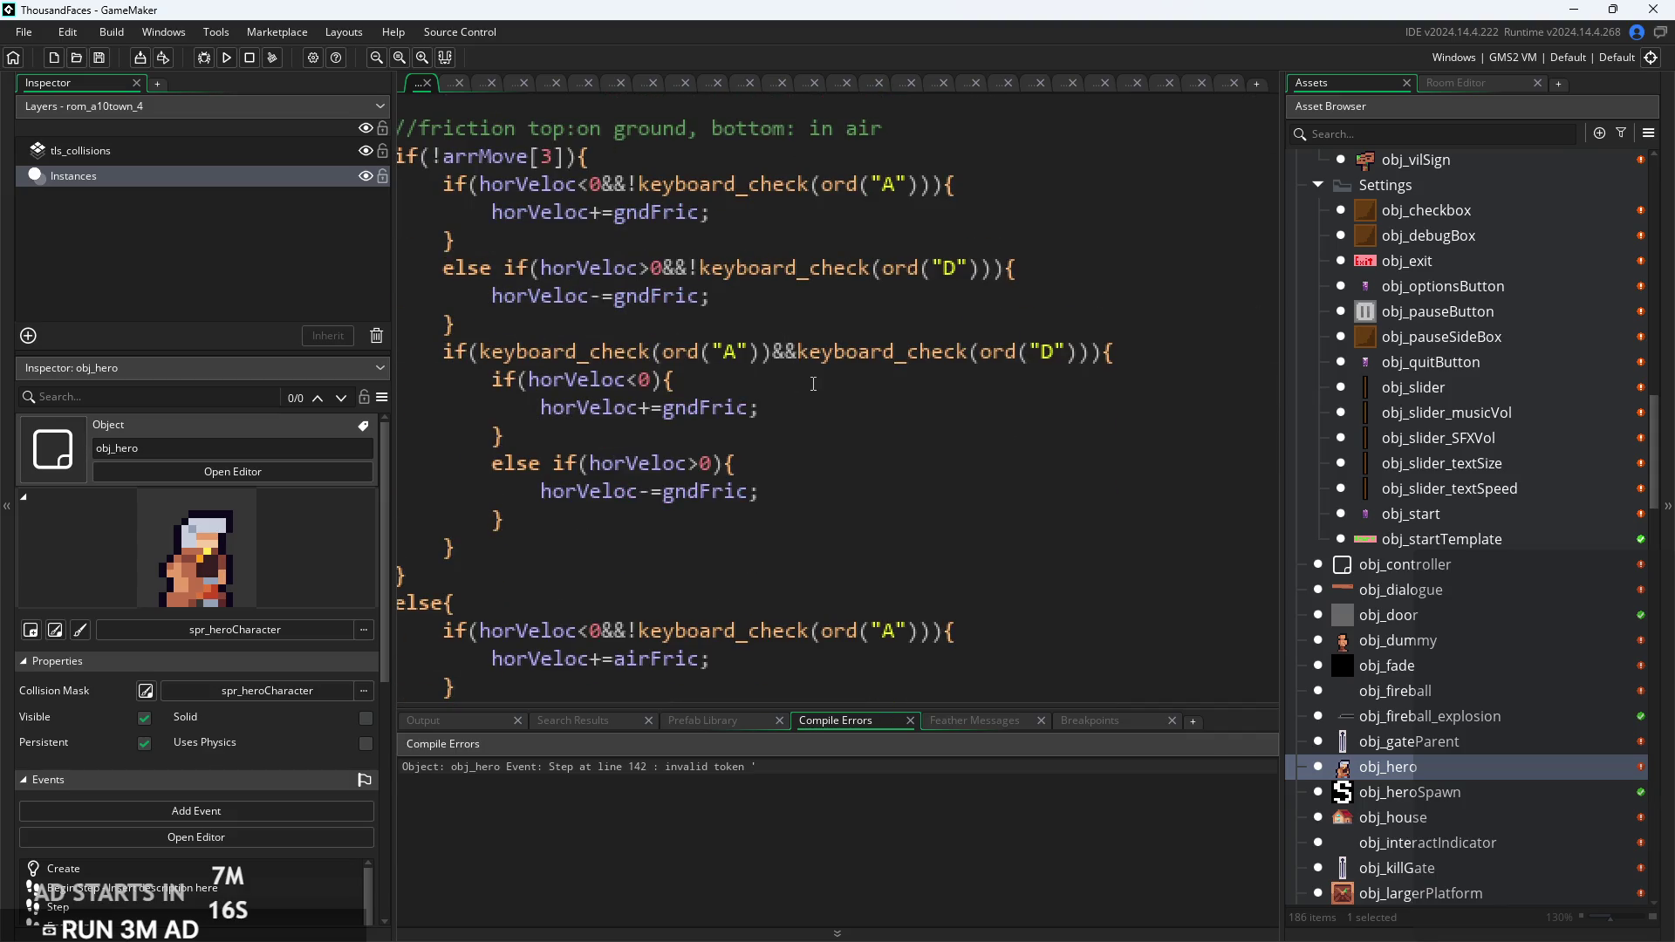
scroll(813, 384, "down", 12)
scroll(825, 370, "down", 8)
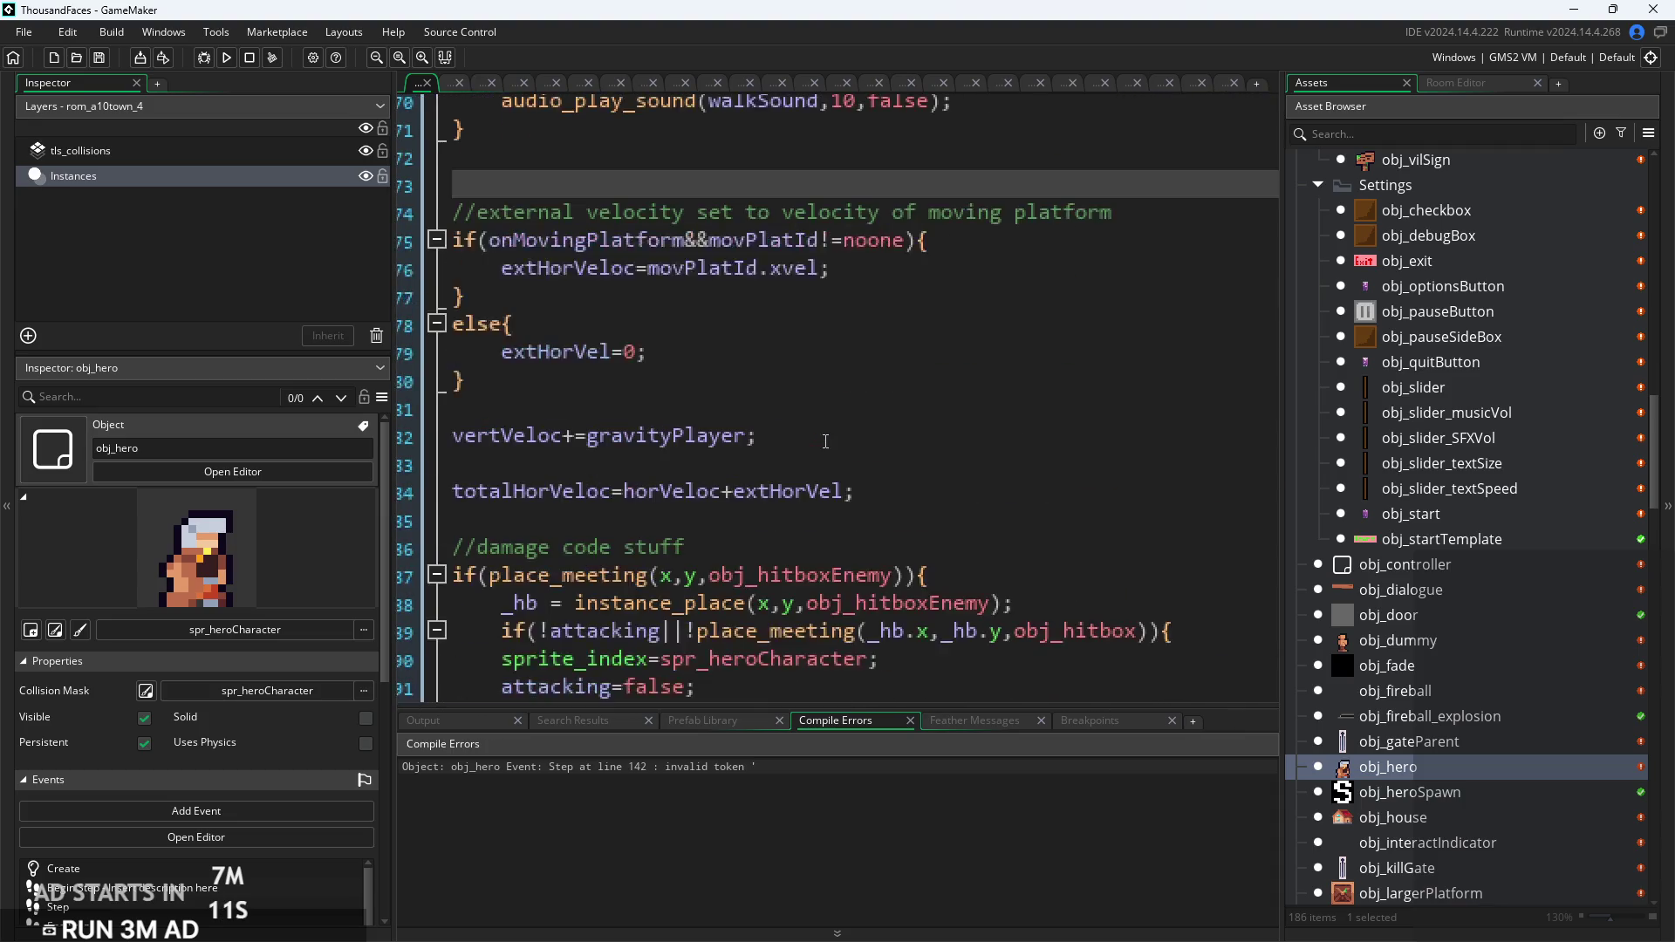
scroll(825, 441, "down", 5)
Step: Paste audio_play_sound(Sword_Slash,10,false) on a new line directly under if(!invinc){
left_click(767, 380)
key("Down")
scroll(849, 447, "up", 1, "ctrl")
left_click(848, 429)
scroll(887, 515, "down", 3, "ctrl")
left_click(881, 479)
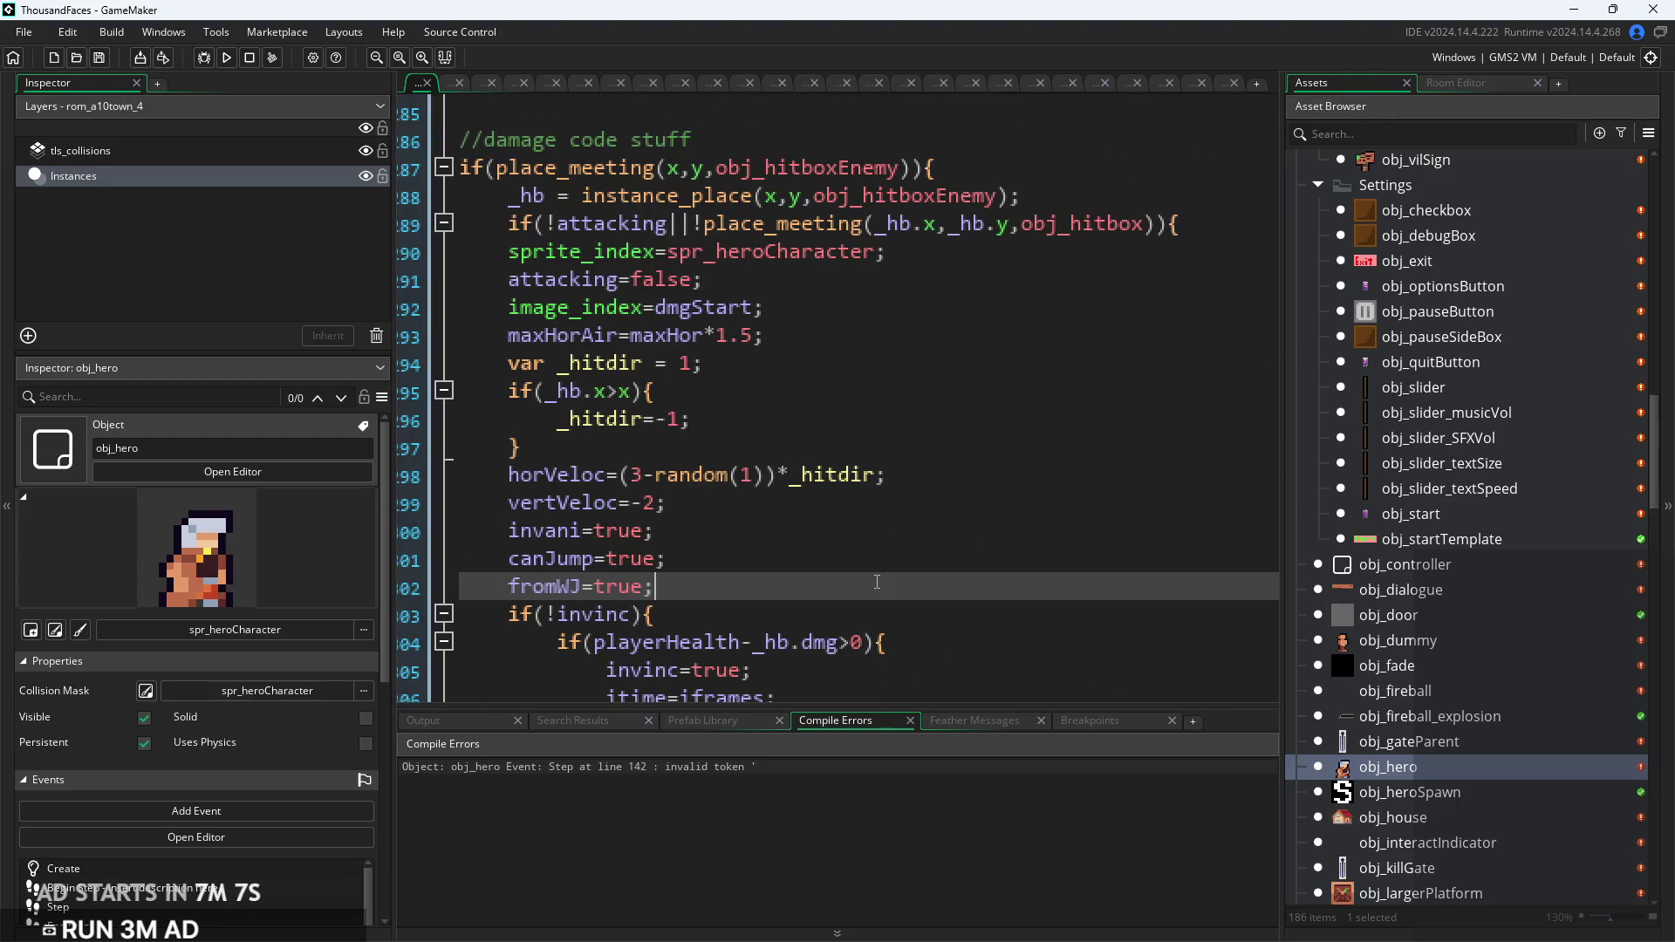
scroll(878, 523, "up", 2, "ctrl")
key("Down")
key("Down")
key("Up")
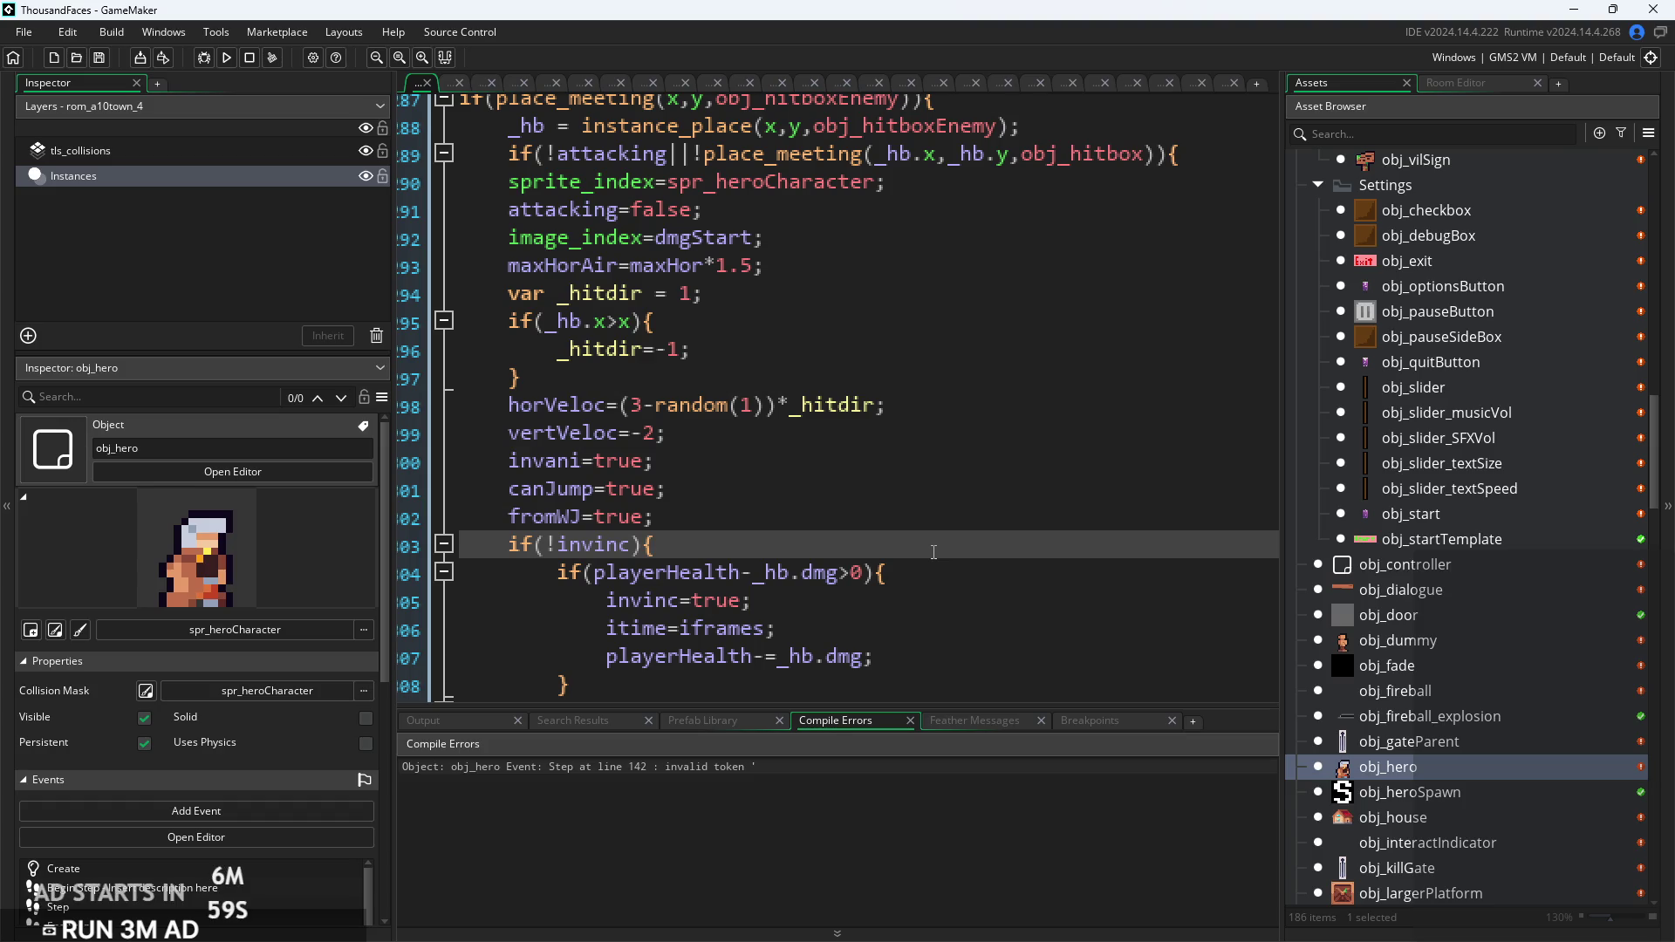
key("Return")
type("audio_play_sound(Sword_Slash,10,false);")
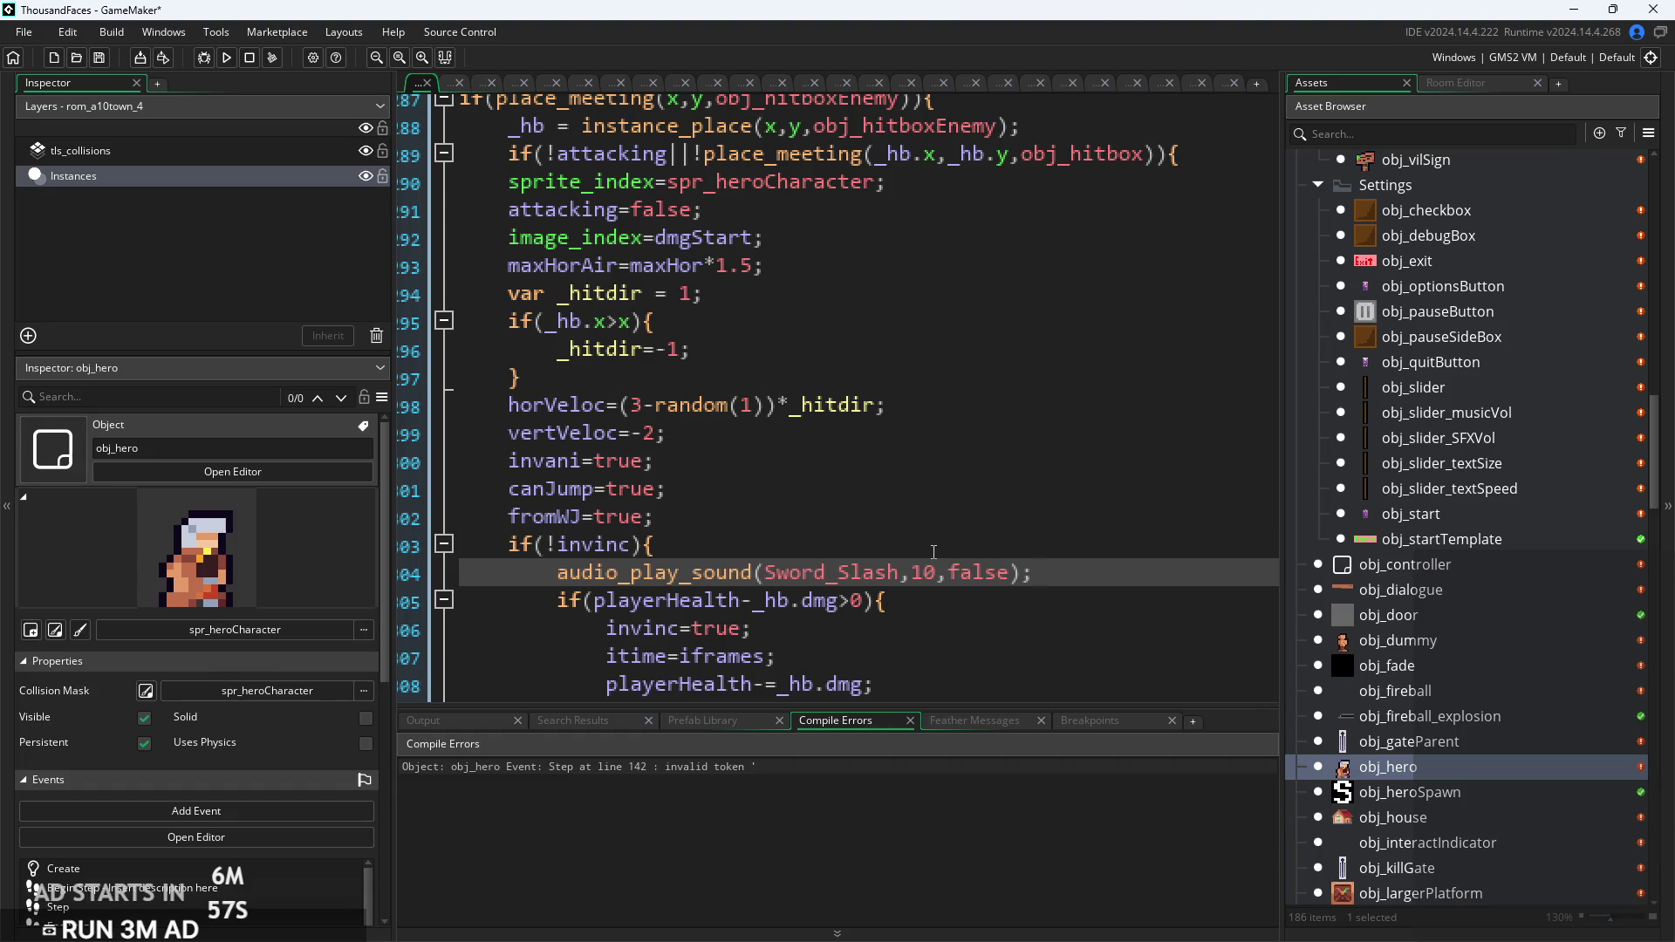
Step: Replace Sword_Slash with Hit_Damage in the line 204 sound call via autocomplete
left_click_drag(900, 573, 769, 573)
type("s")
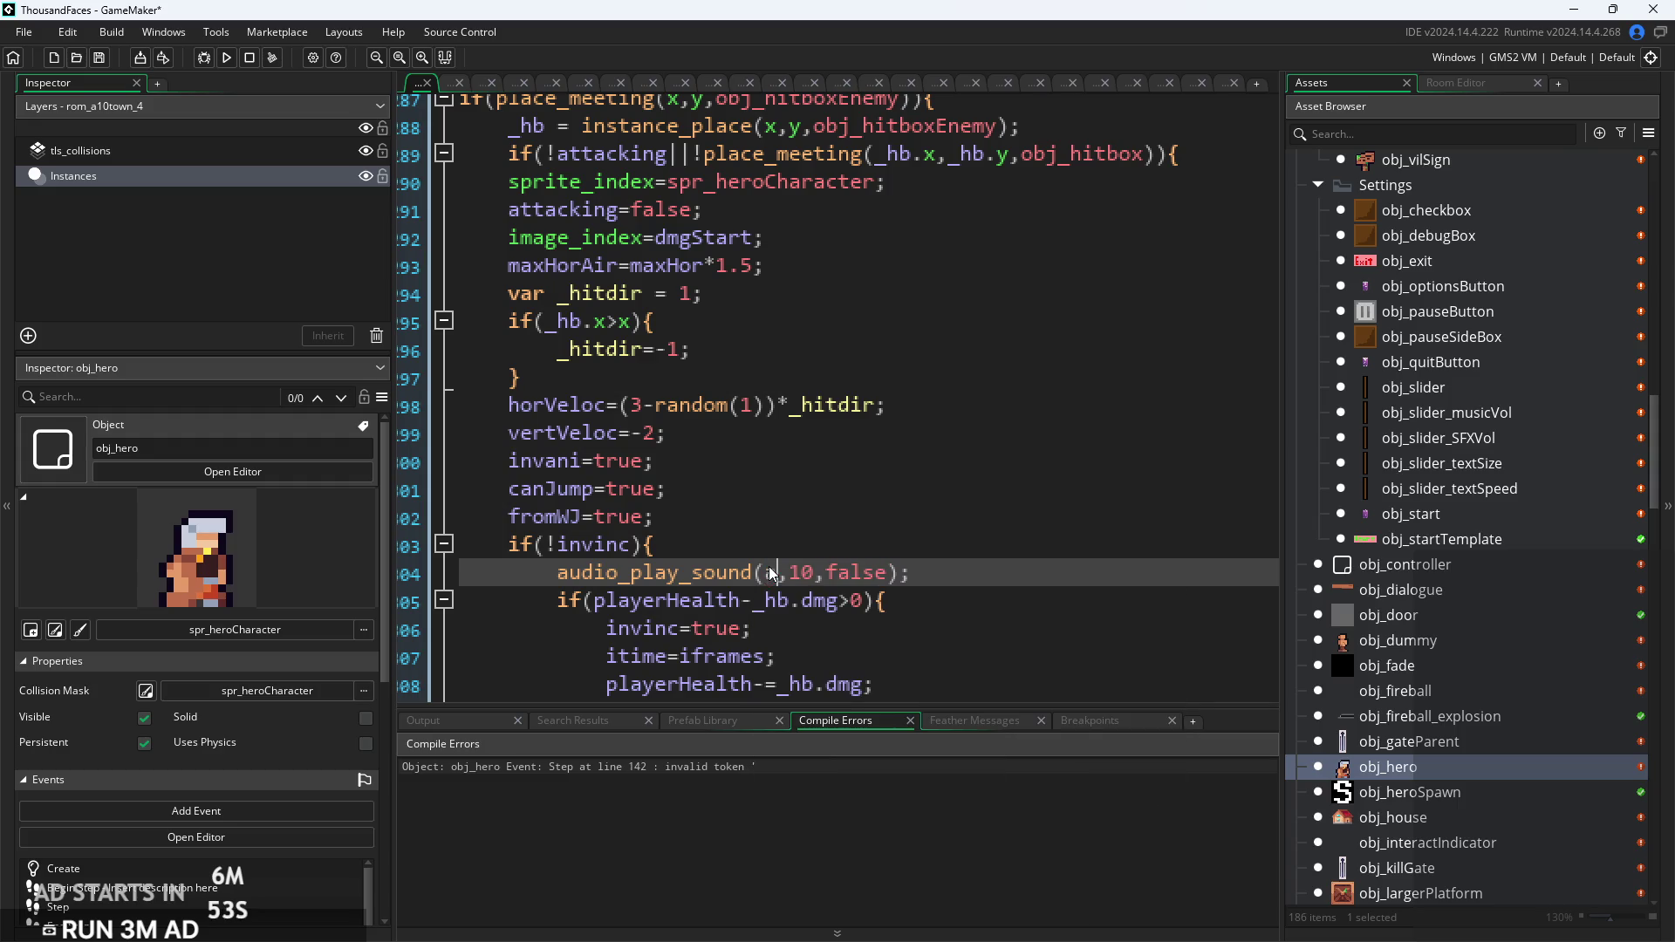
key("BackSpace")
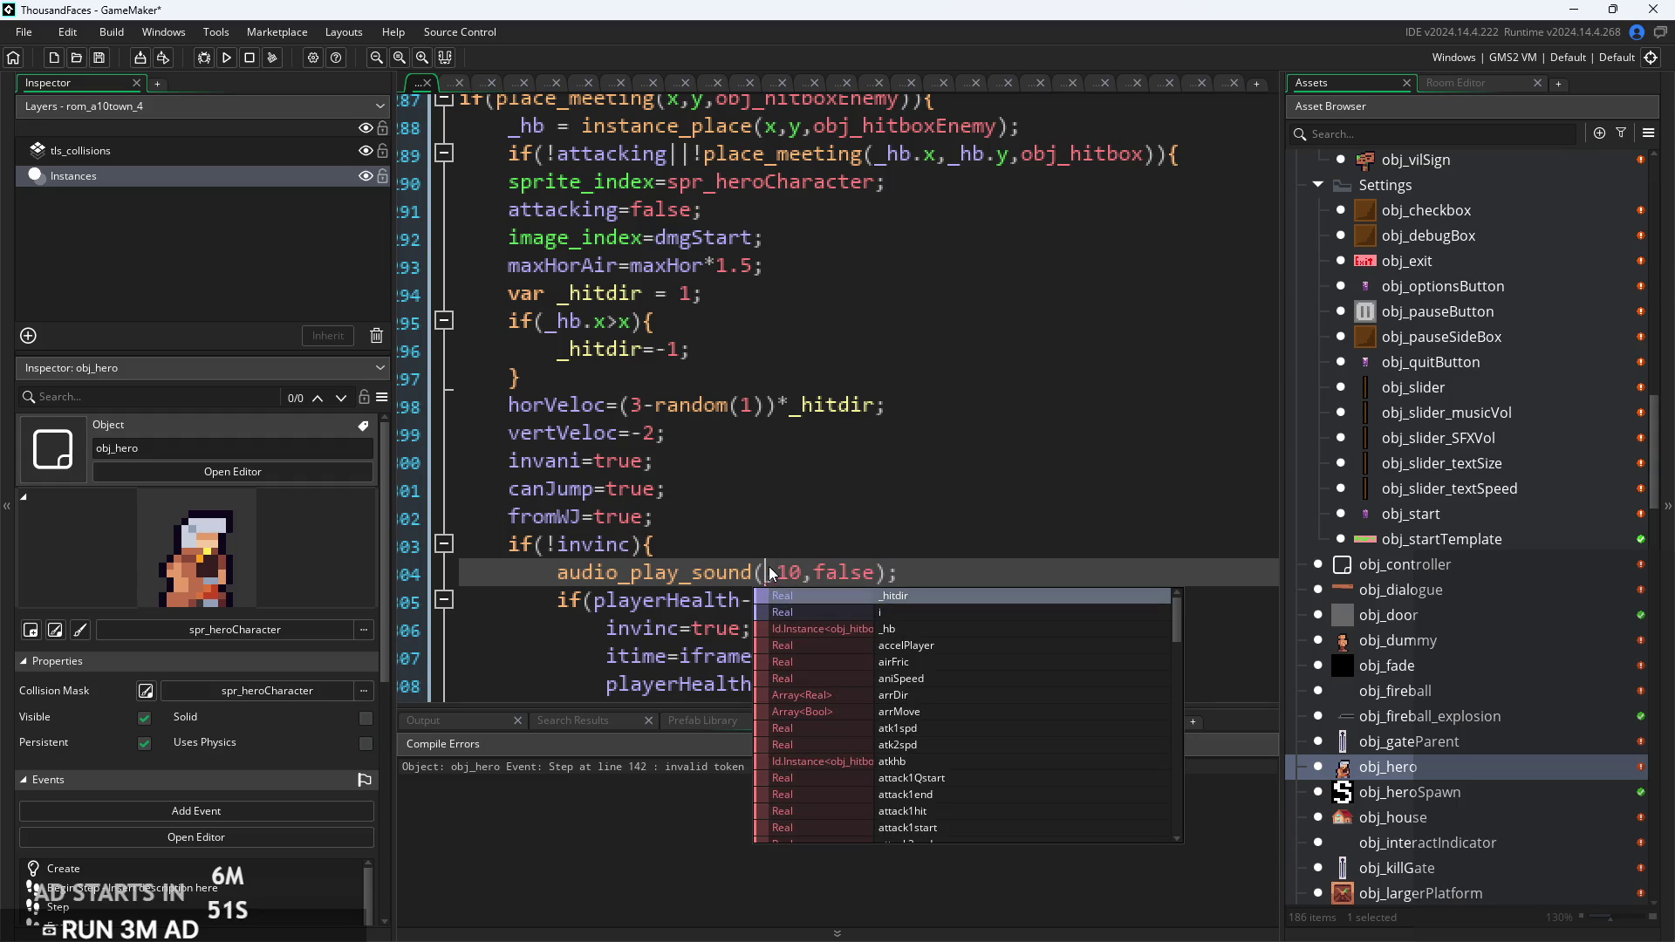
mouse_move(1655, 454)
left_mouse_down()
mouse_move(1610, 179)
mouse_move(1636, 301)
left_mouse_up()
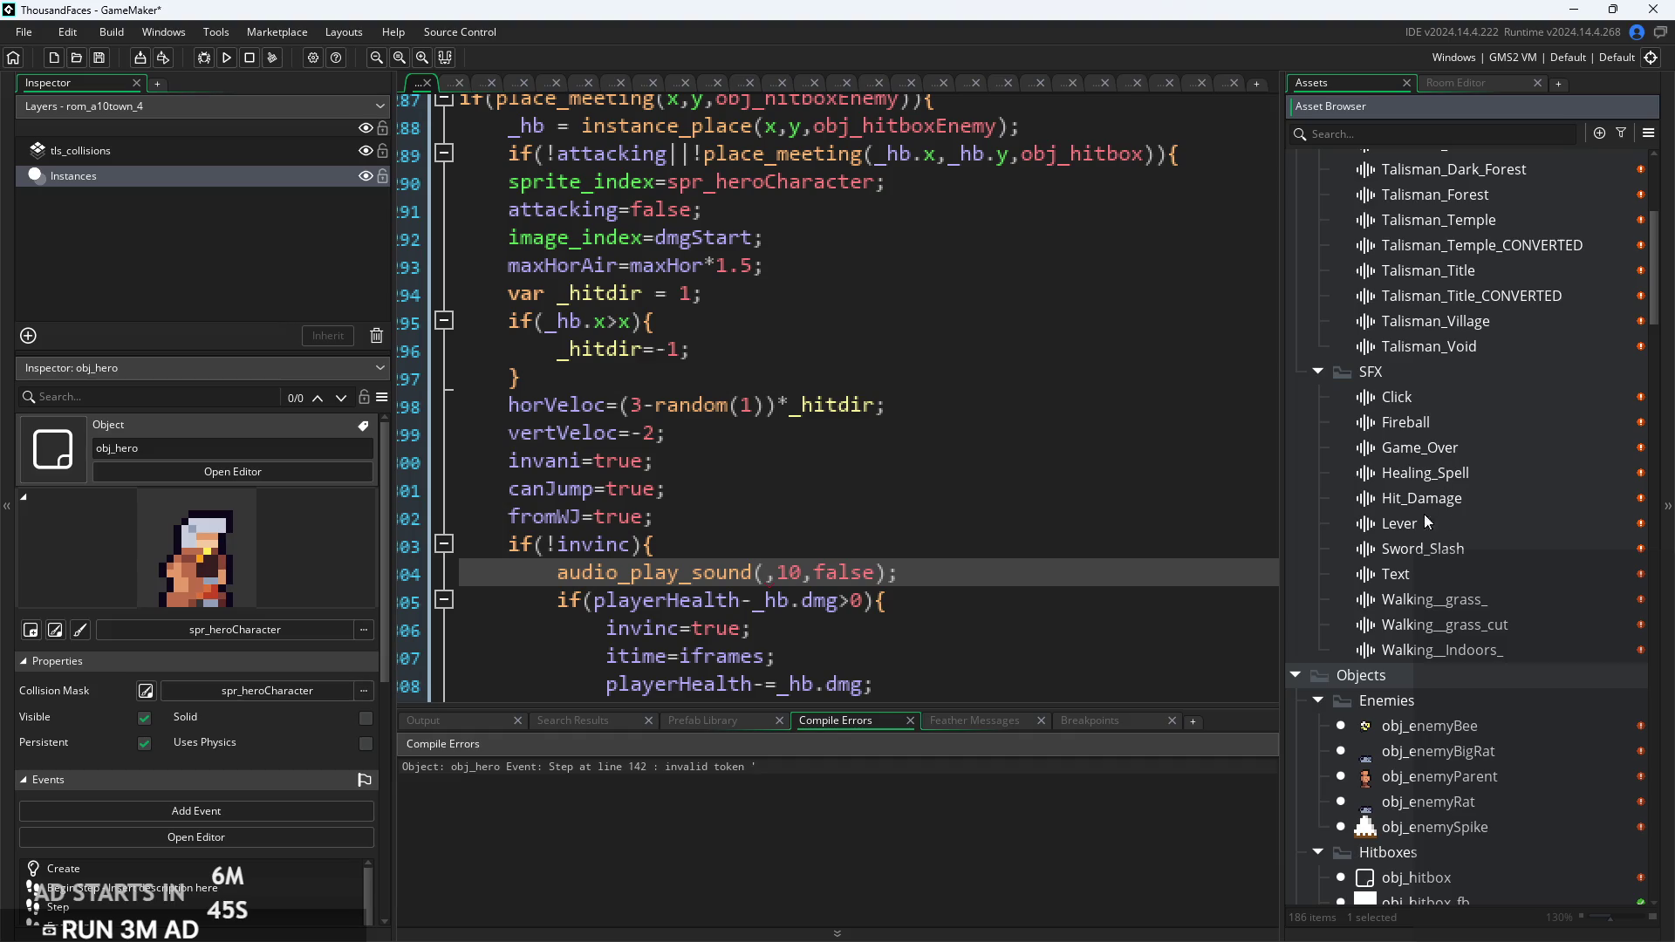
left_click(767, 578)
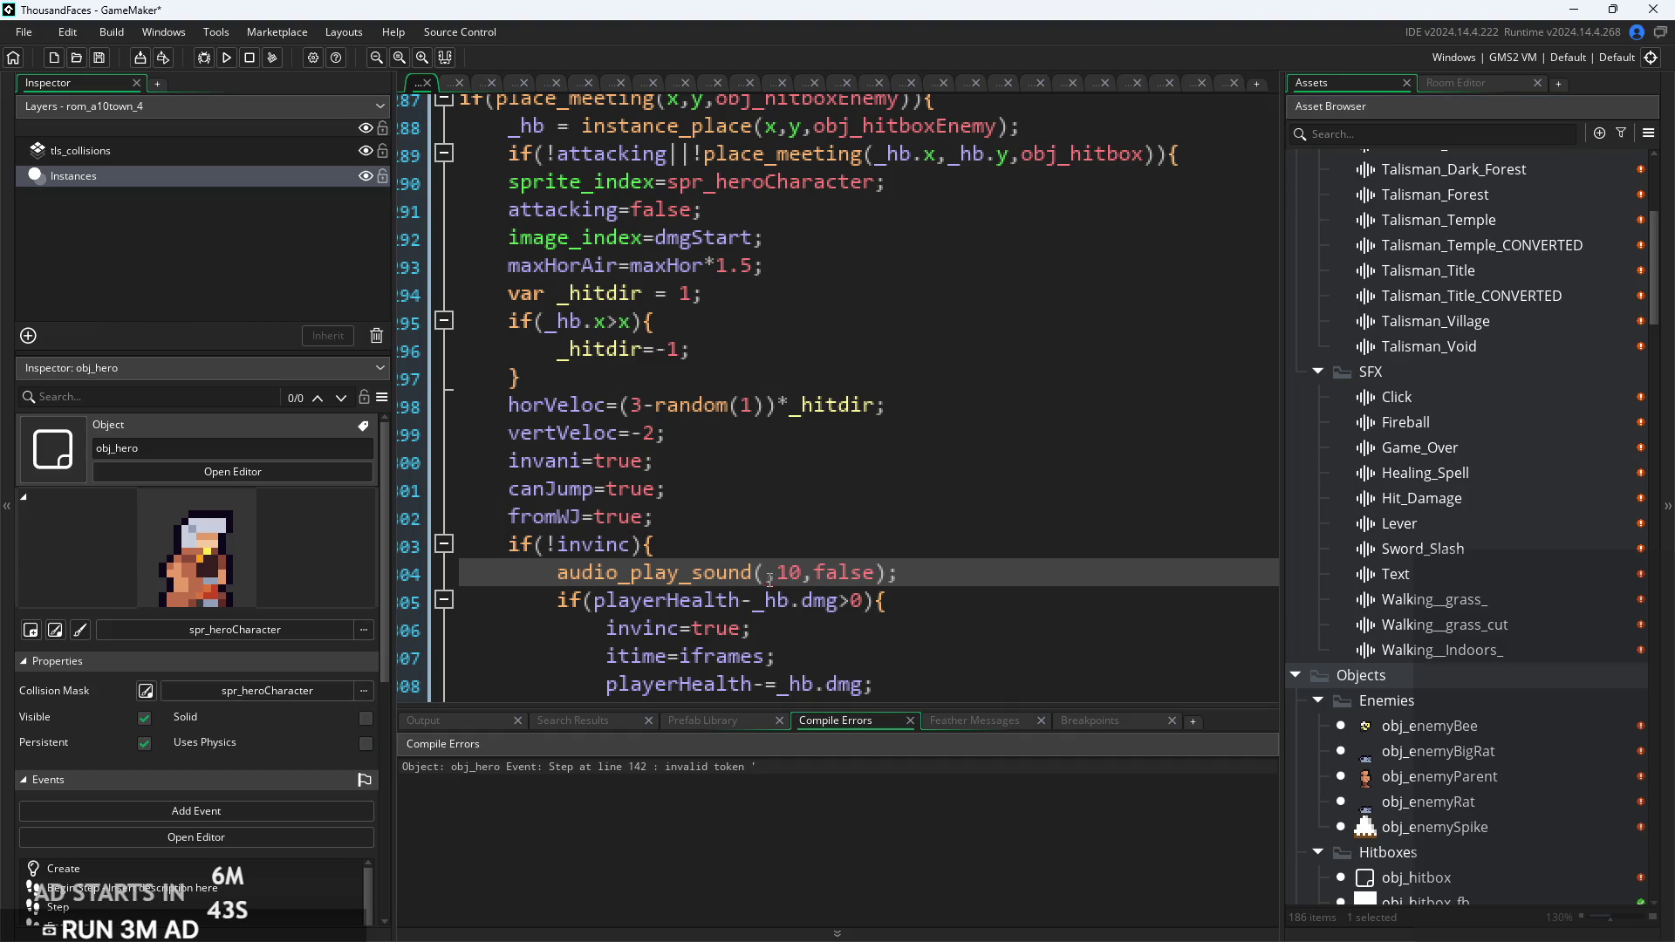
type("hit")
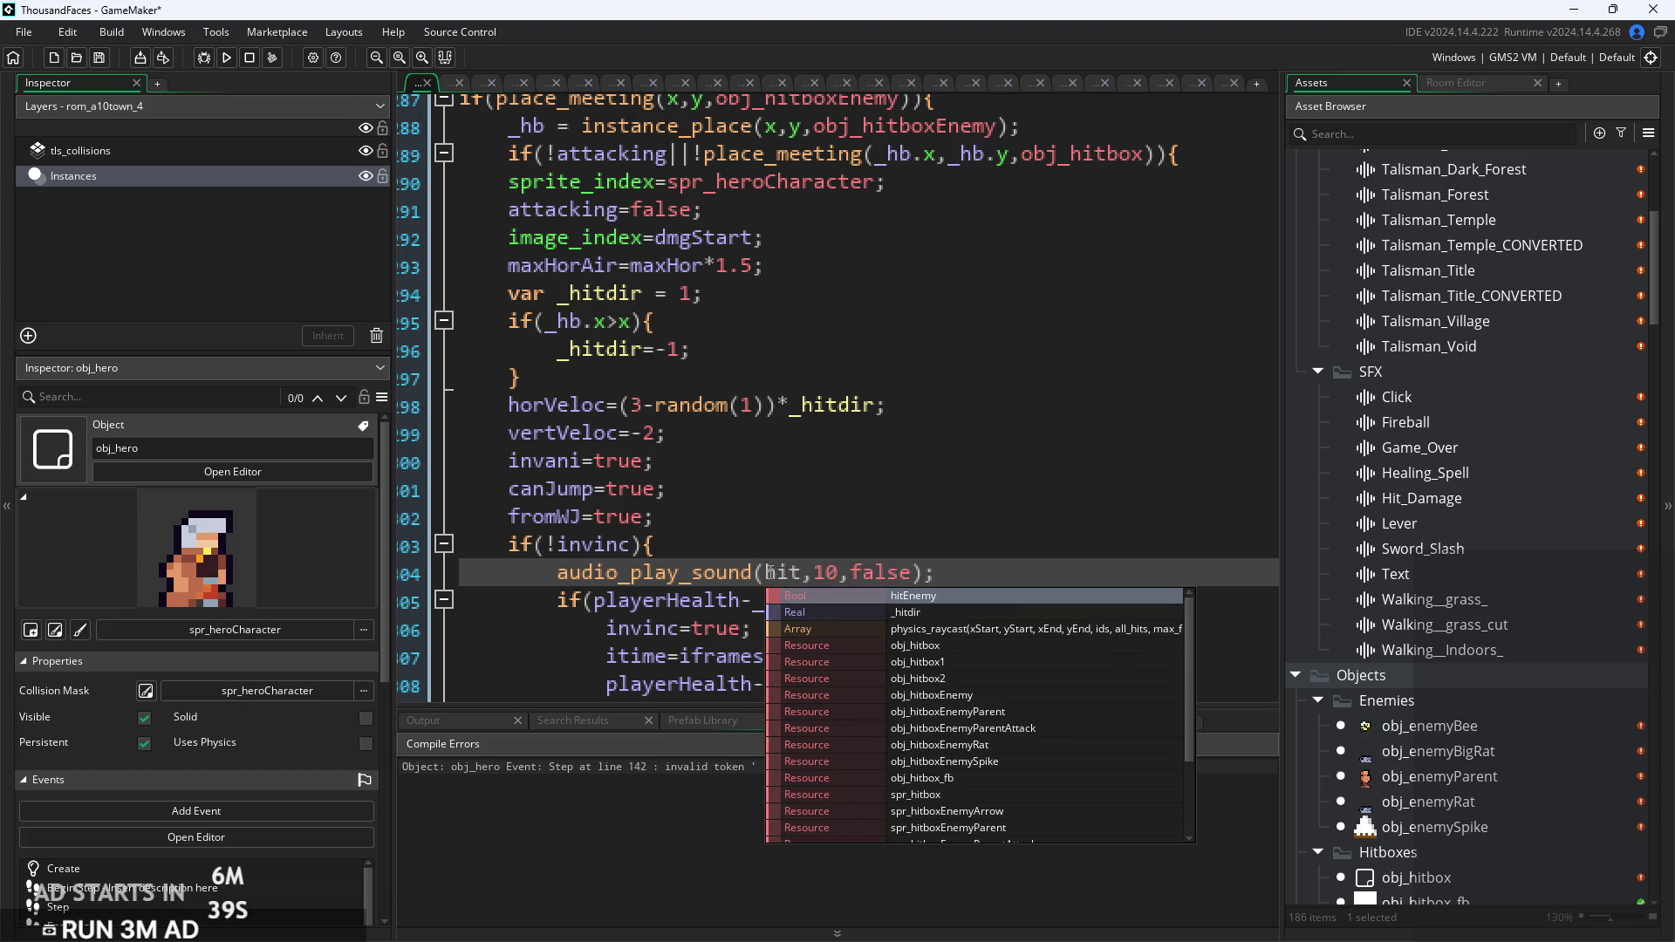
type("_d")
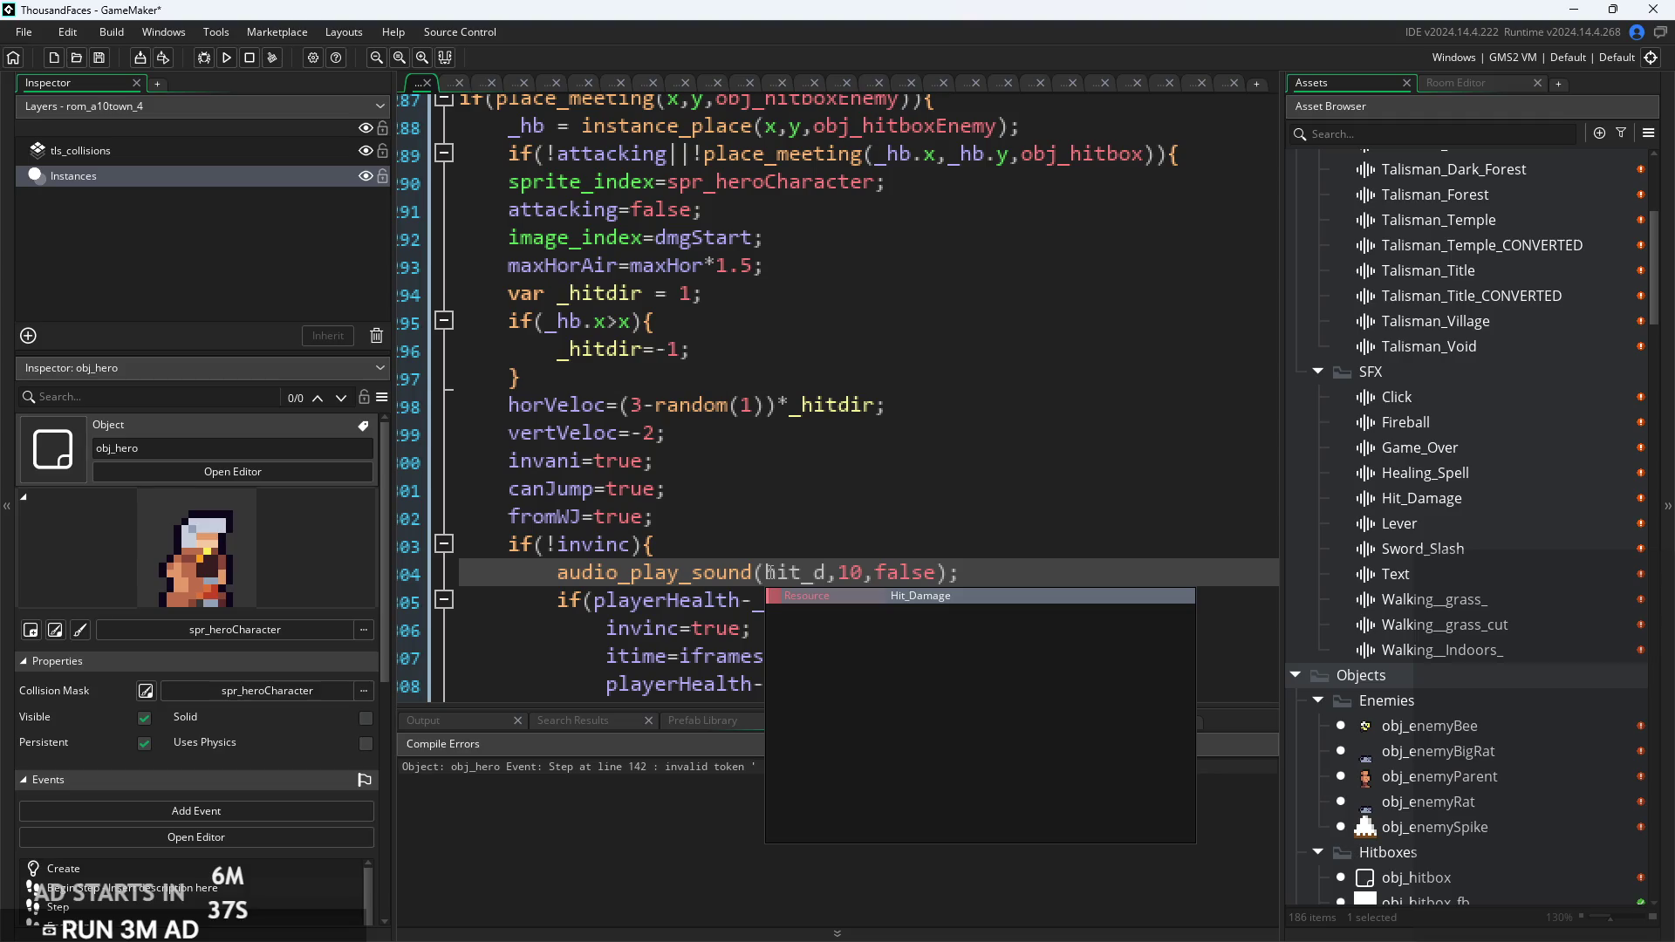
key("Return")
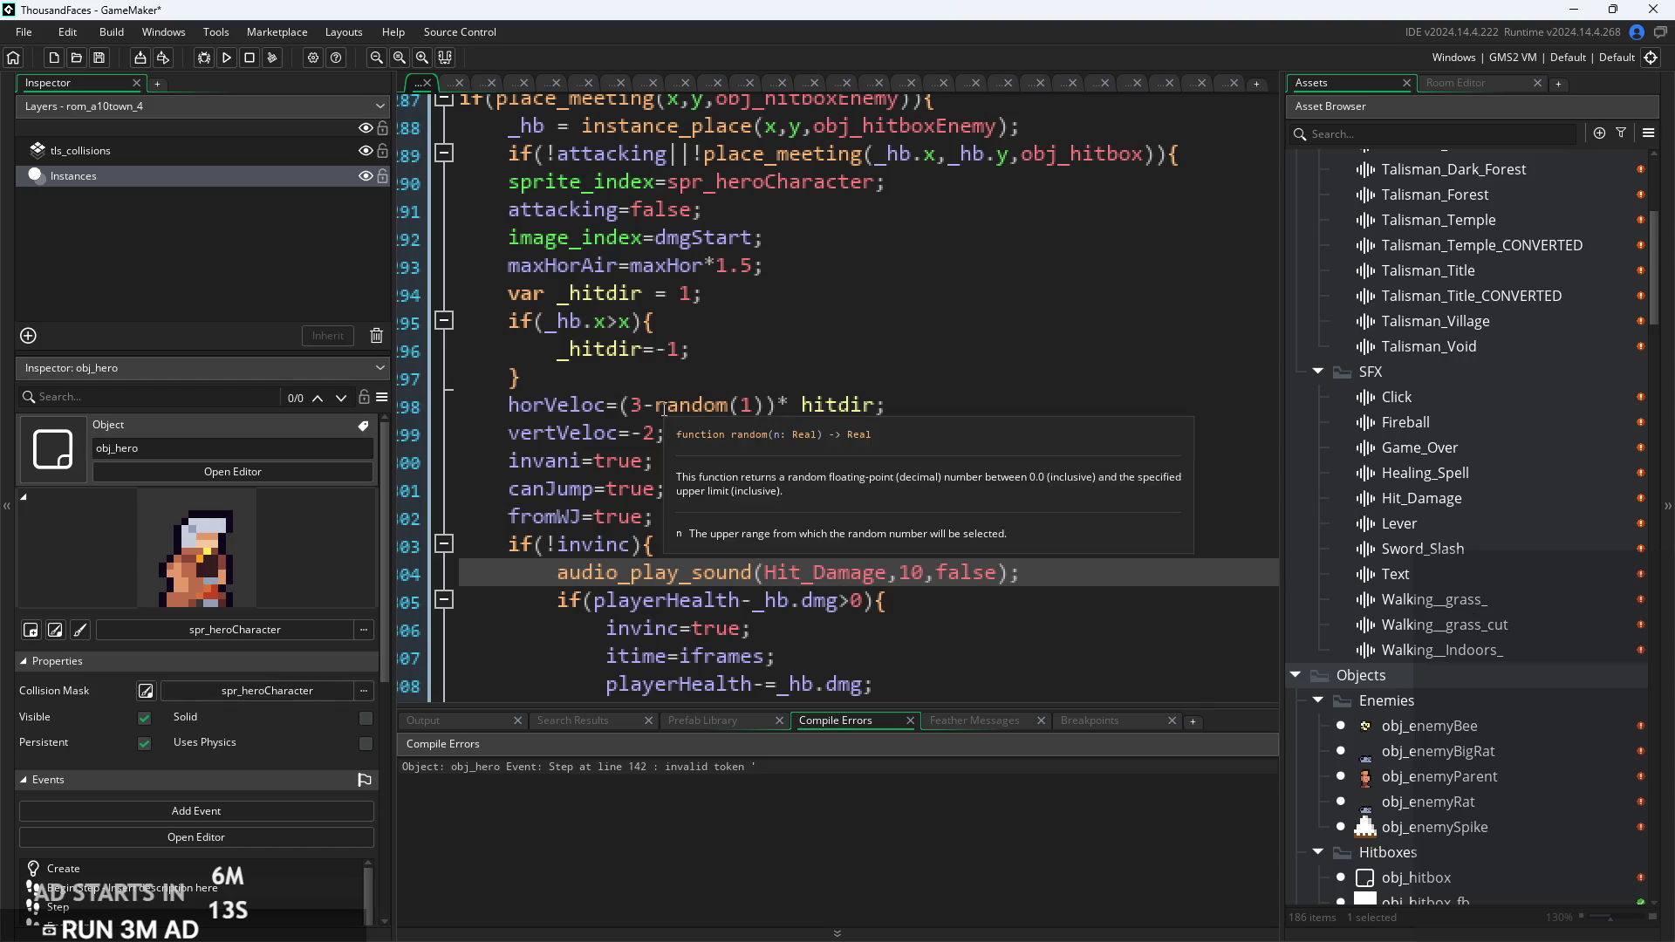
Step: Run and start the game, walk the hero right and left, jump, then exit from the pause menu
left_click(226, 59)
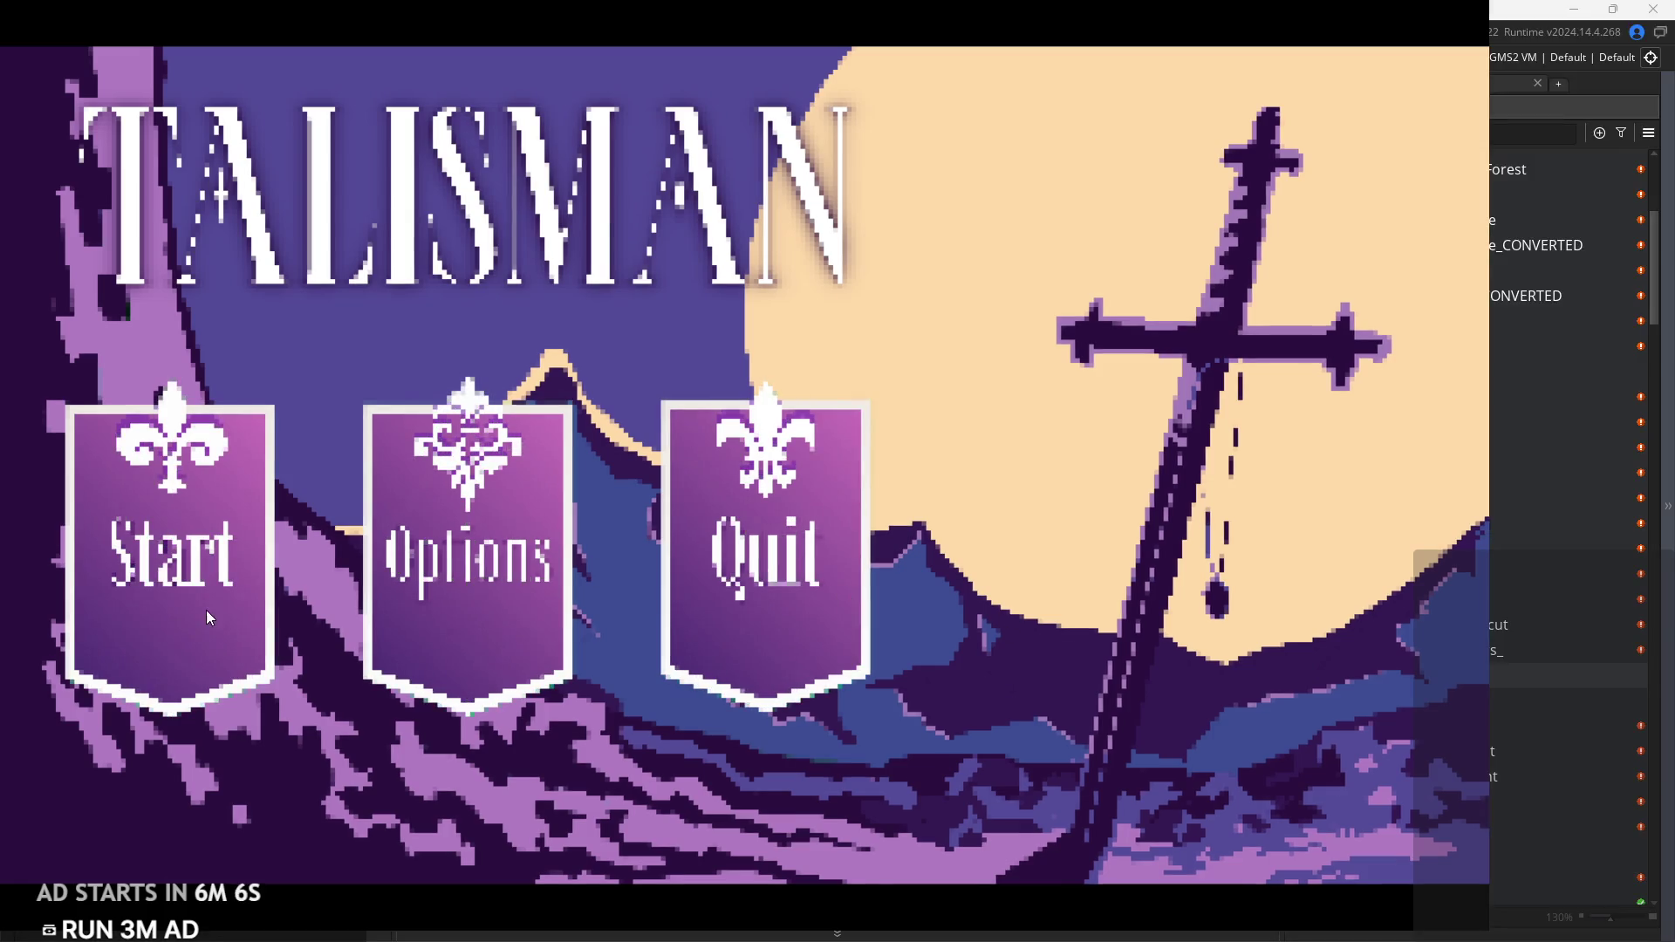
left_click(206, 610)
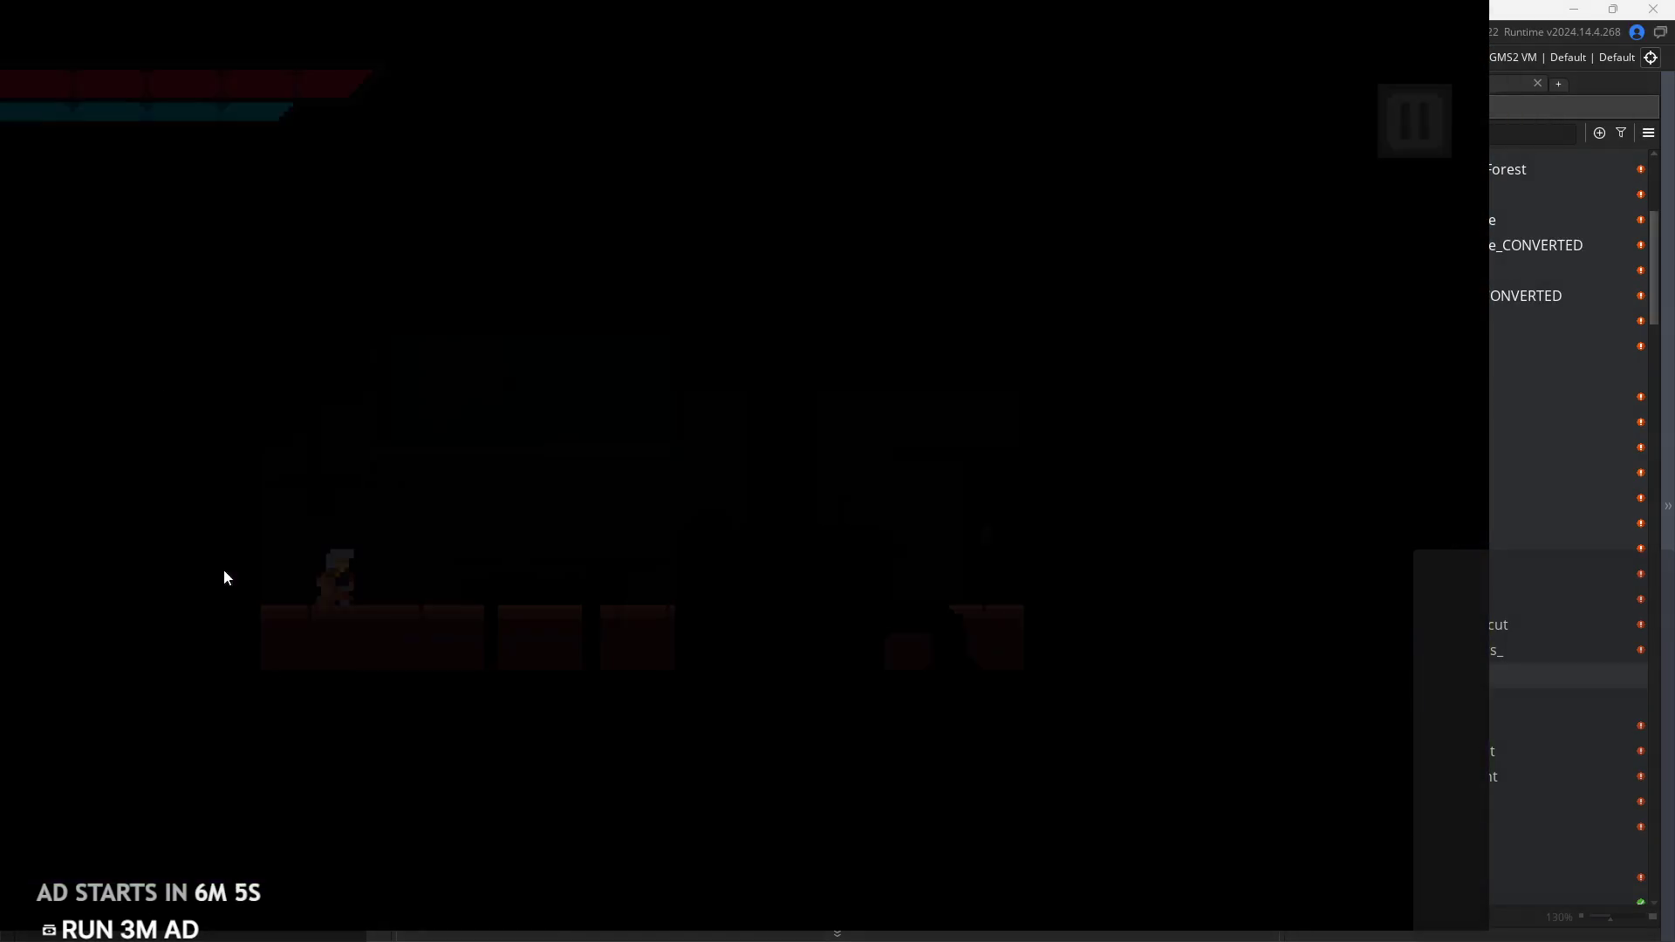
key("Right")
key("Left")
key("Right")
key("space")
left_click(1414, 120)
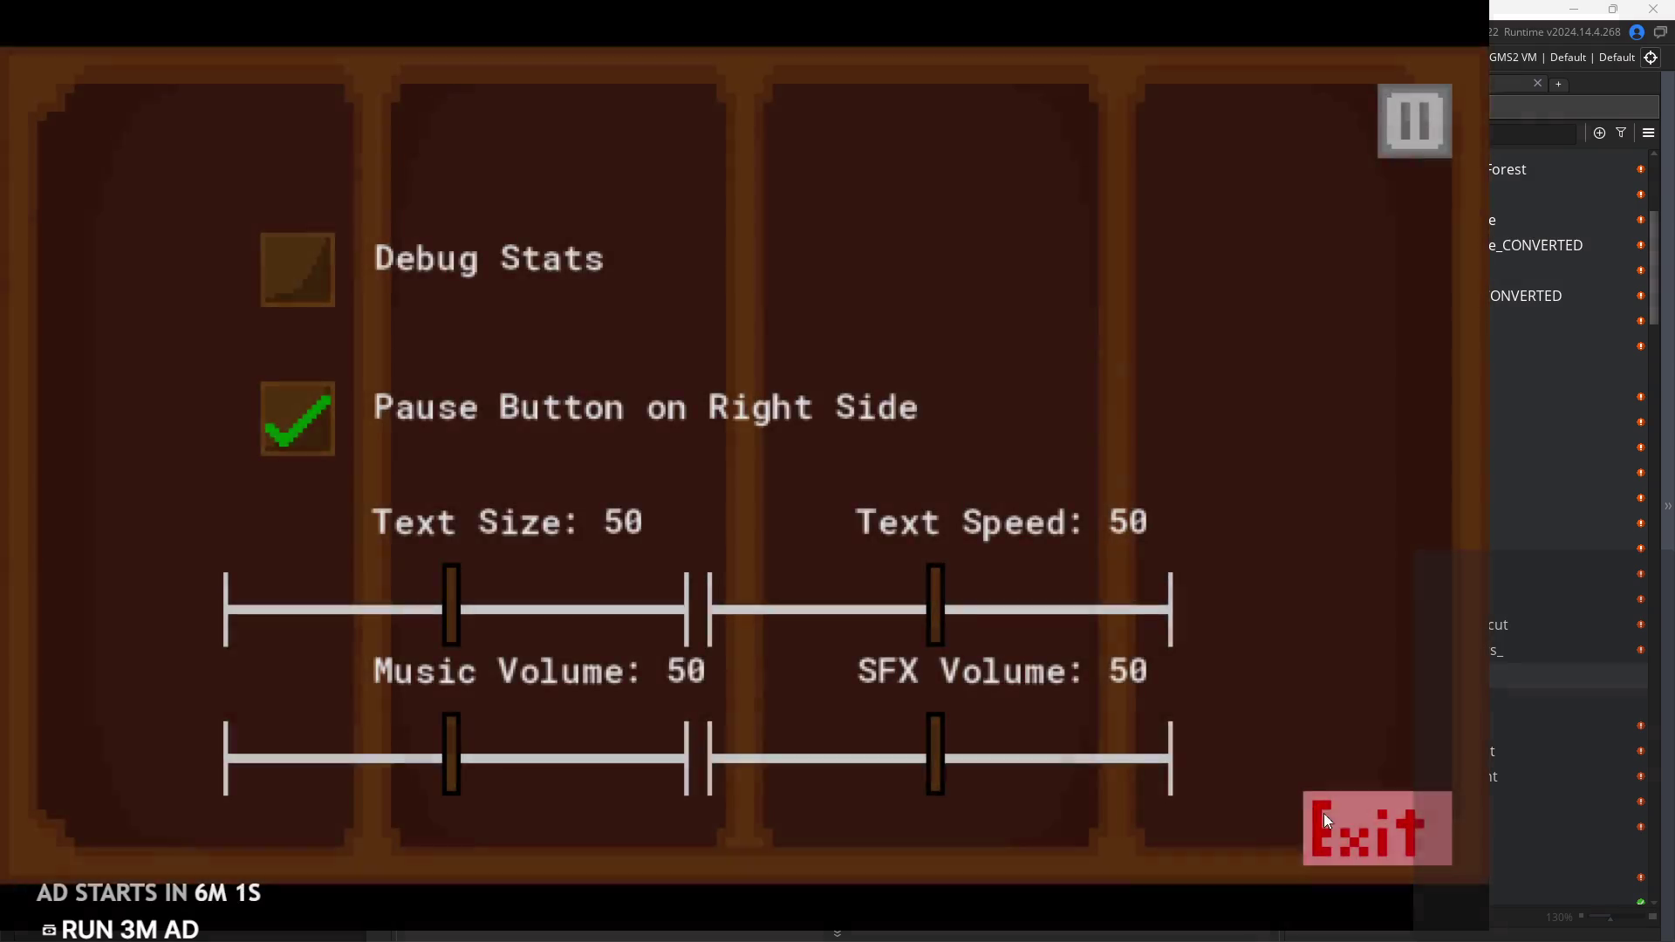
left_click(1322, 813)
scroll(888, 501, "up", 13)
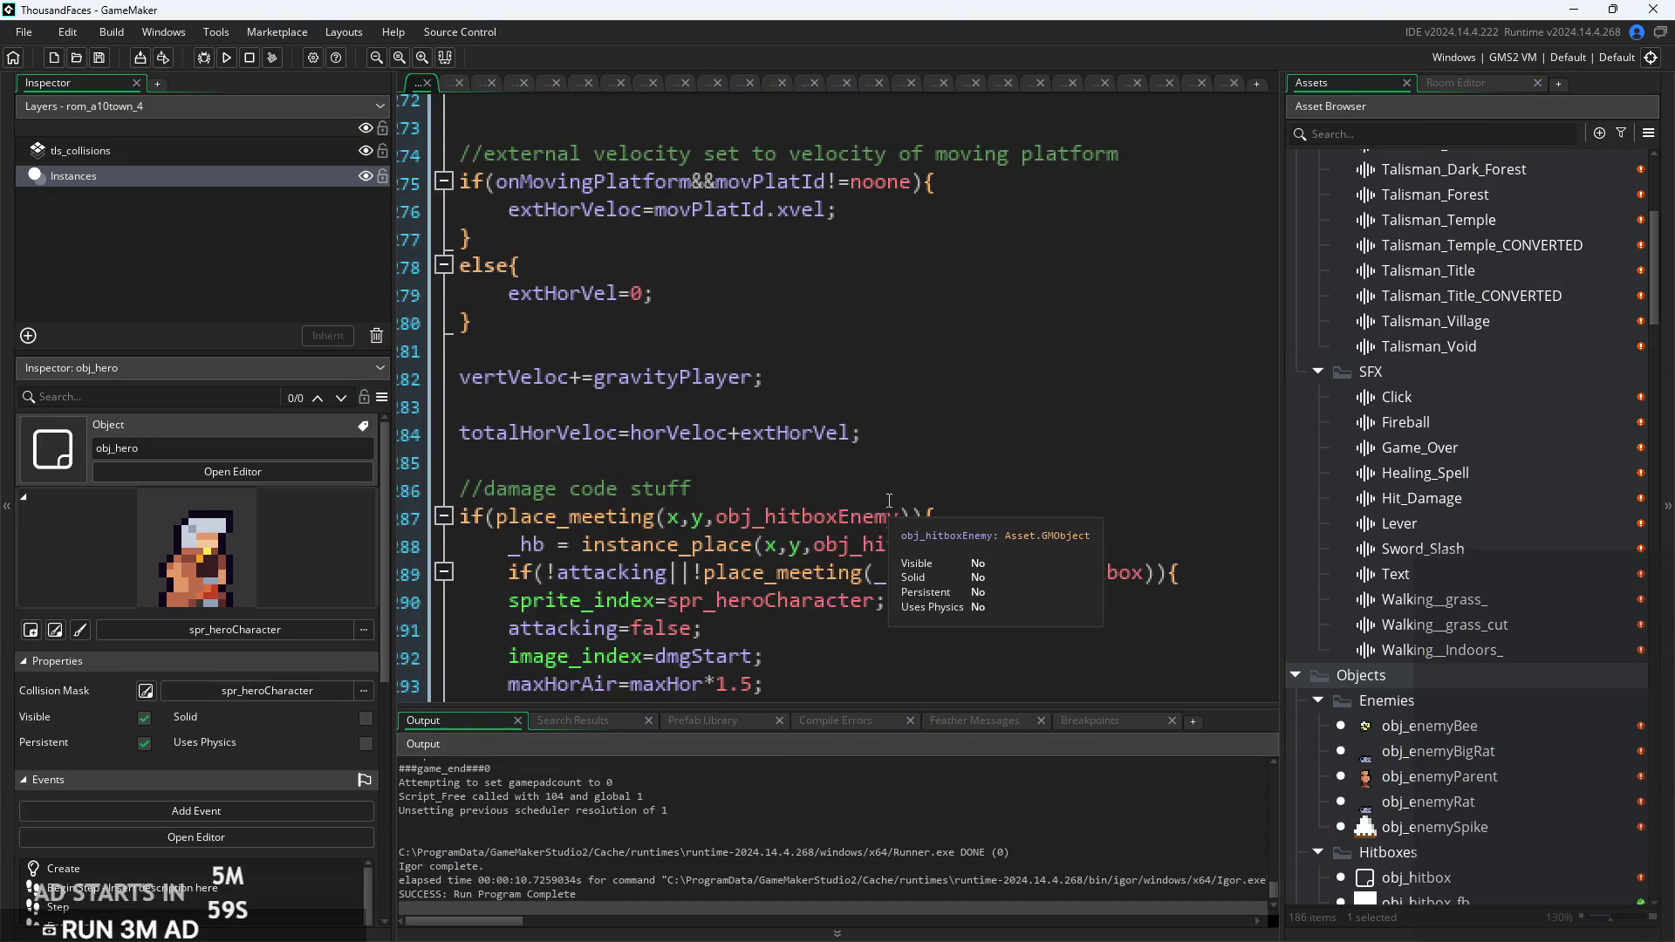
scroll(889, 501, "up", 17)
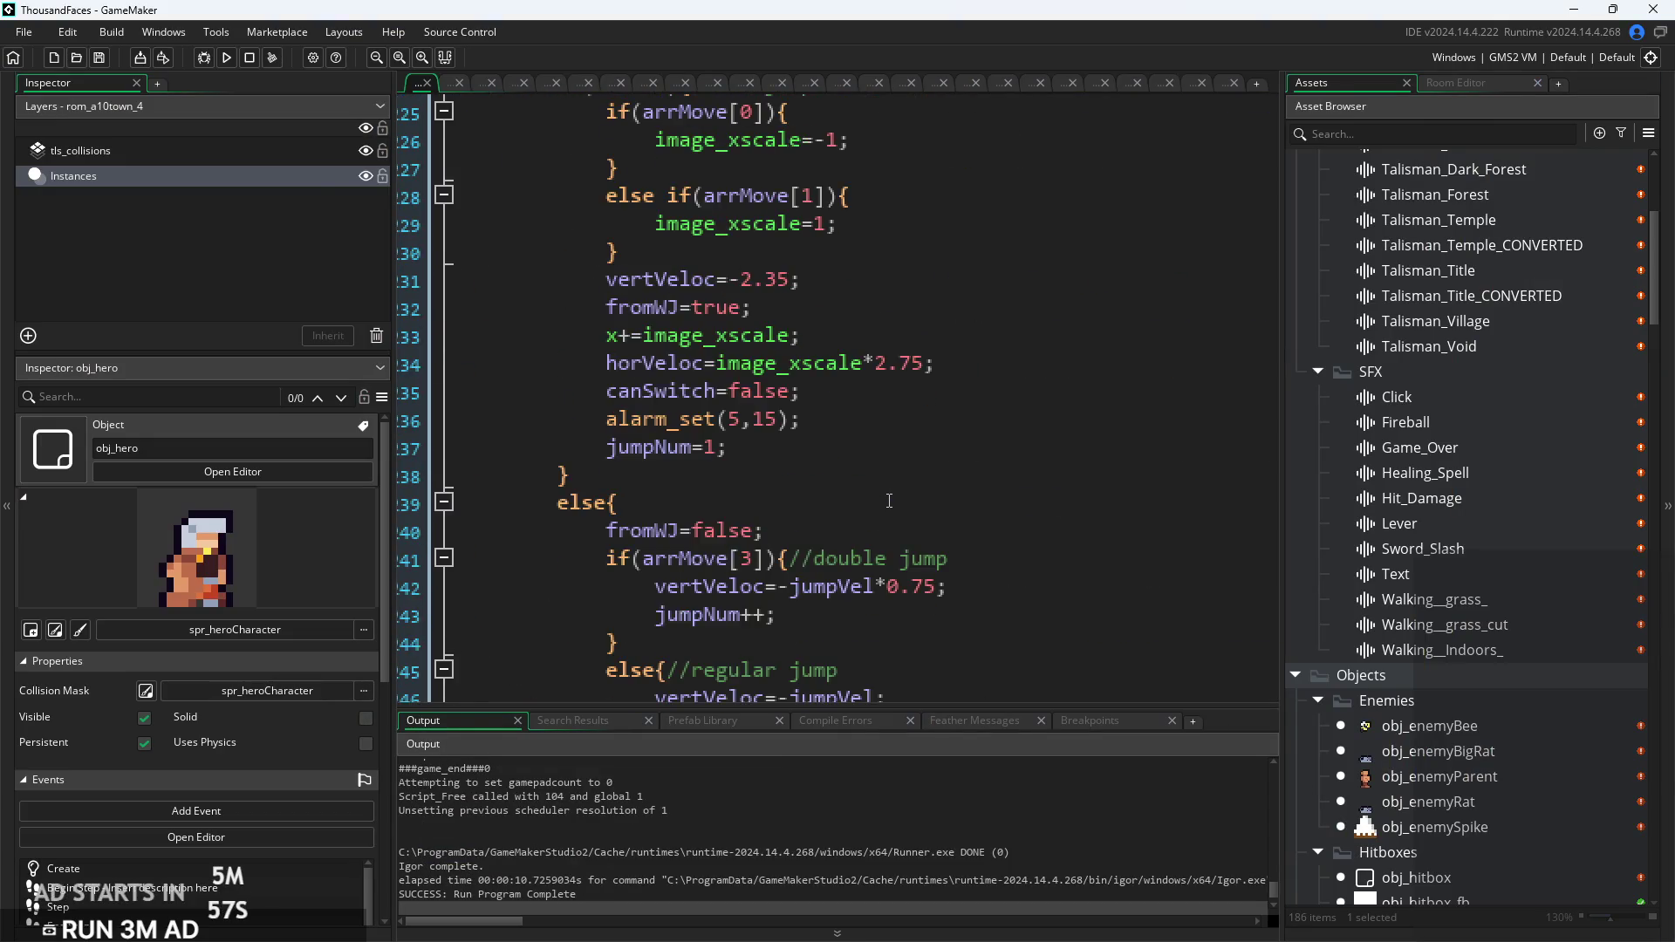
scroll(888, 500, "up", 13)
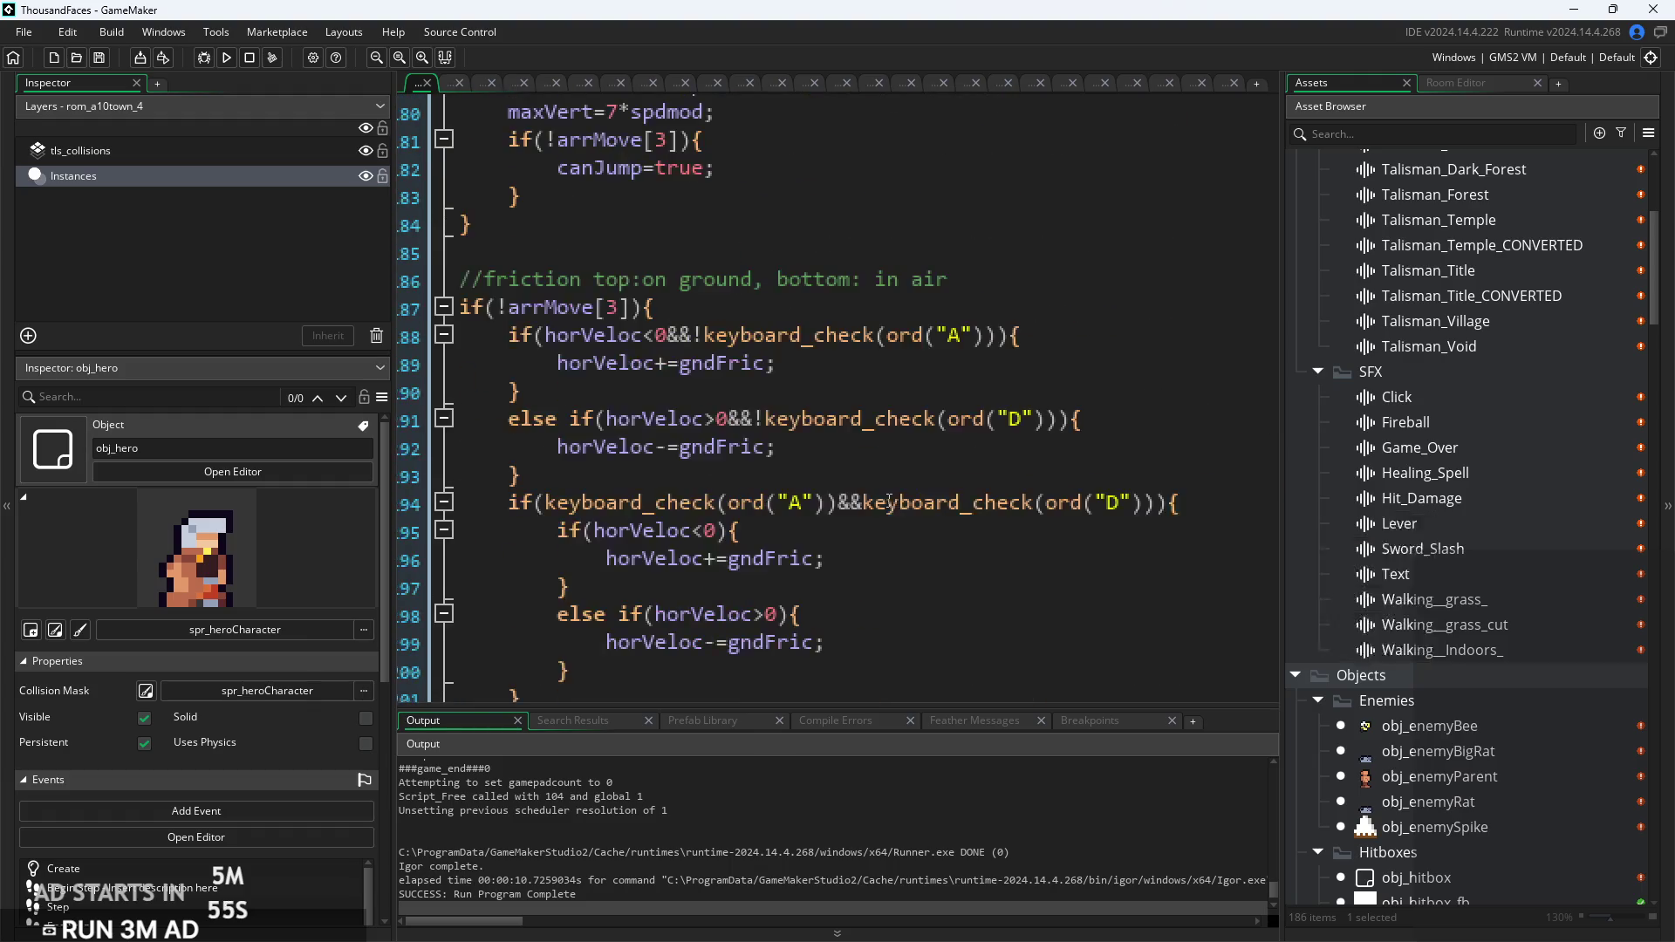
scroll(889, 501, "up", 15)
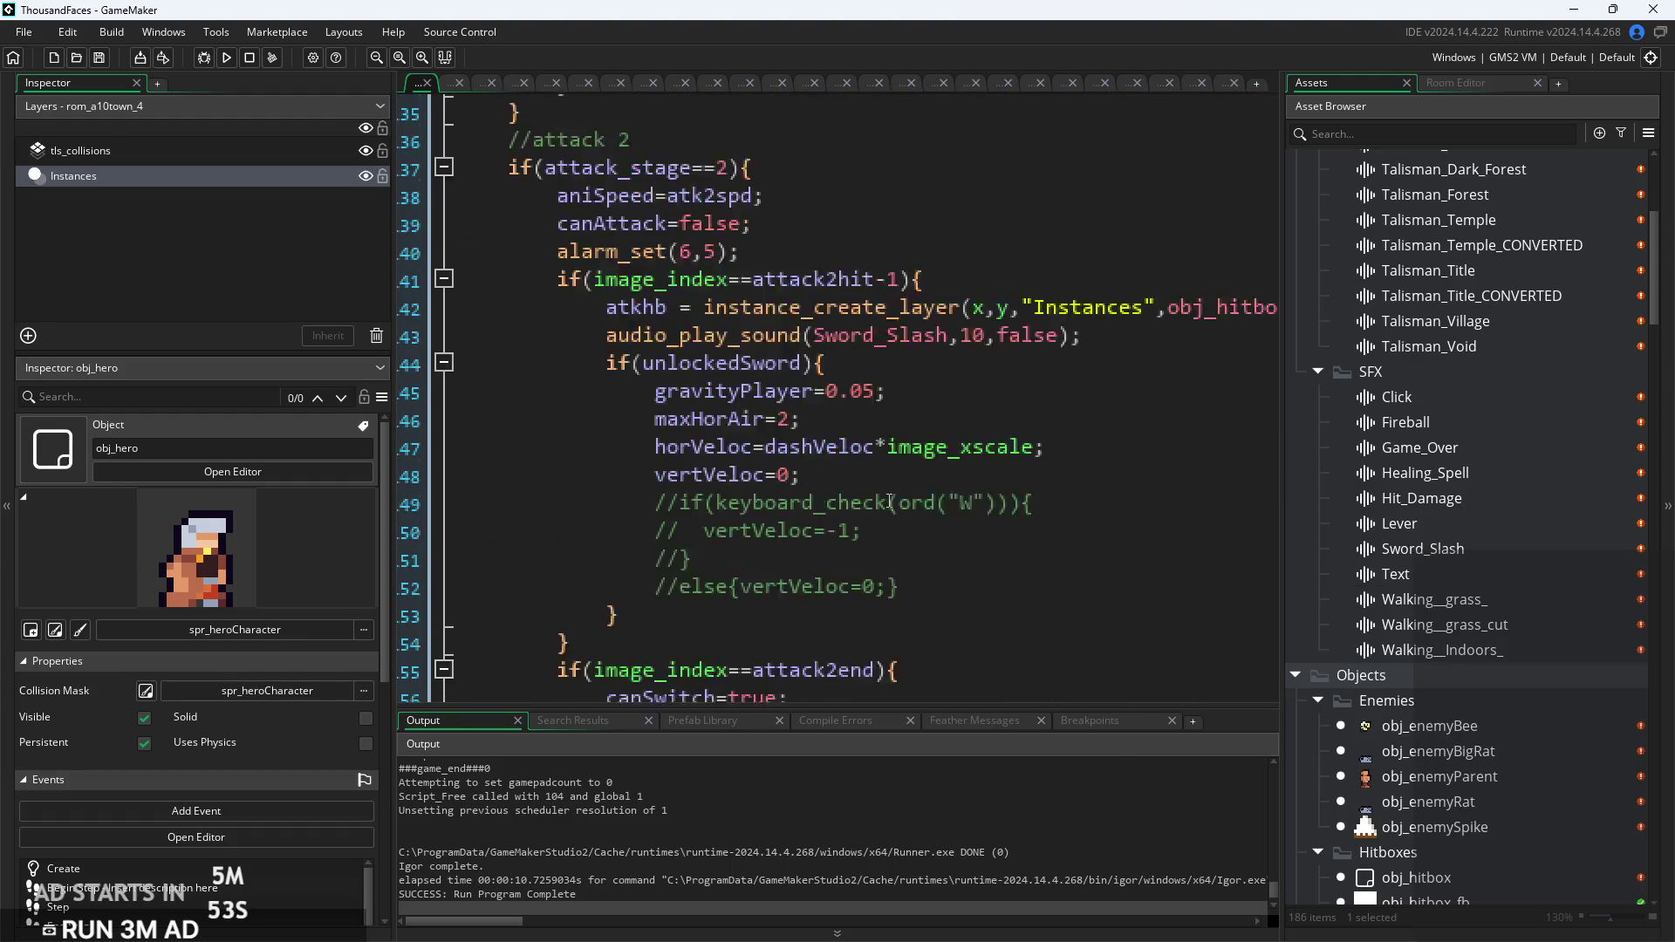
scroll(889, 501, "down", 4)
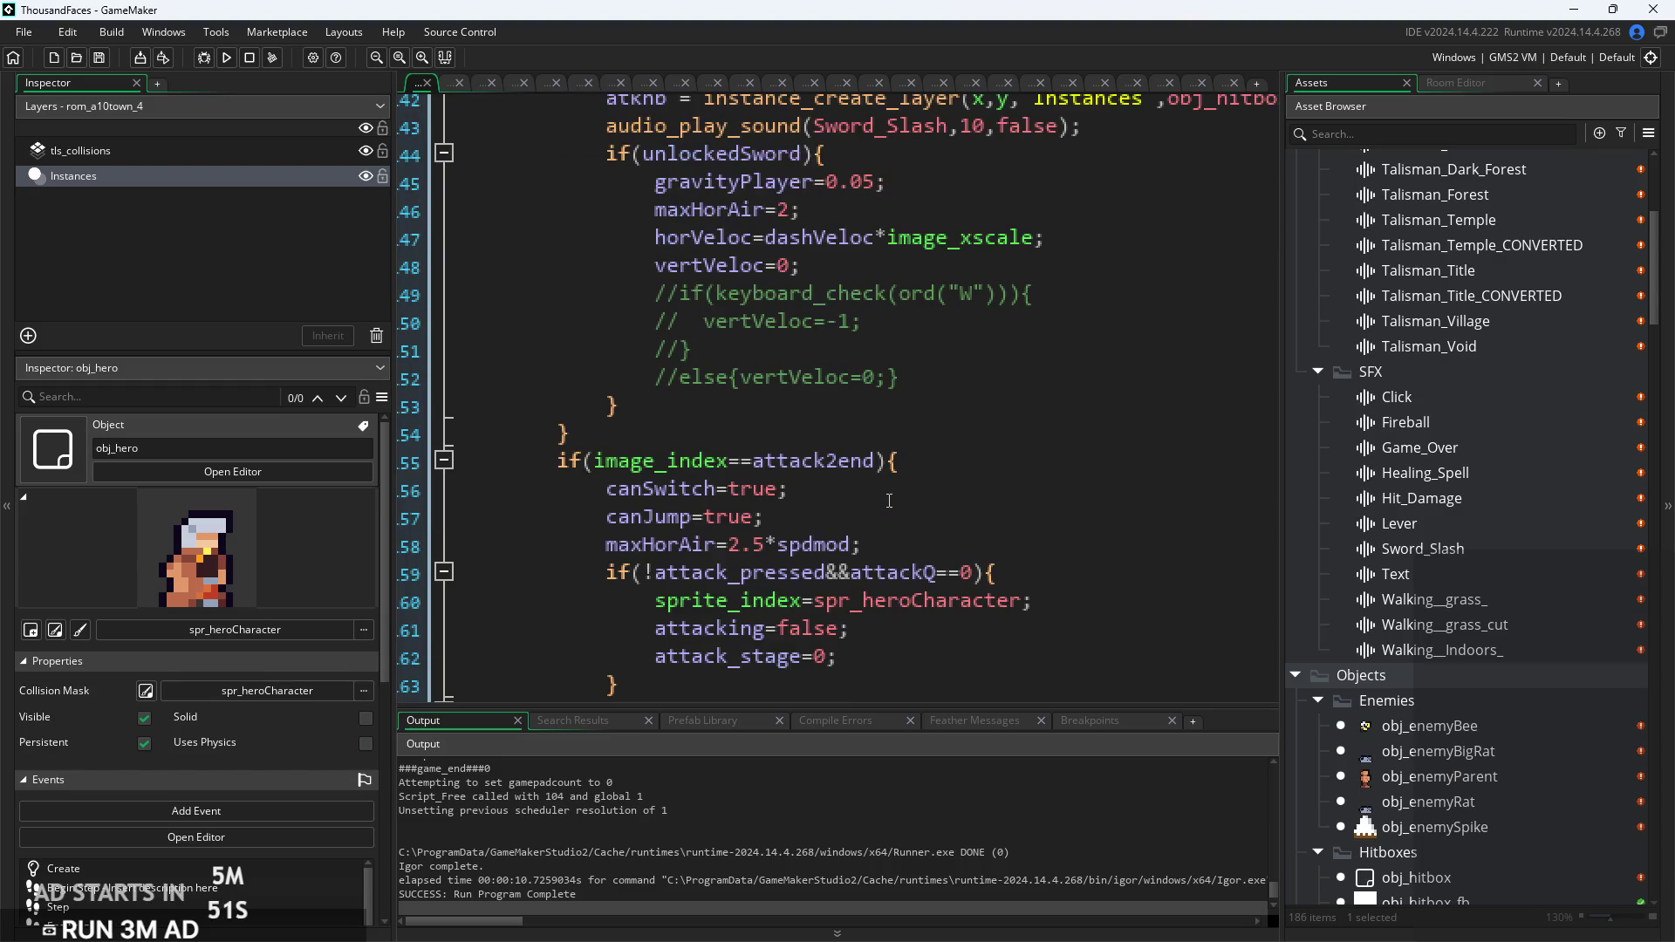
scroll(889, 500, "down", 2)
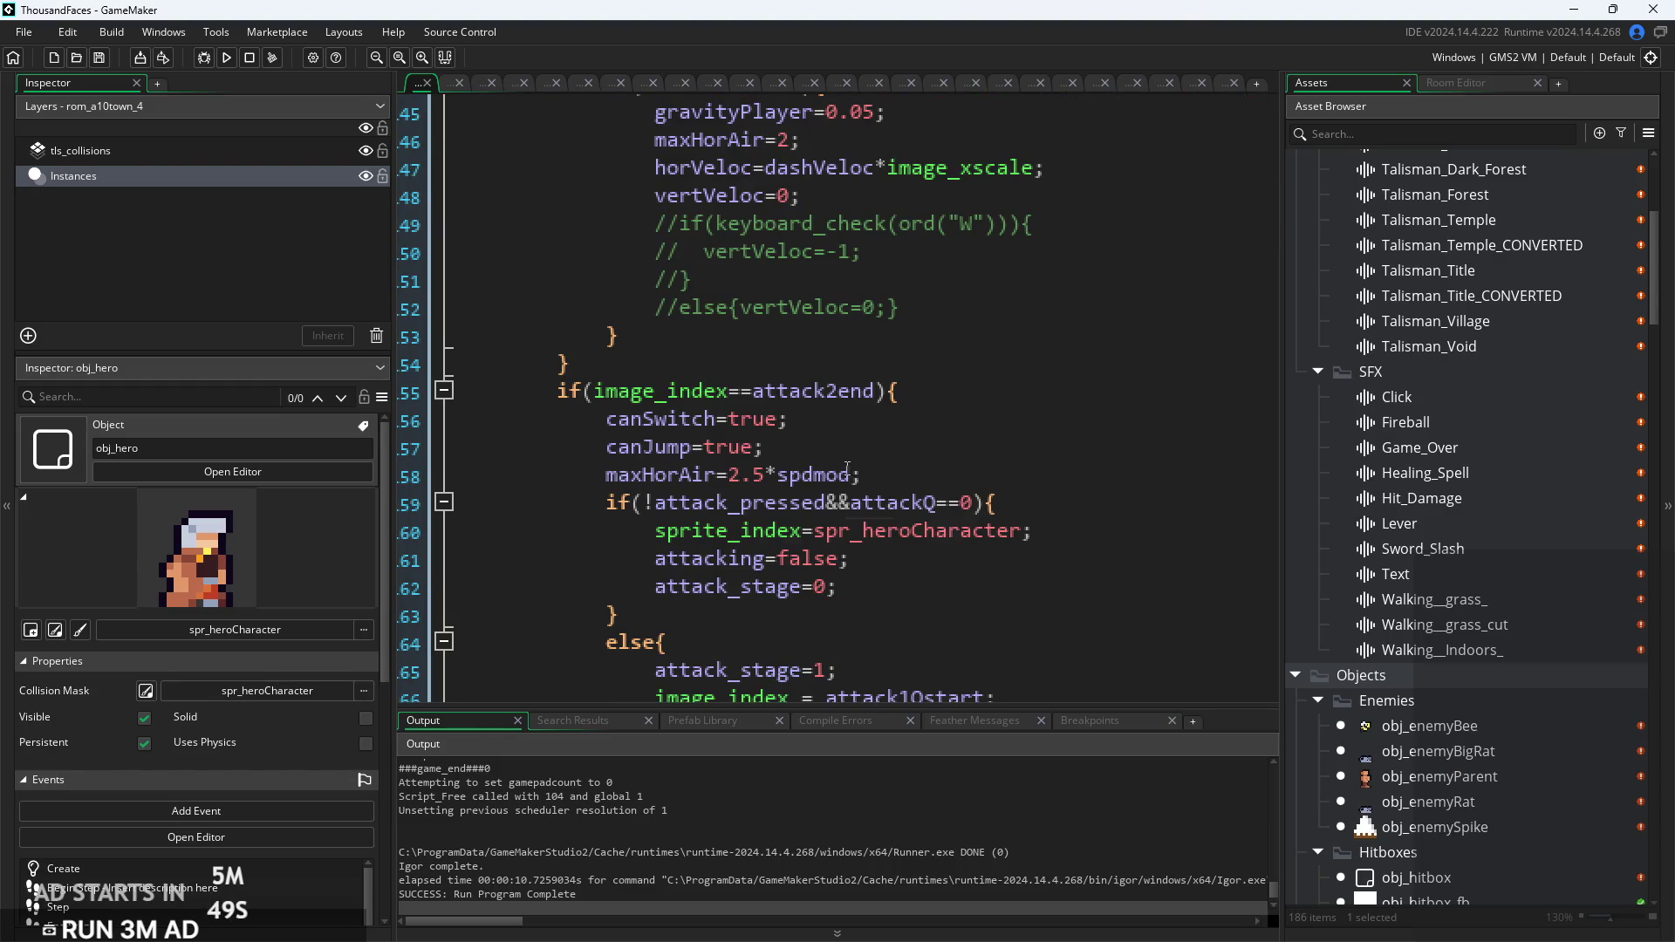
left_click(812, 449)
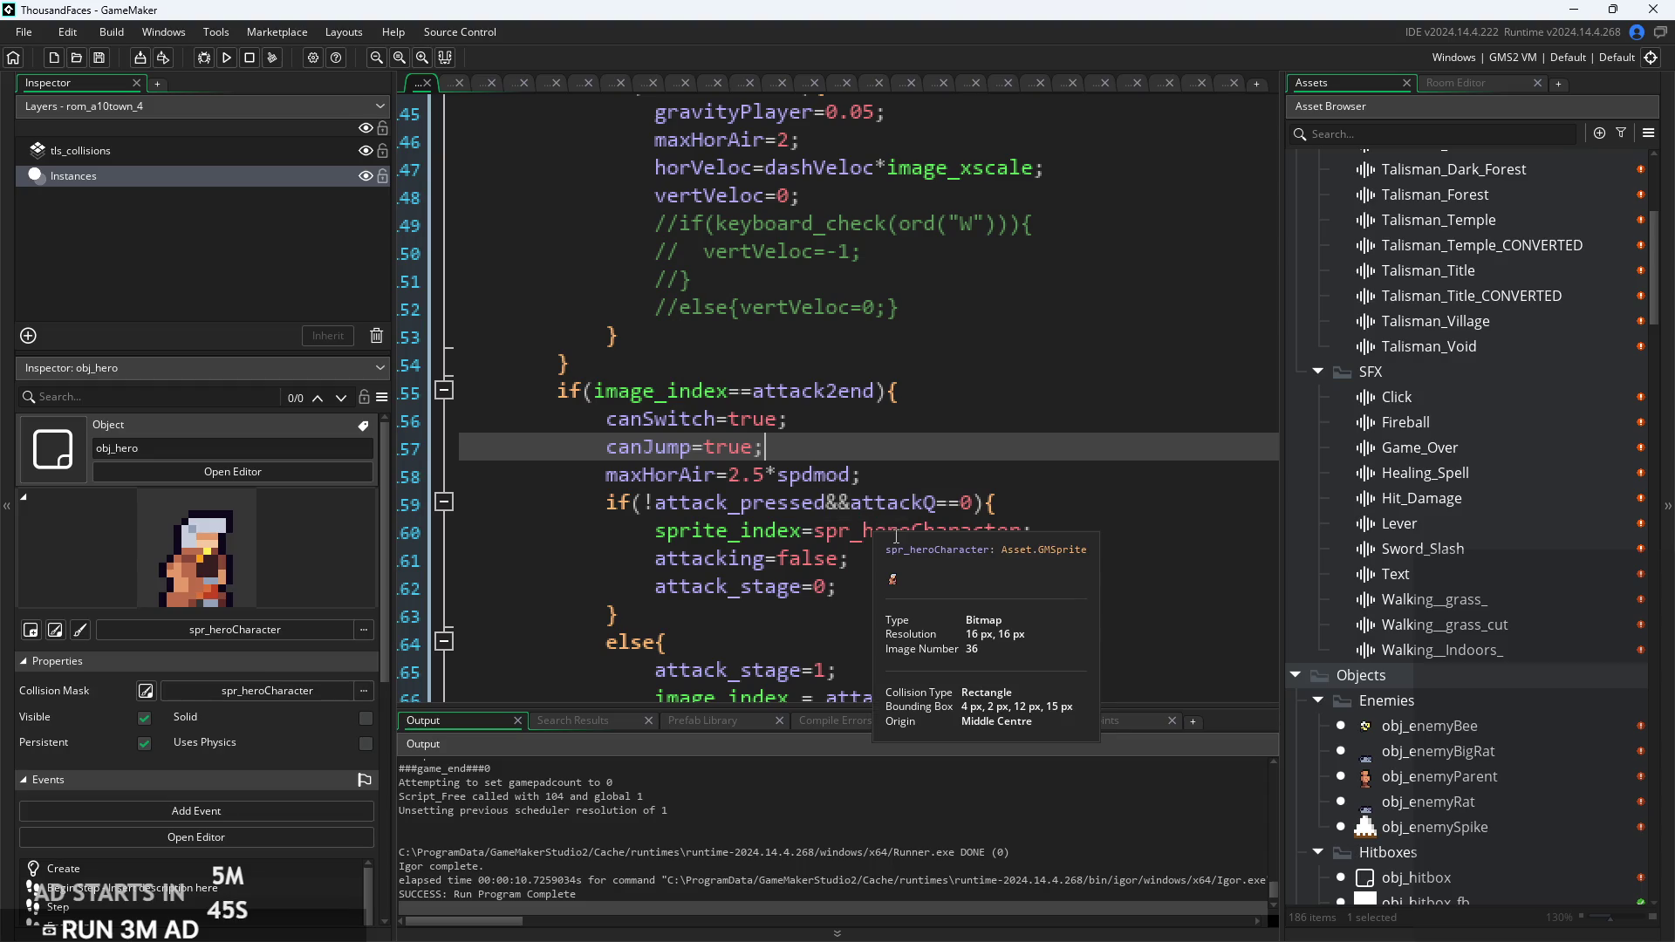
scroll(877, 541, "up", 4)
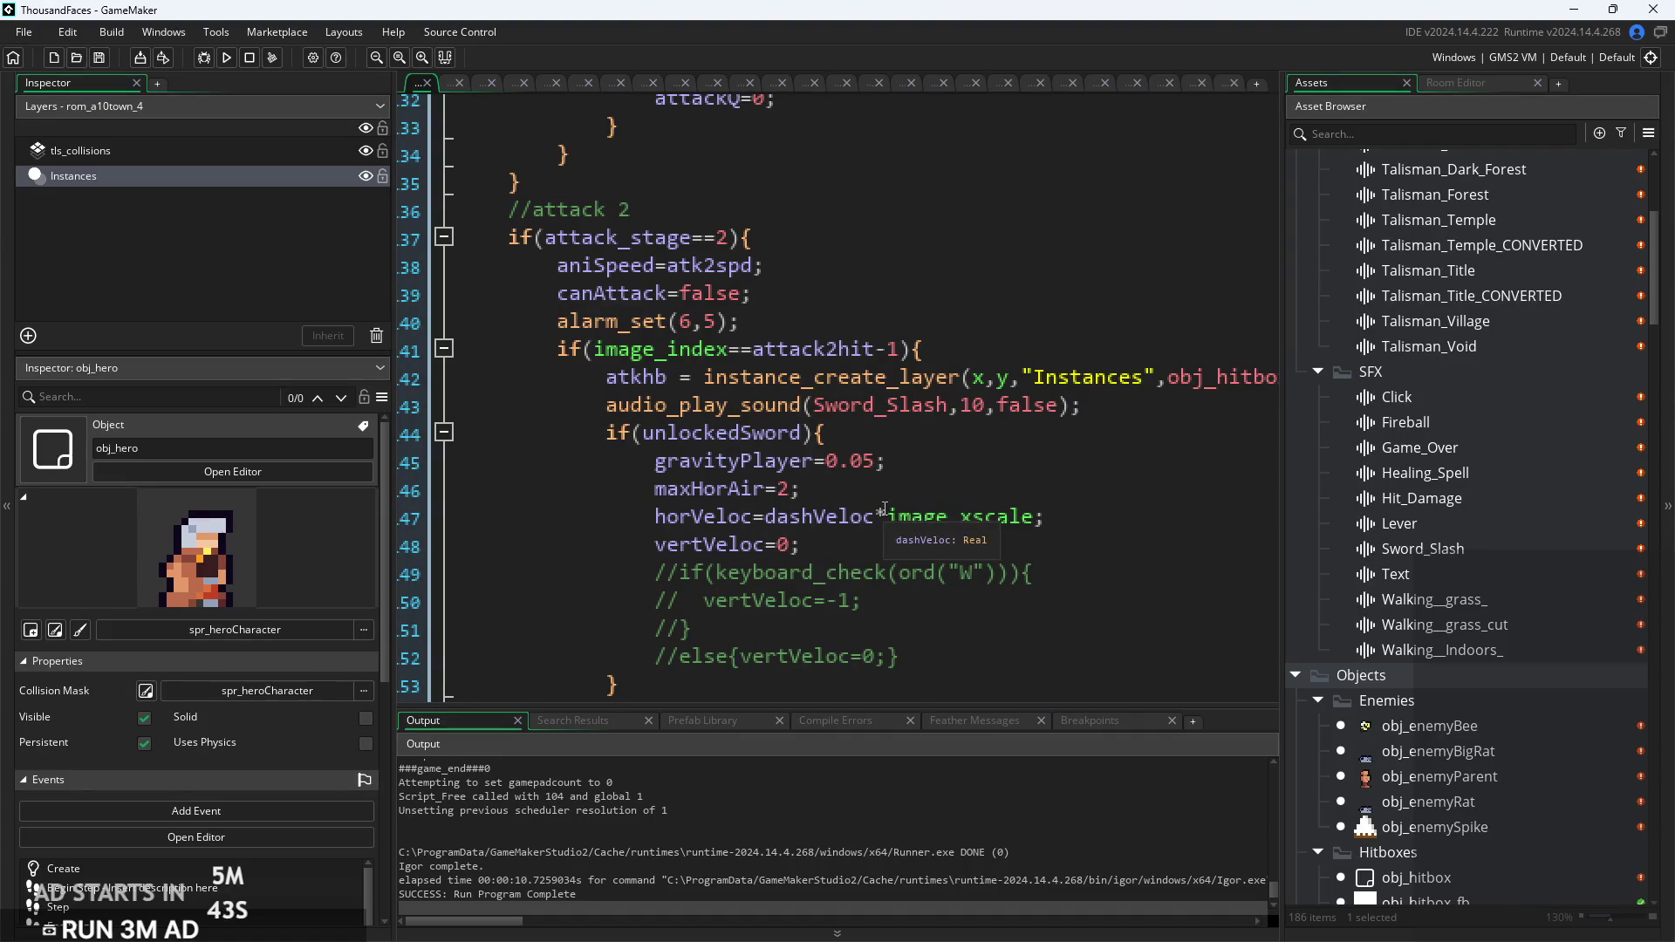
left_click(792, 441)
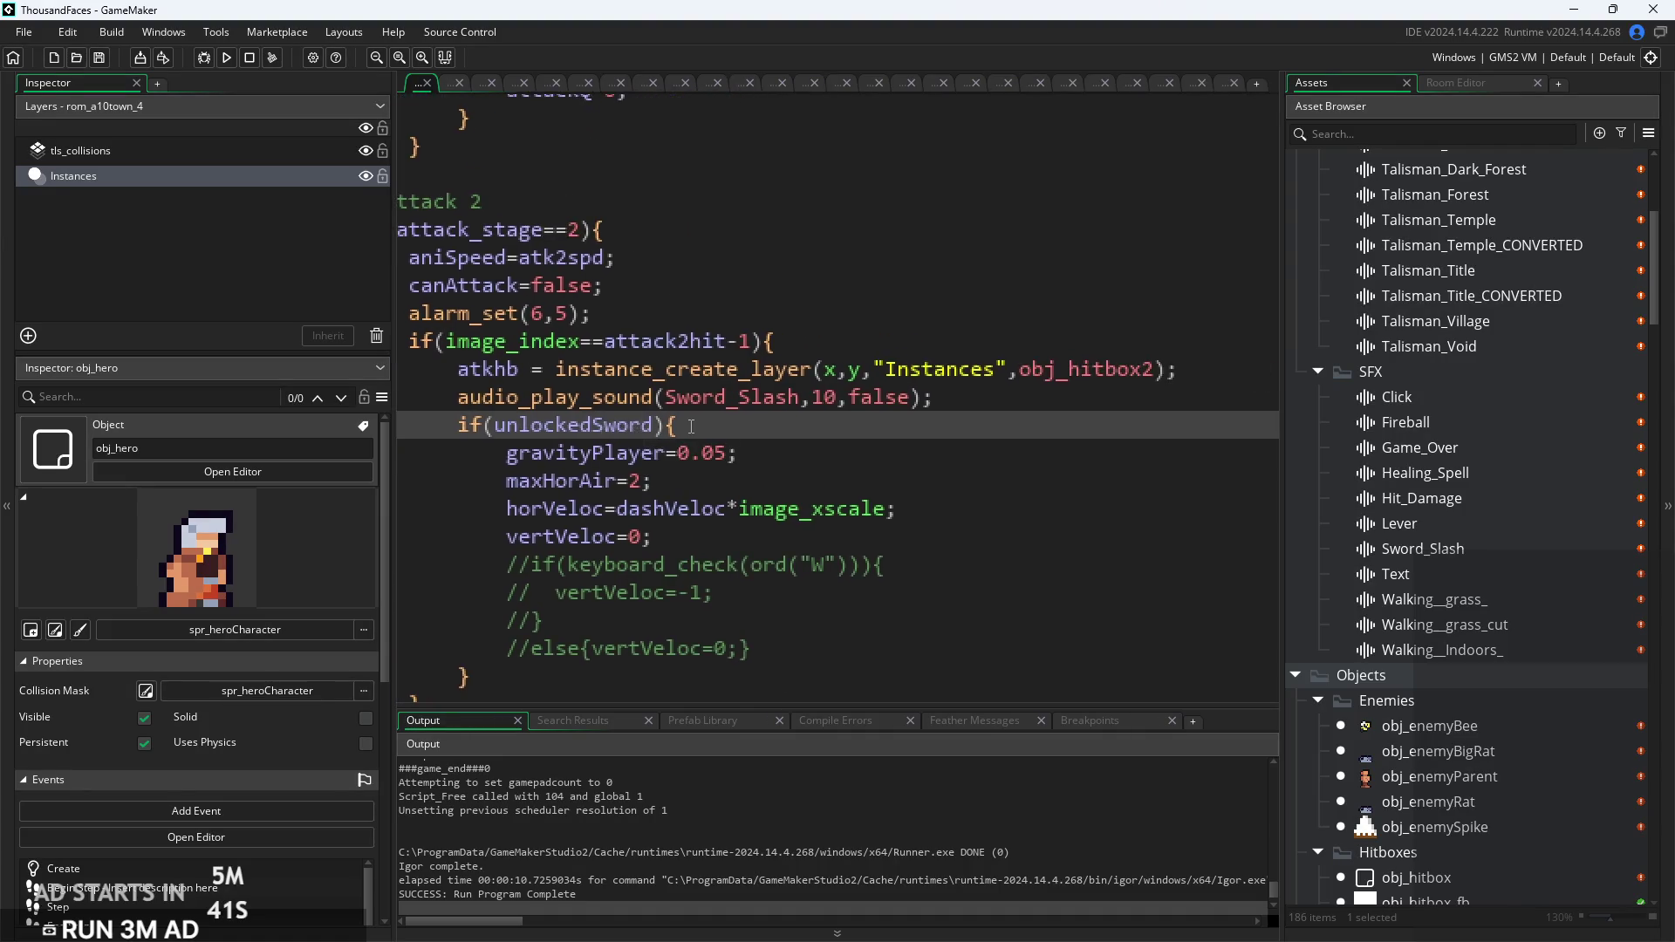
scroll(828, 428, "down", 1)
left_click(962, 401)
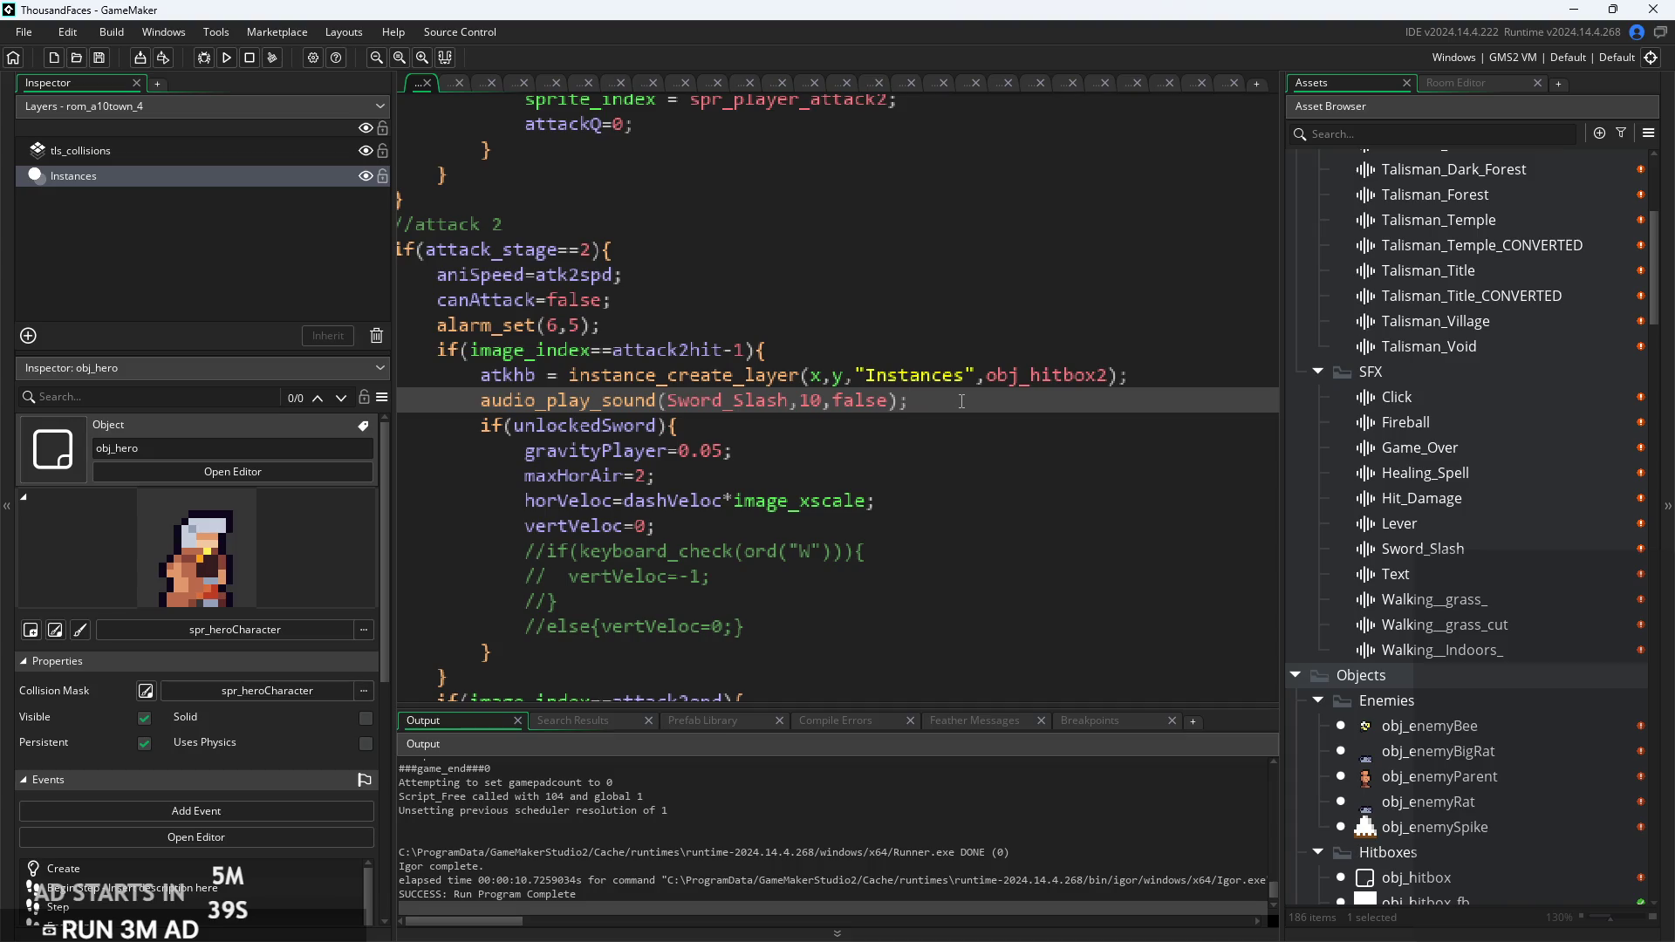
left_click(478, 401)
mouse_move(490, 408)
left_click(689, 415)
scroll(688, 415, "up", 2)
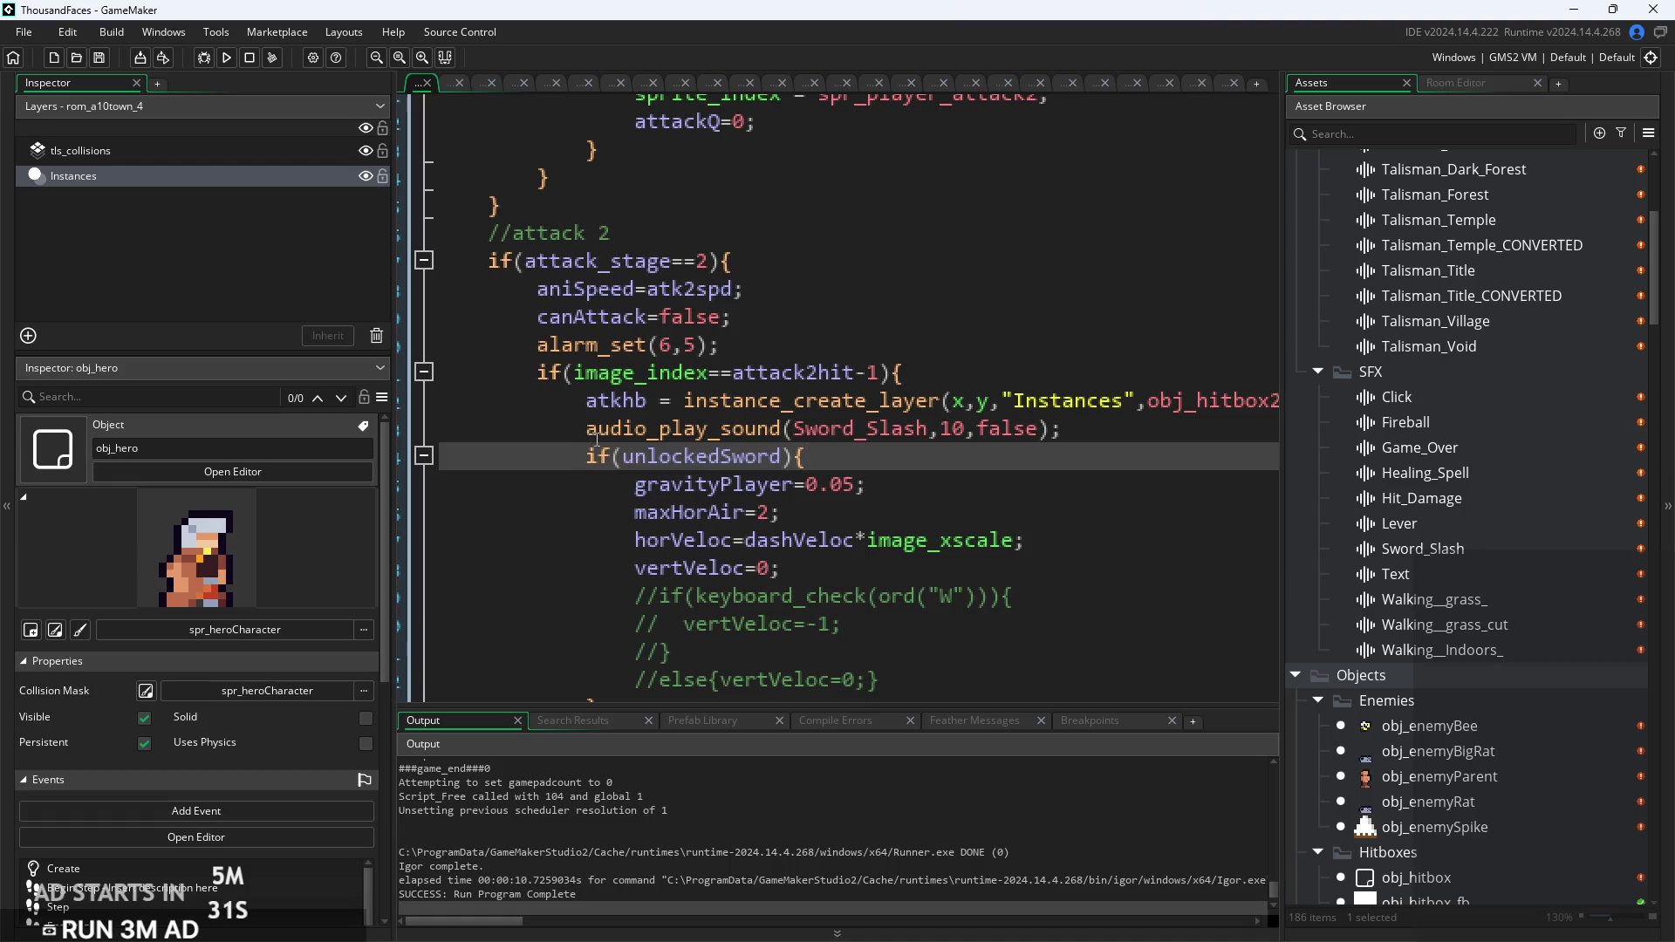
key("Down")
key("Down")
scroll(663, 454, "right", 2)
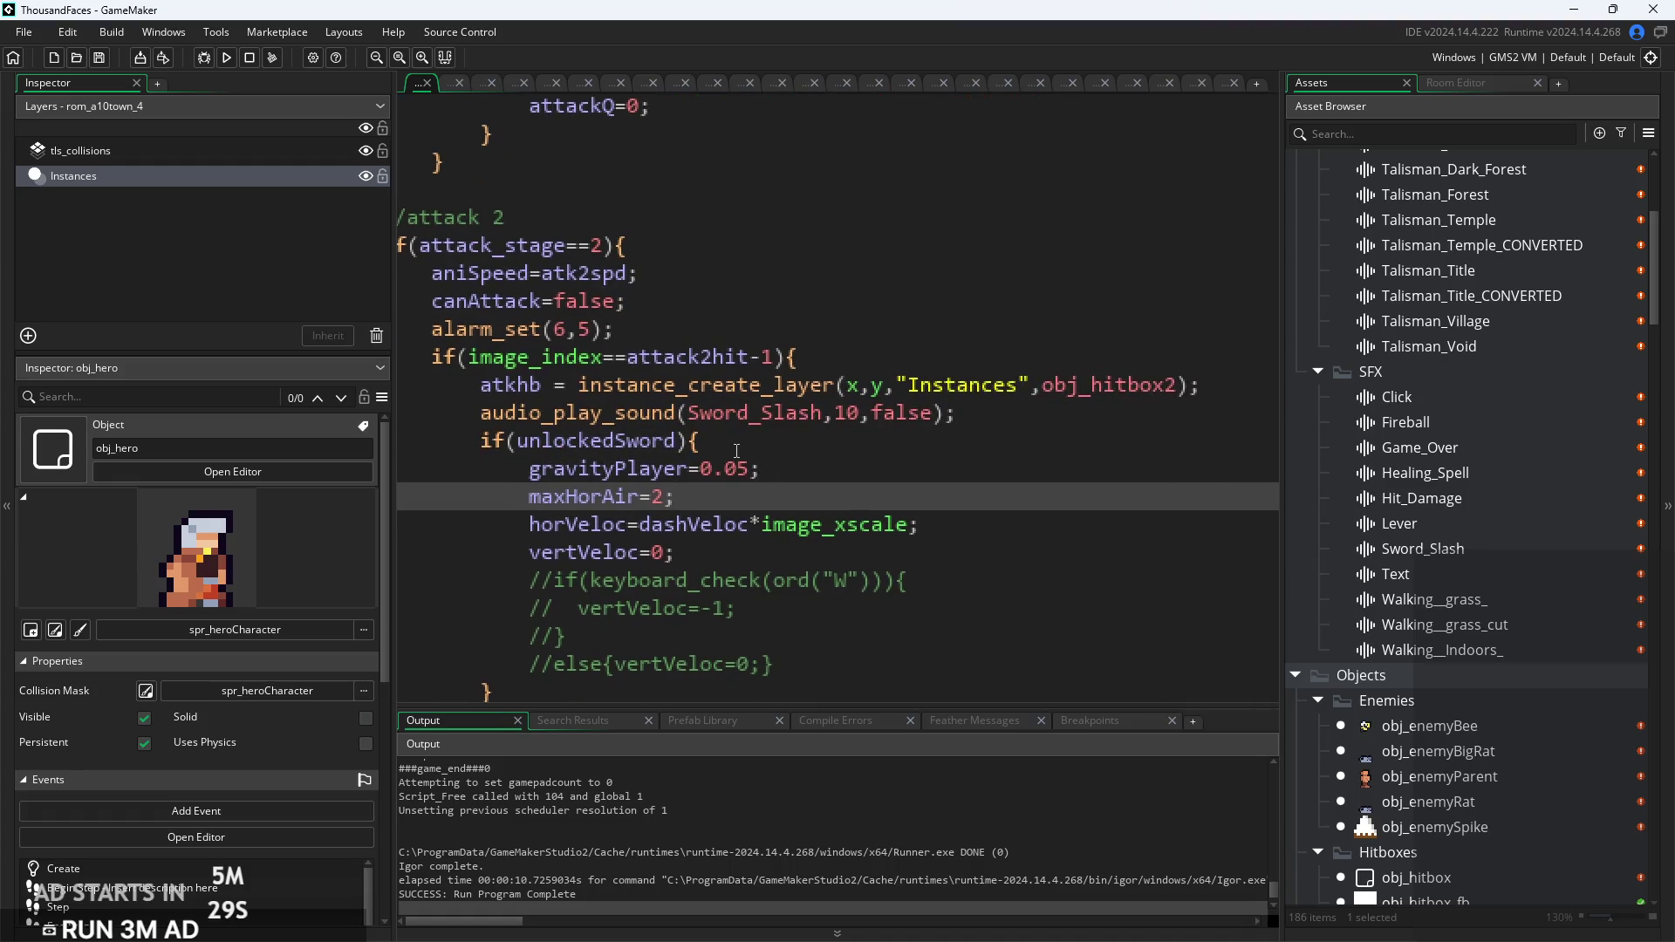
left_click(480, 413)
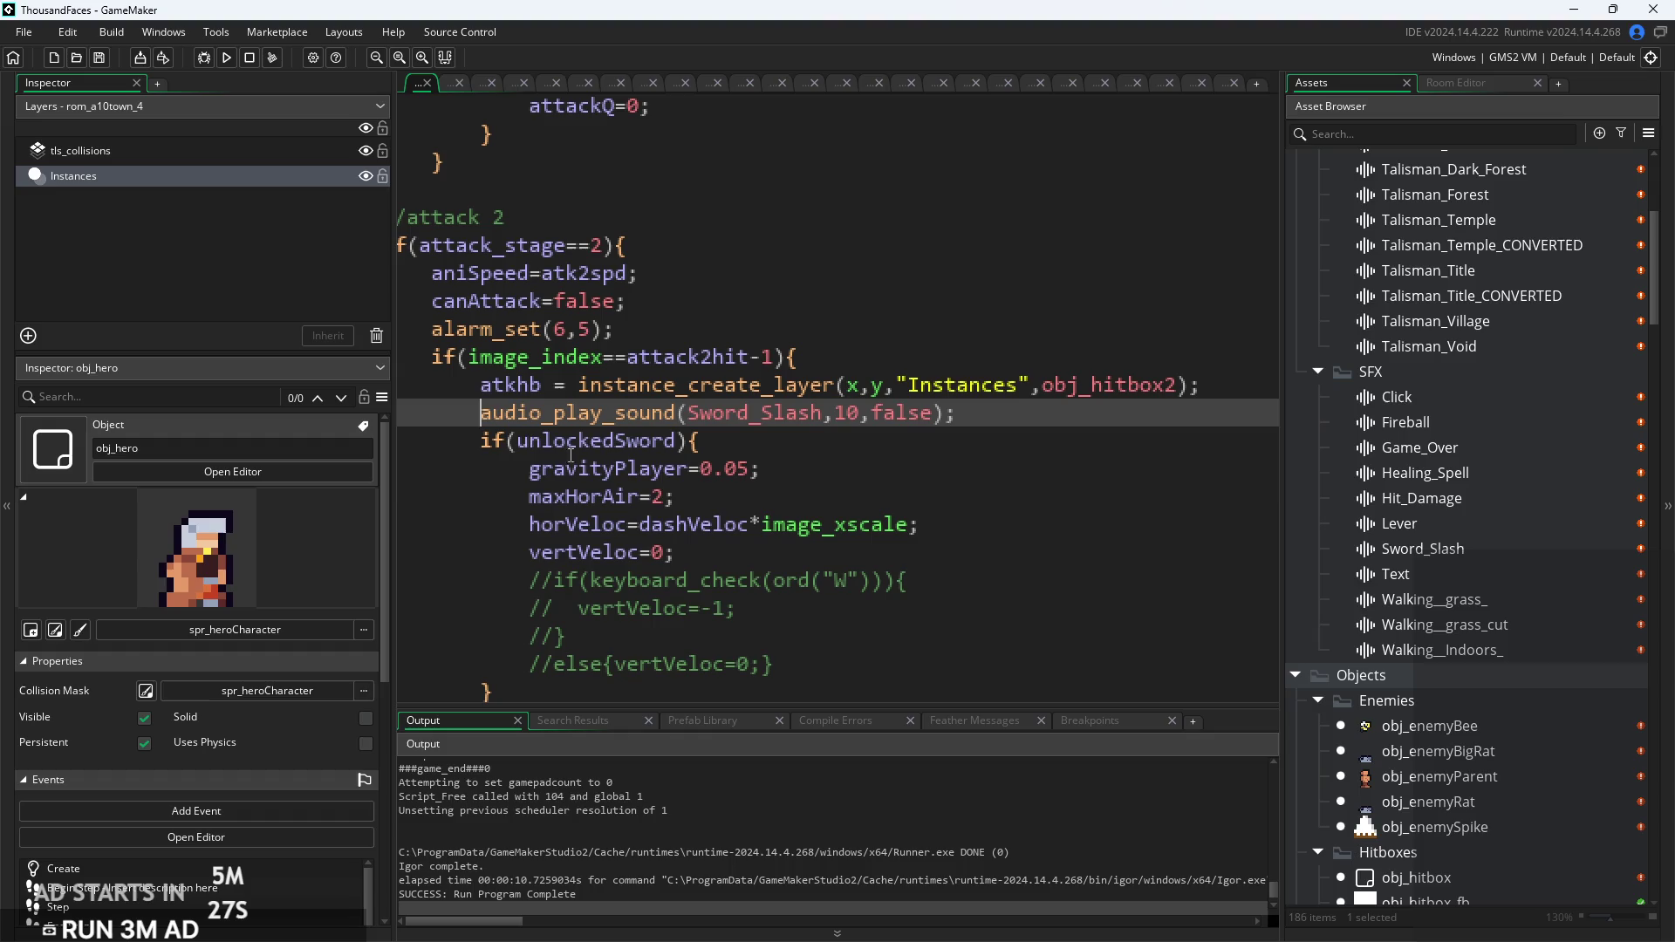
type("if(")
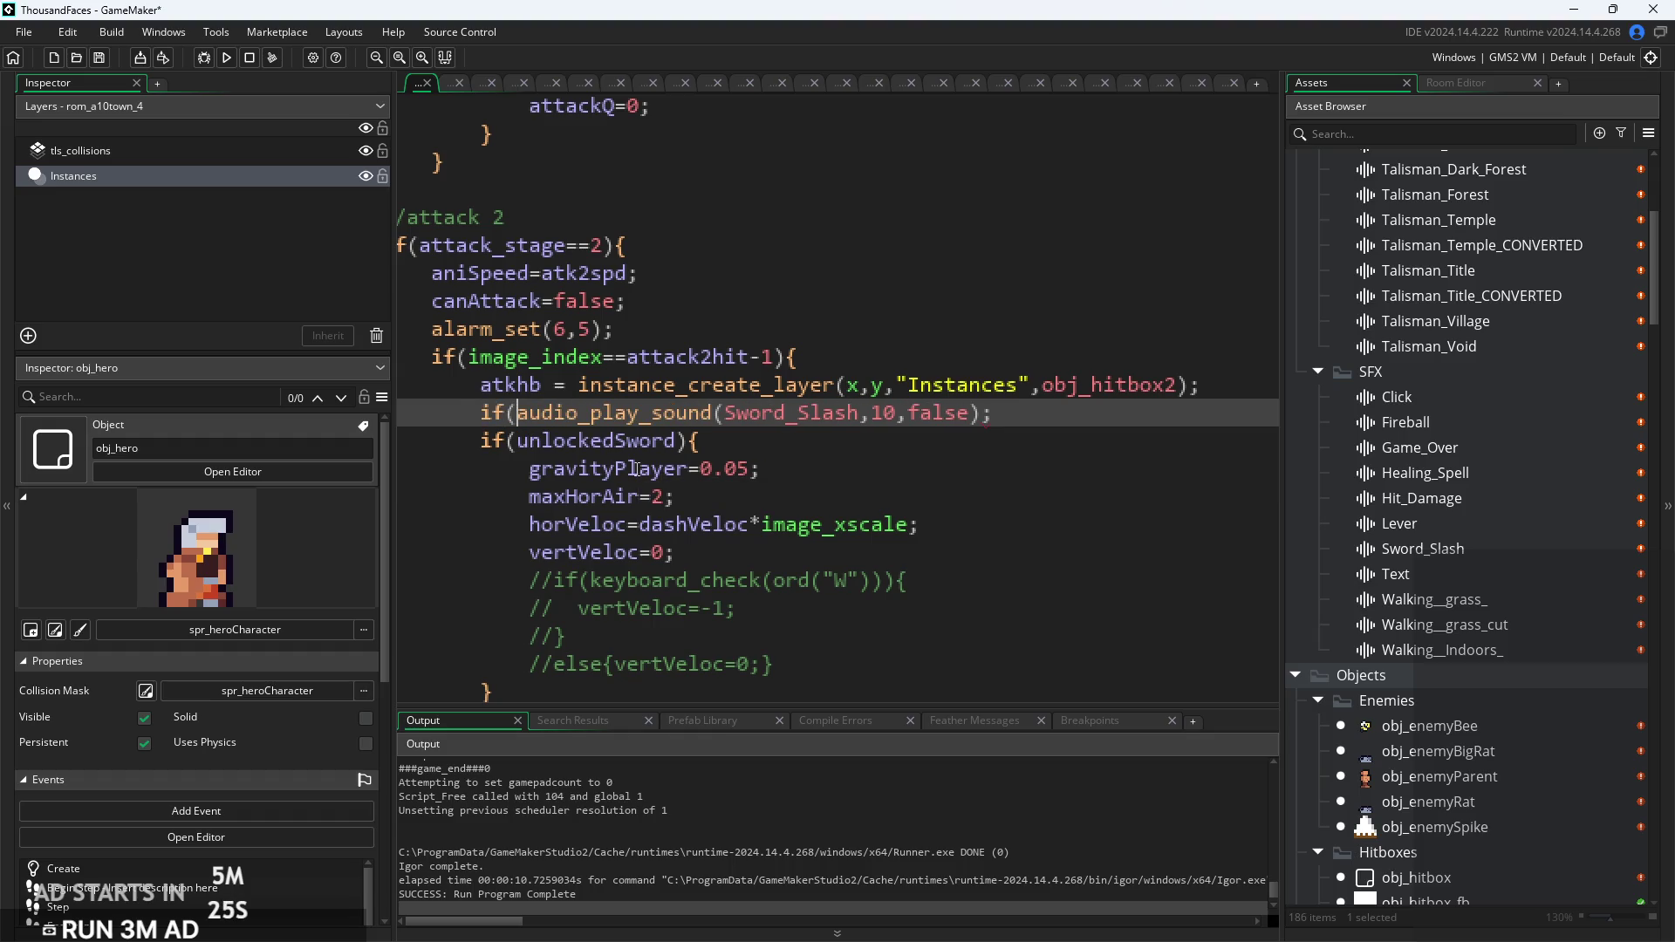
key("BackSpace")
type(")")
left_click(518, 413)
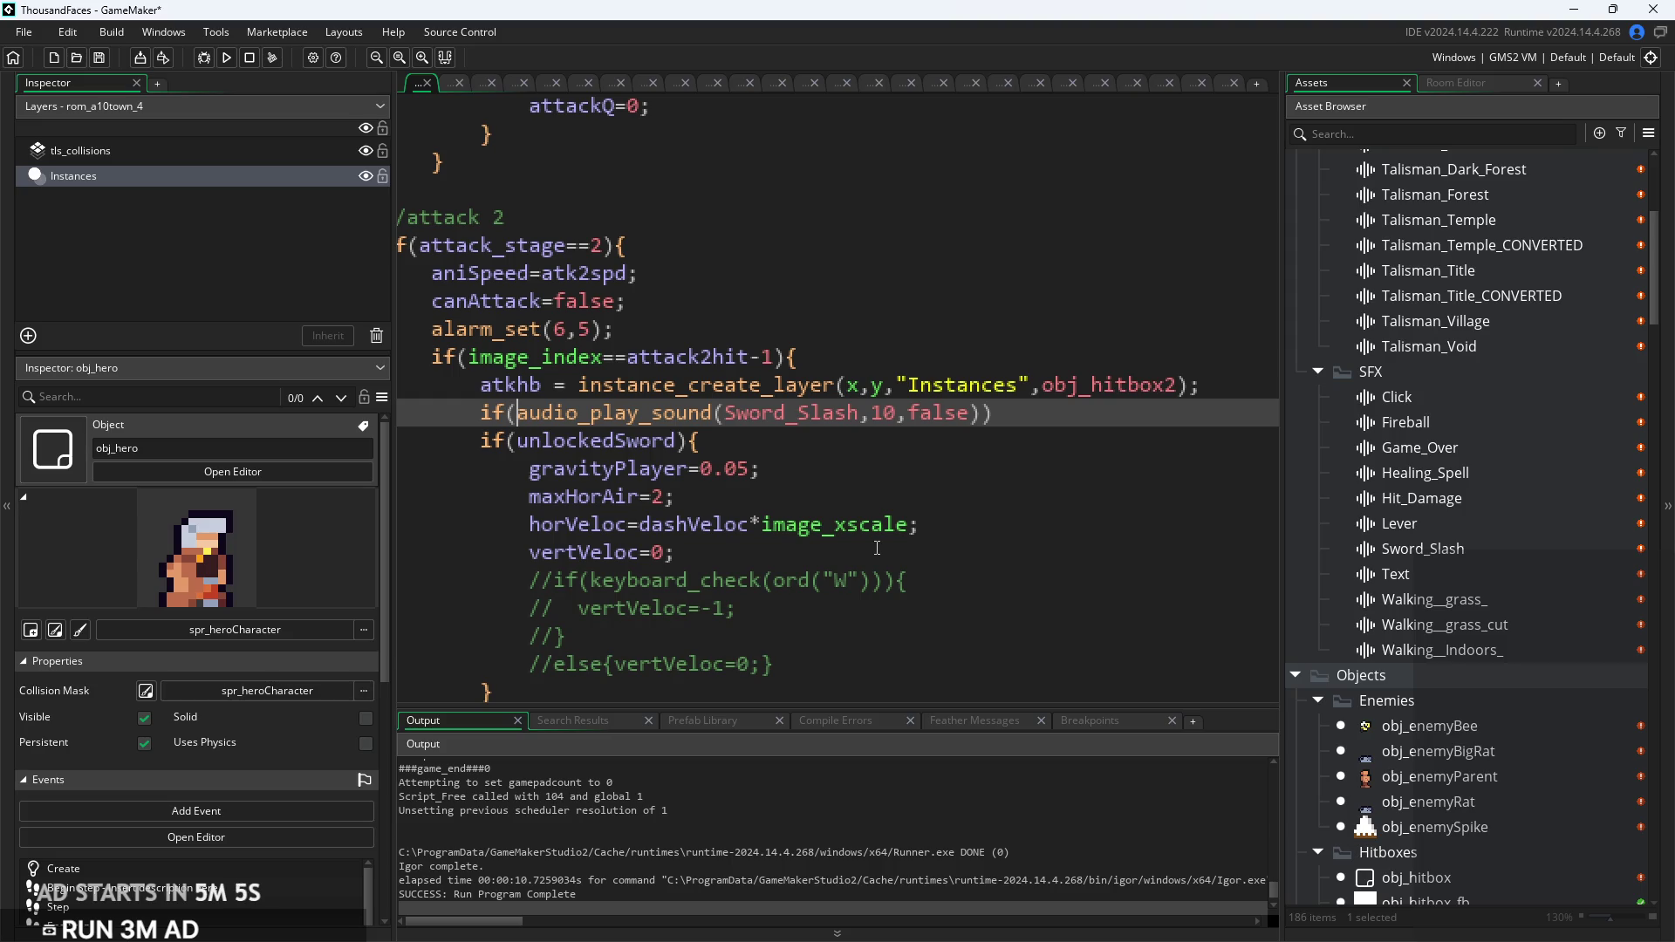
scroll(947, 562, "down", 3)
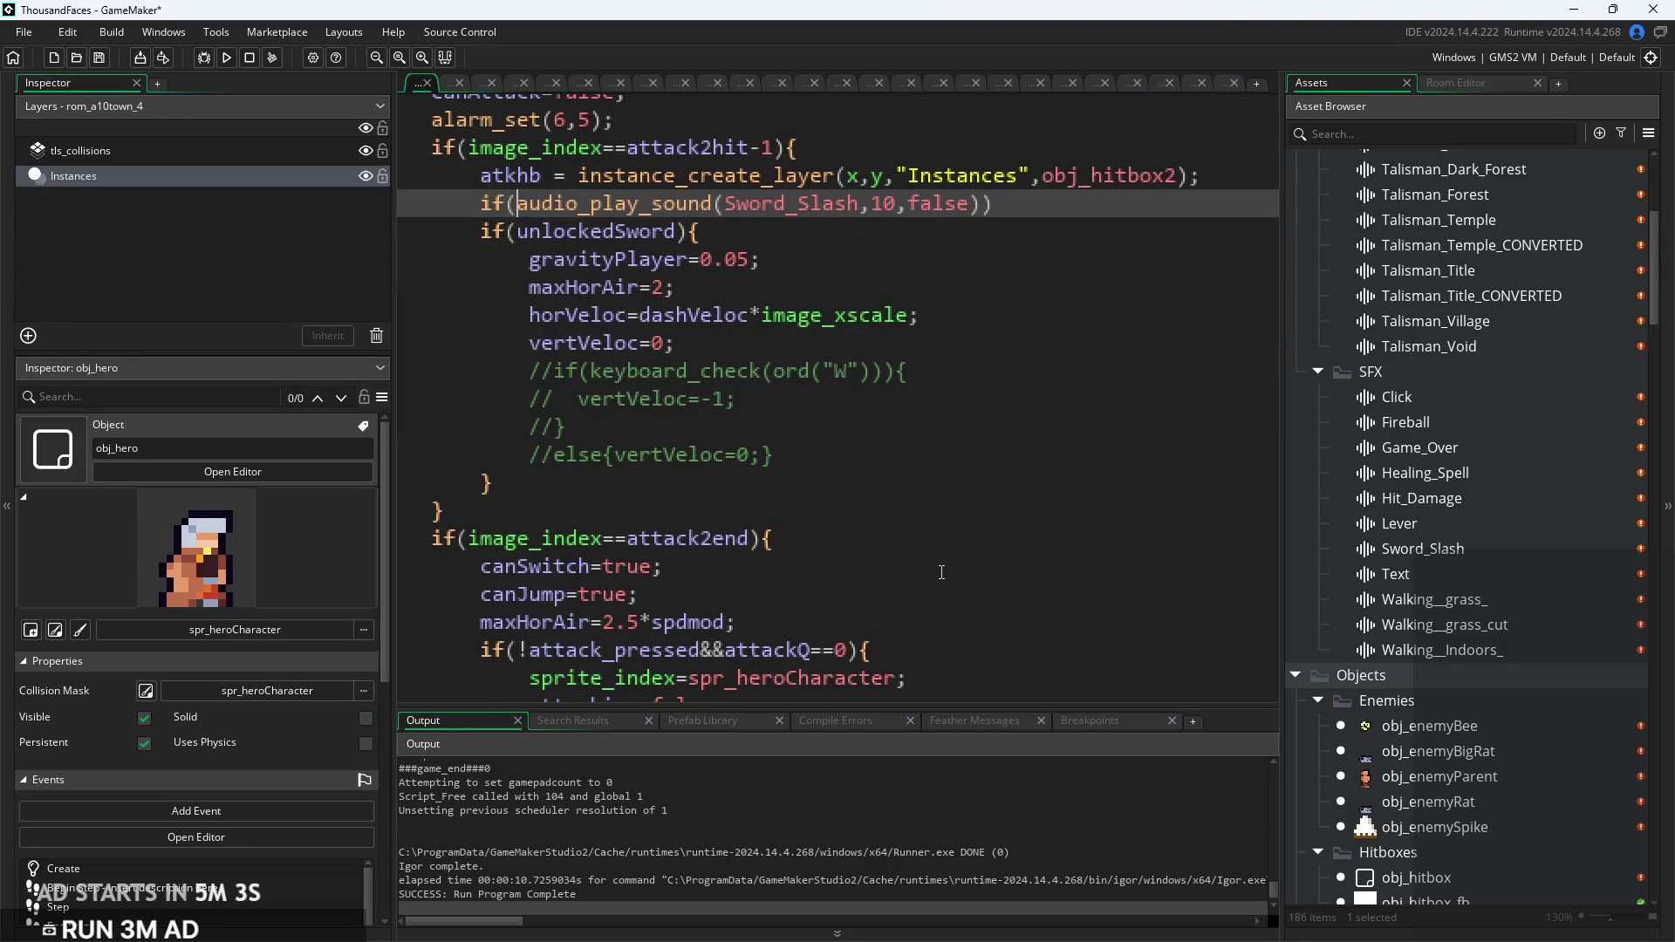
left_click(723, 354)
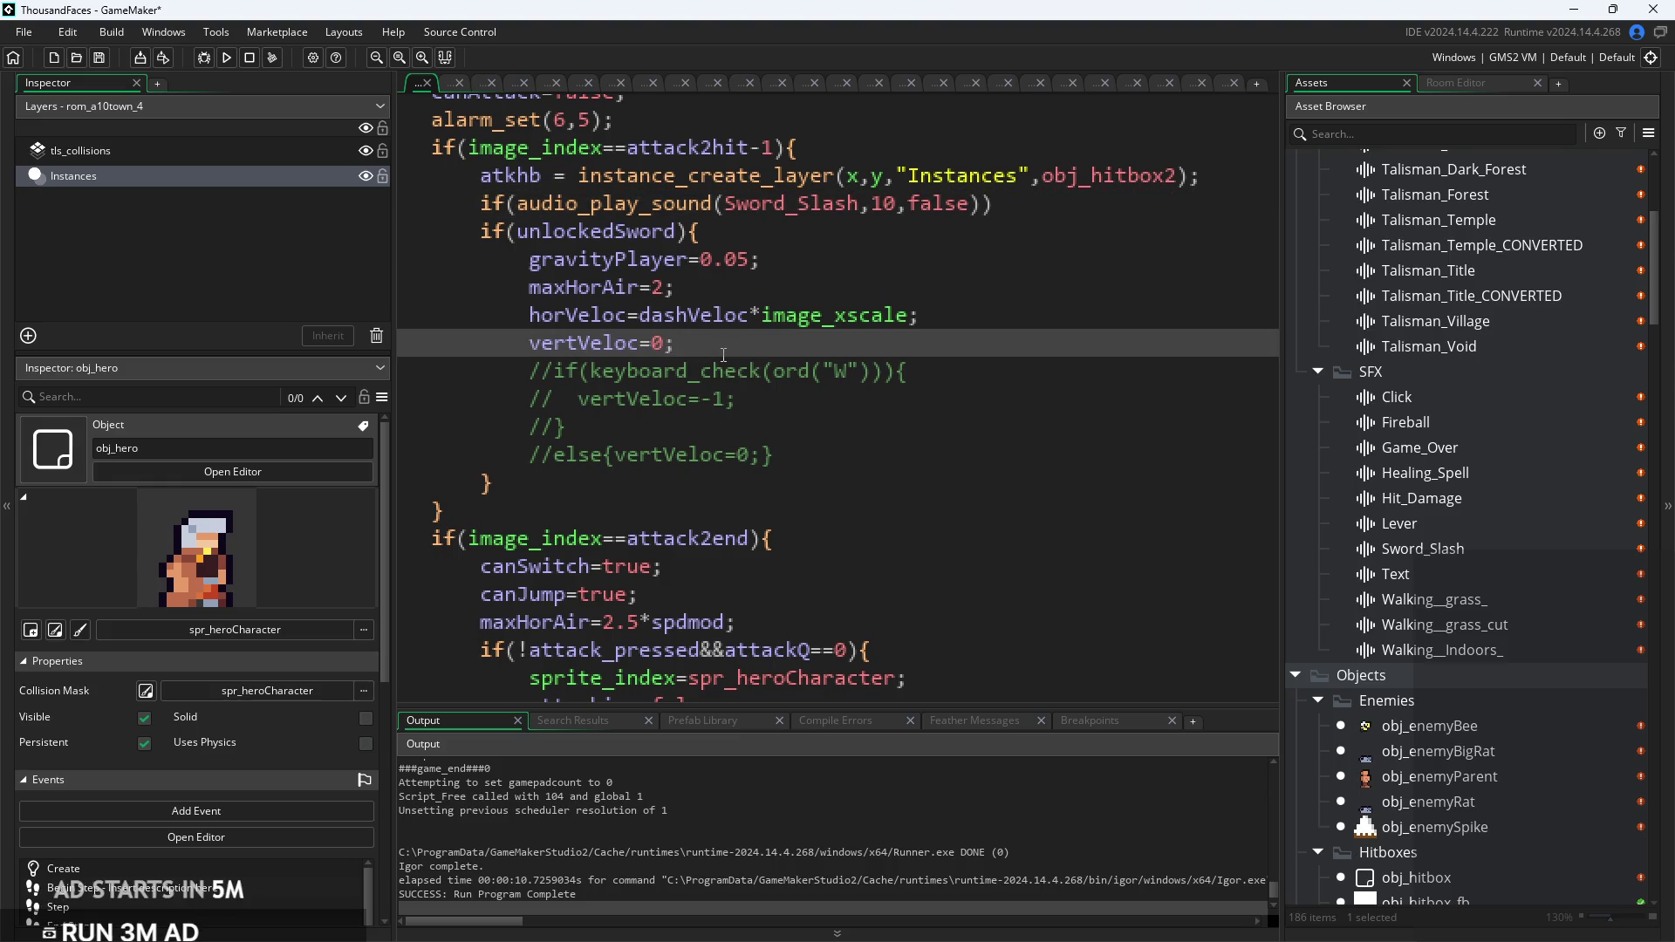
scroll(723, 353, "up", 2)
left_click(787, 370)
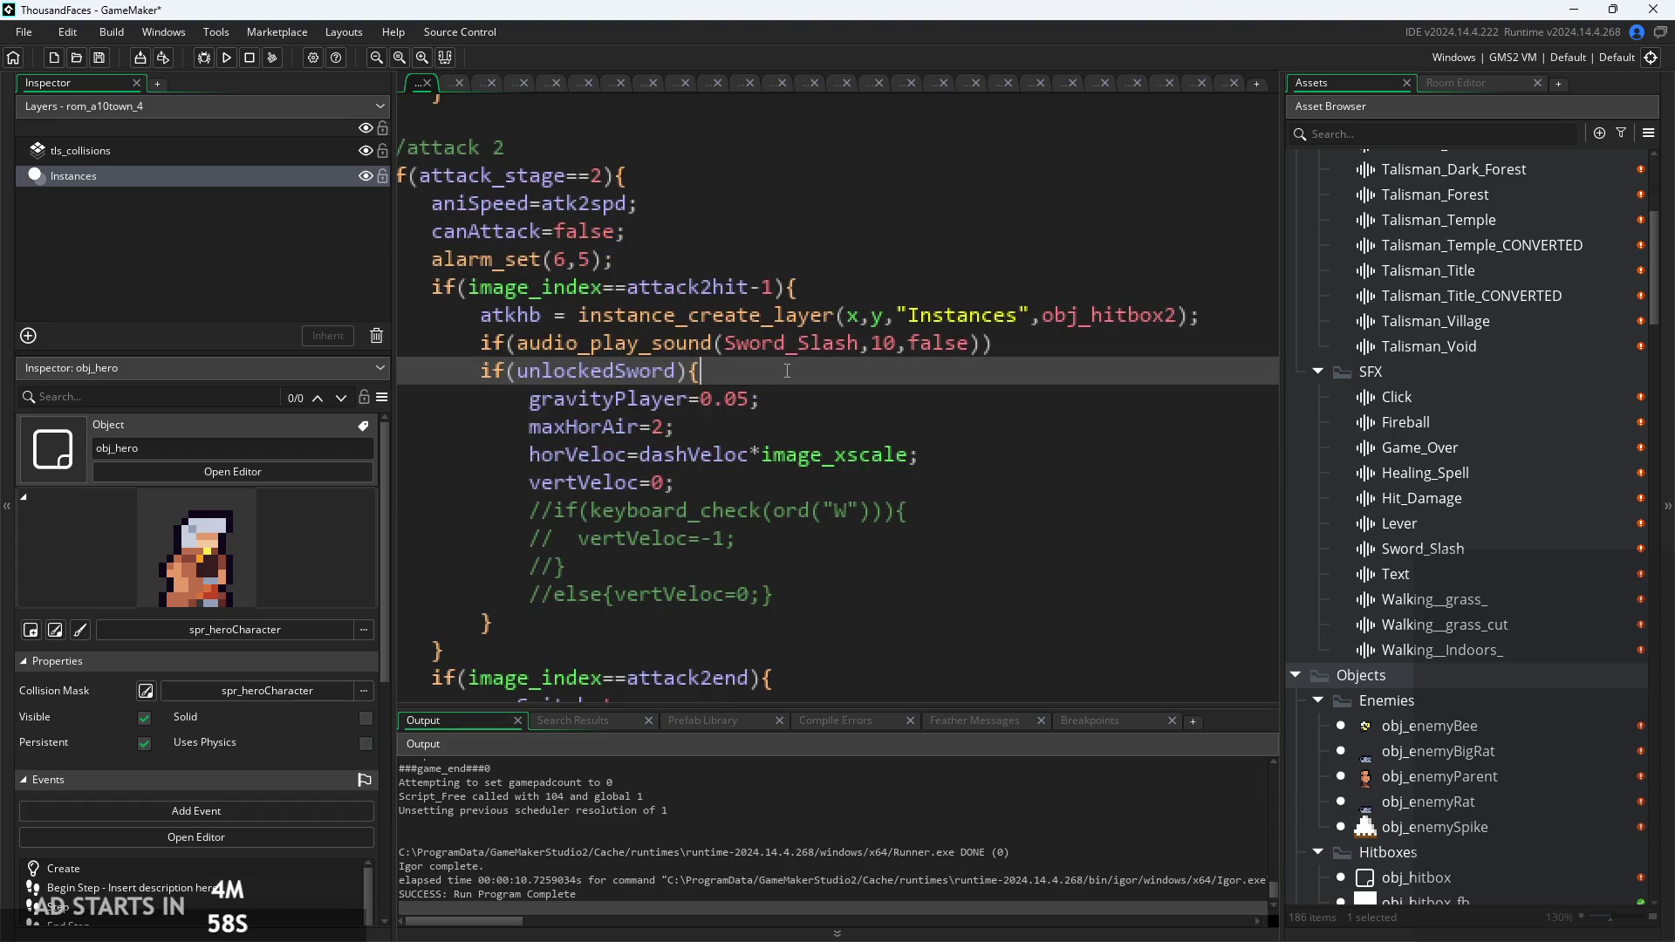
scroll(787, 371, "down", 1)
scroll(787, 371, "up", 1)
key("Up")
key("Up")
key("Up")
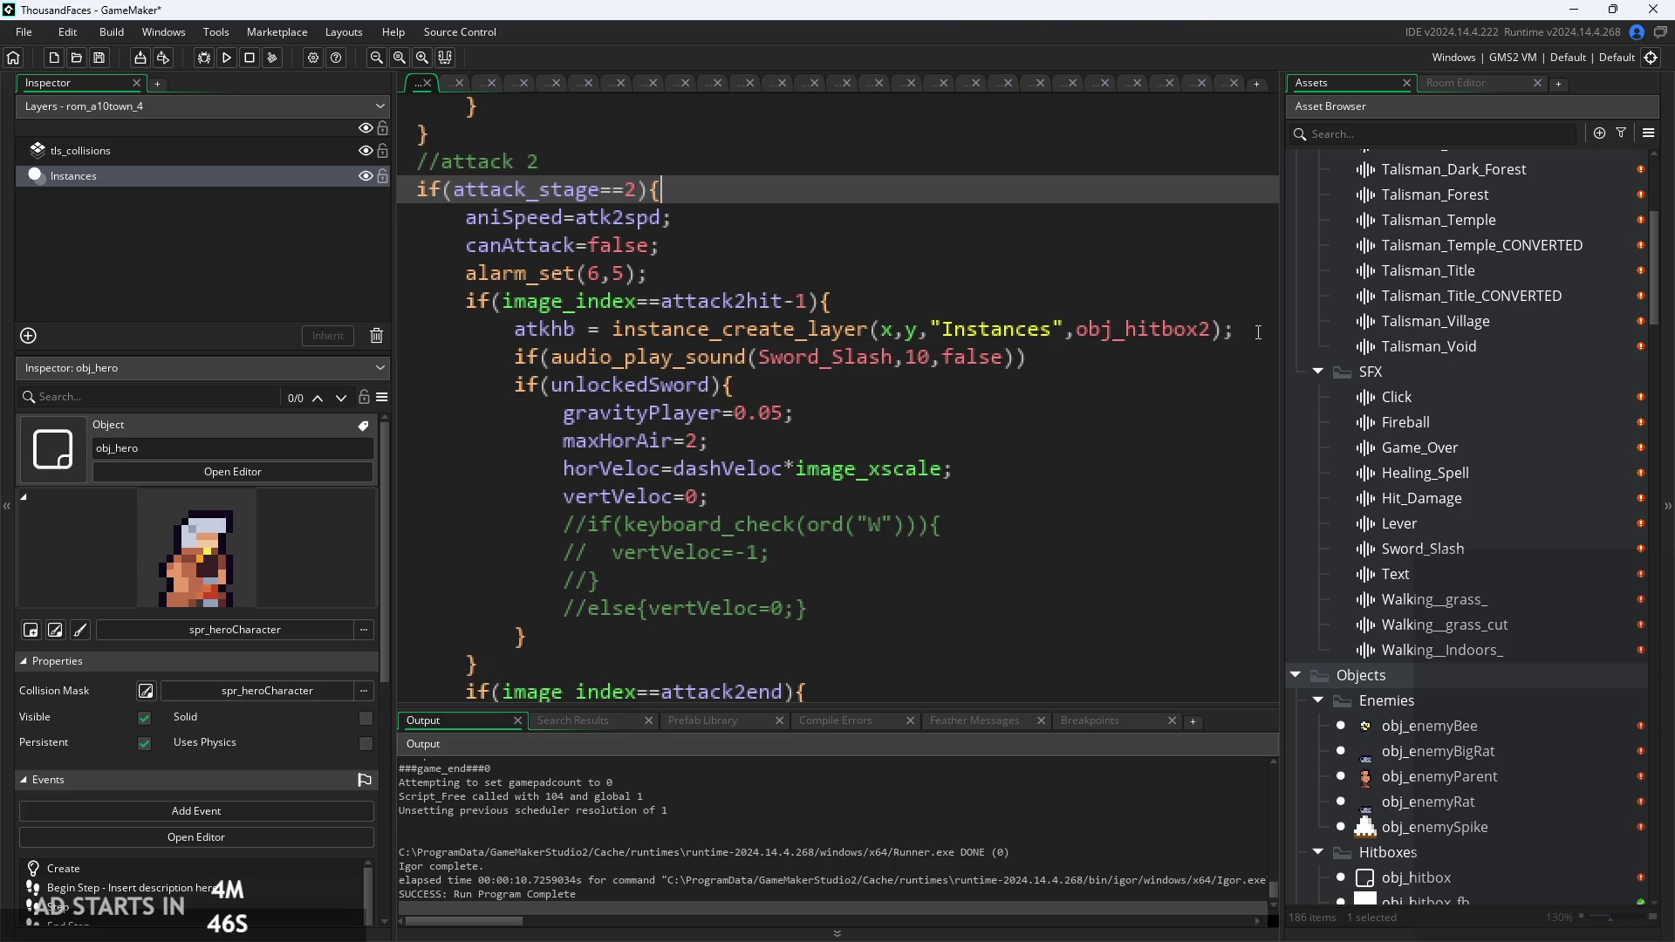
key("Down")
key("Down")
key("Down")
key("Up")
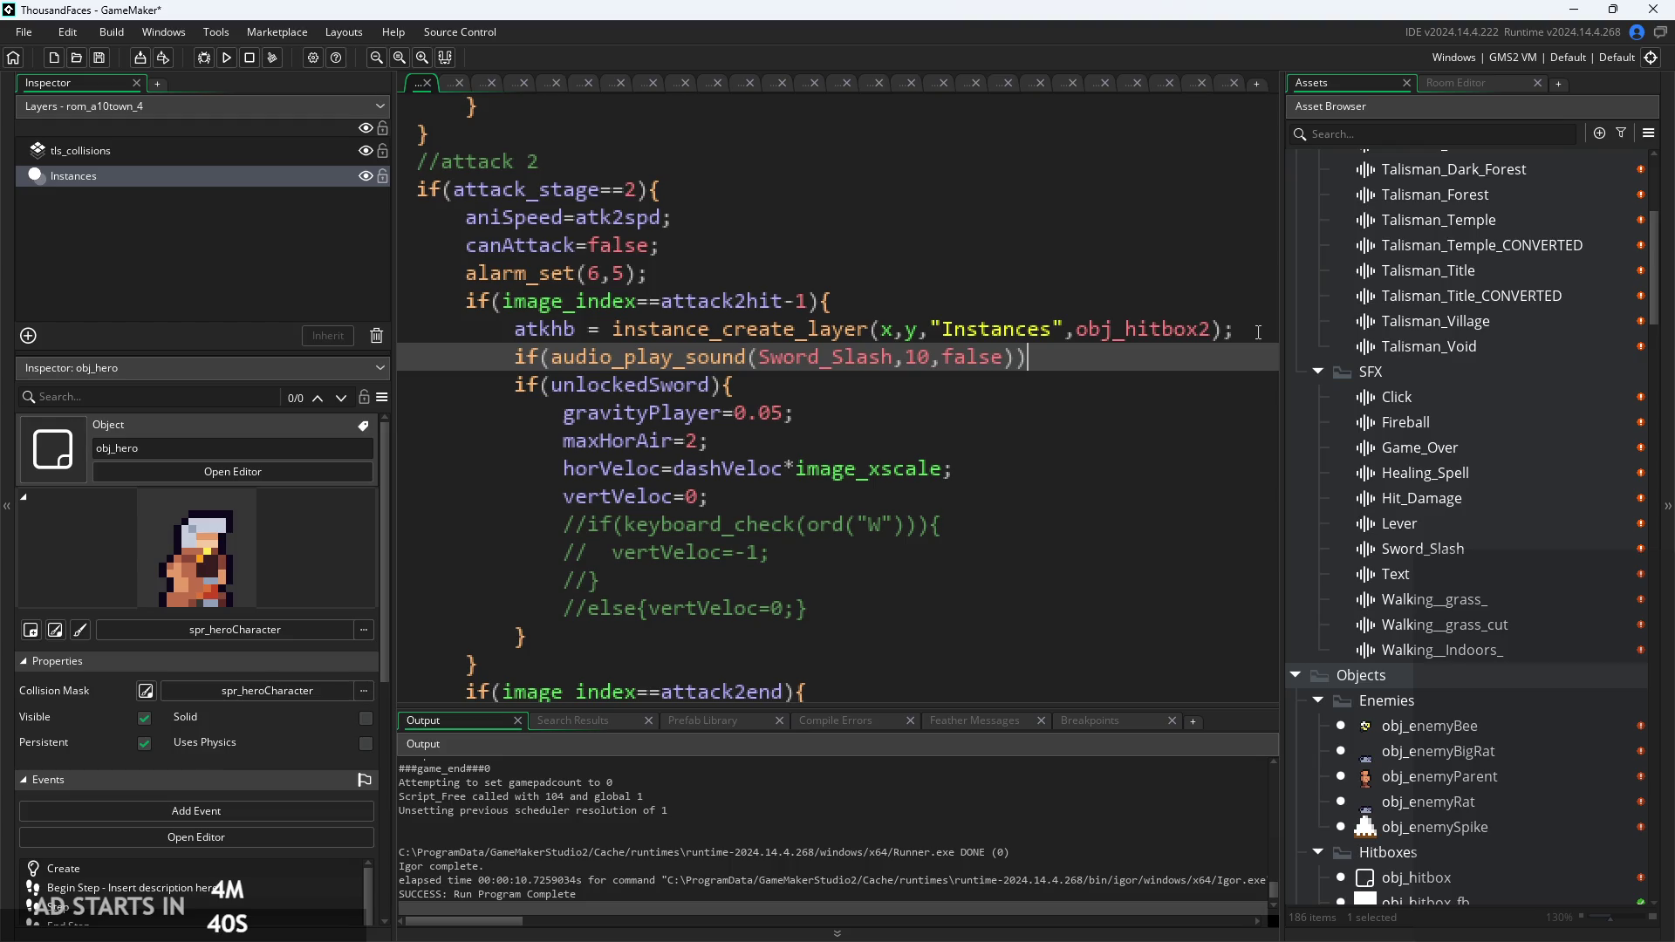
double_click(525, 356)
key("Delete")
key("Delete")
left_click(1020, 353)
key("BackSpace")
type(";")
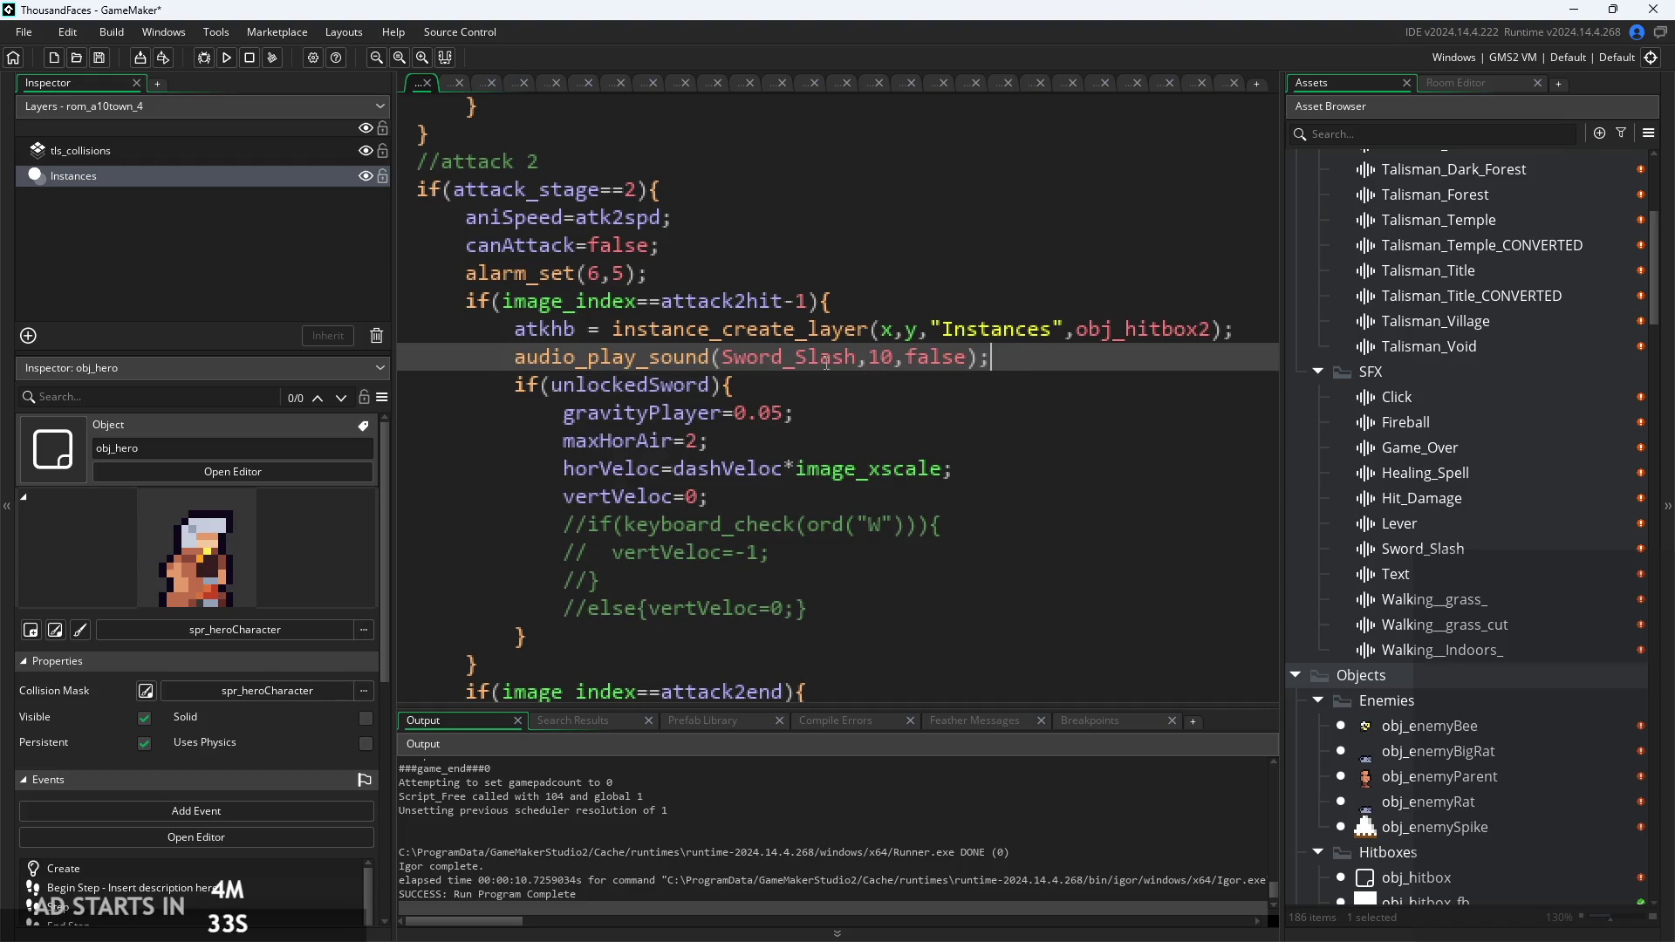
Step: Delete the audio_play_sound(Sword_Slash,10,false) line from the second attack's hit code
mouse_move(650, 355)
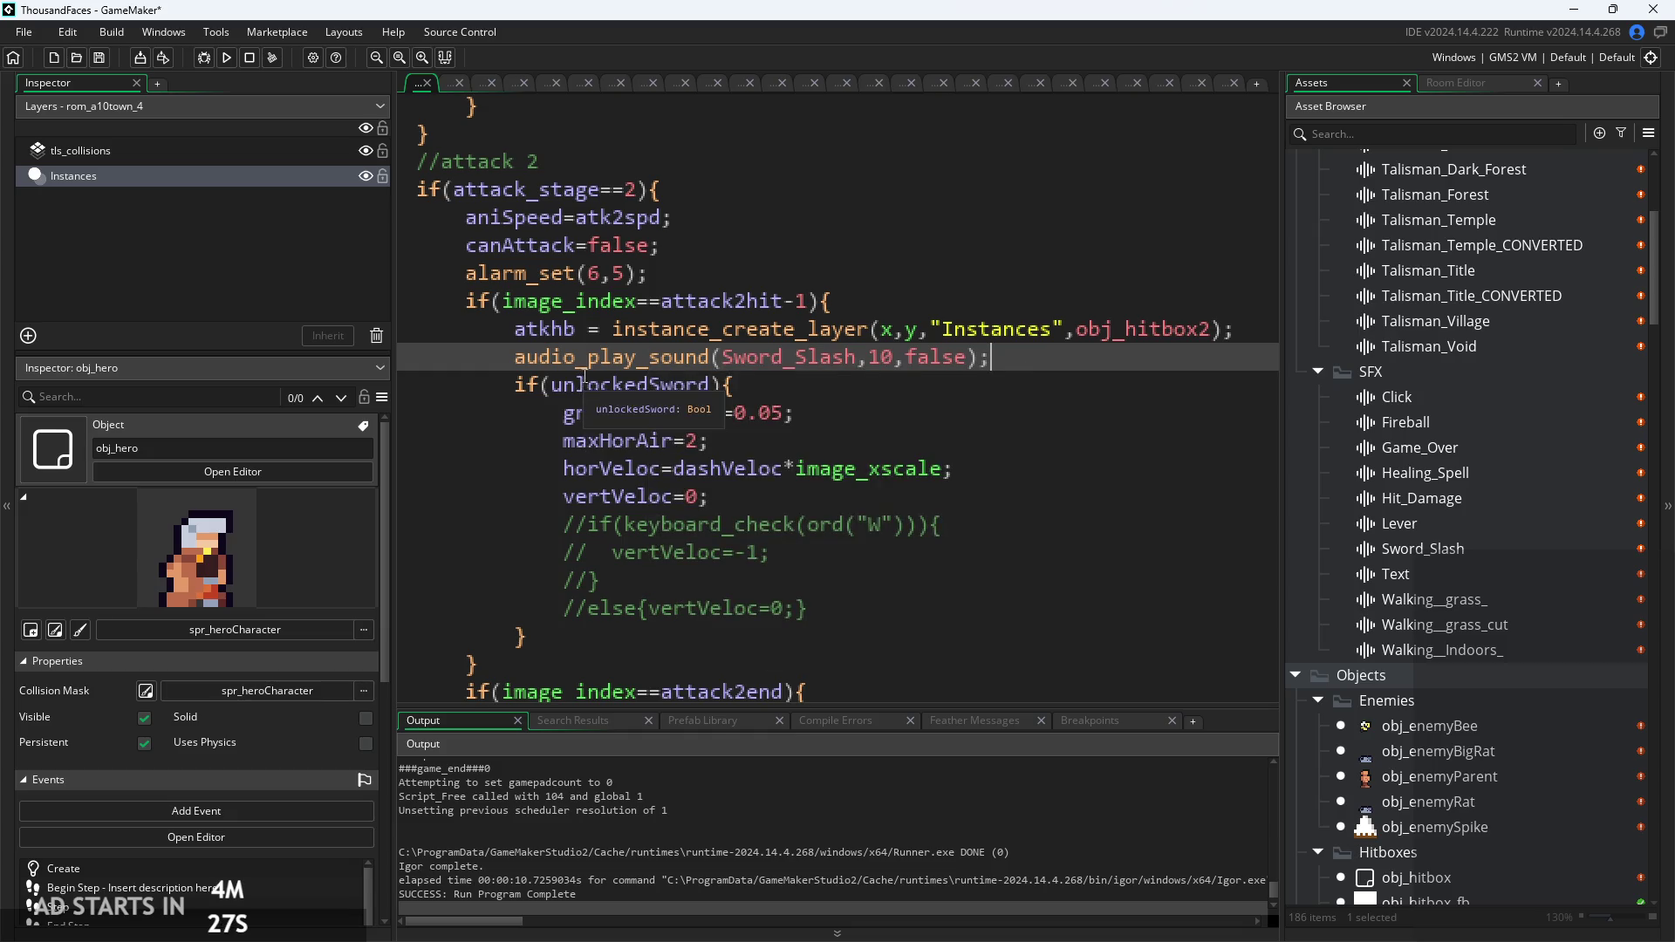
left_click(785, 390)
left_click(789, 410)
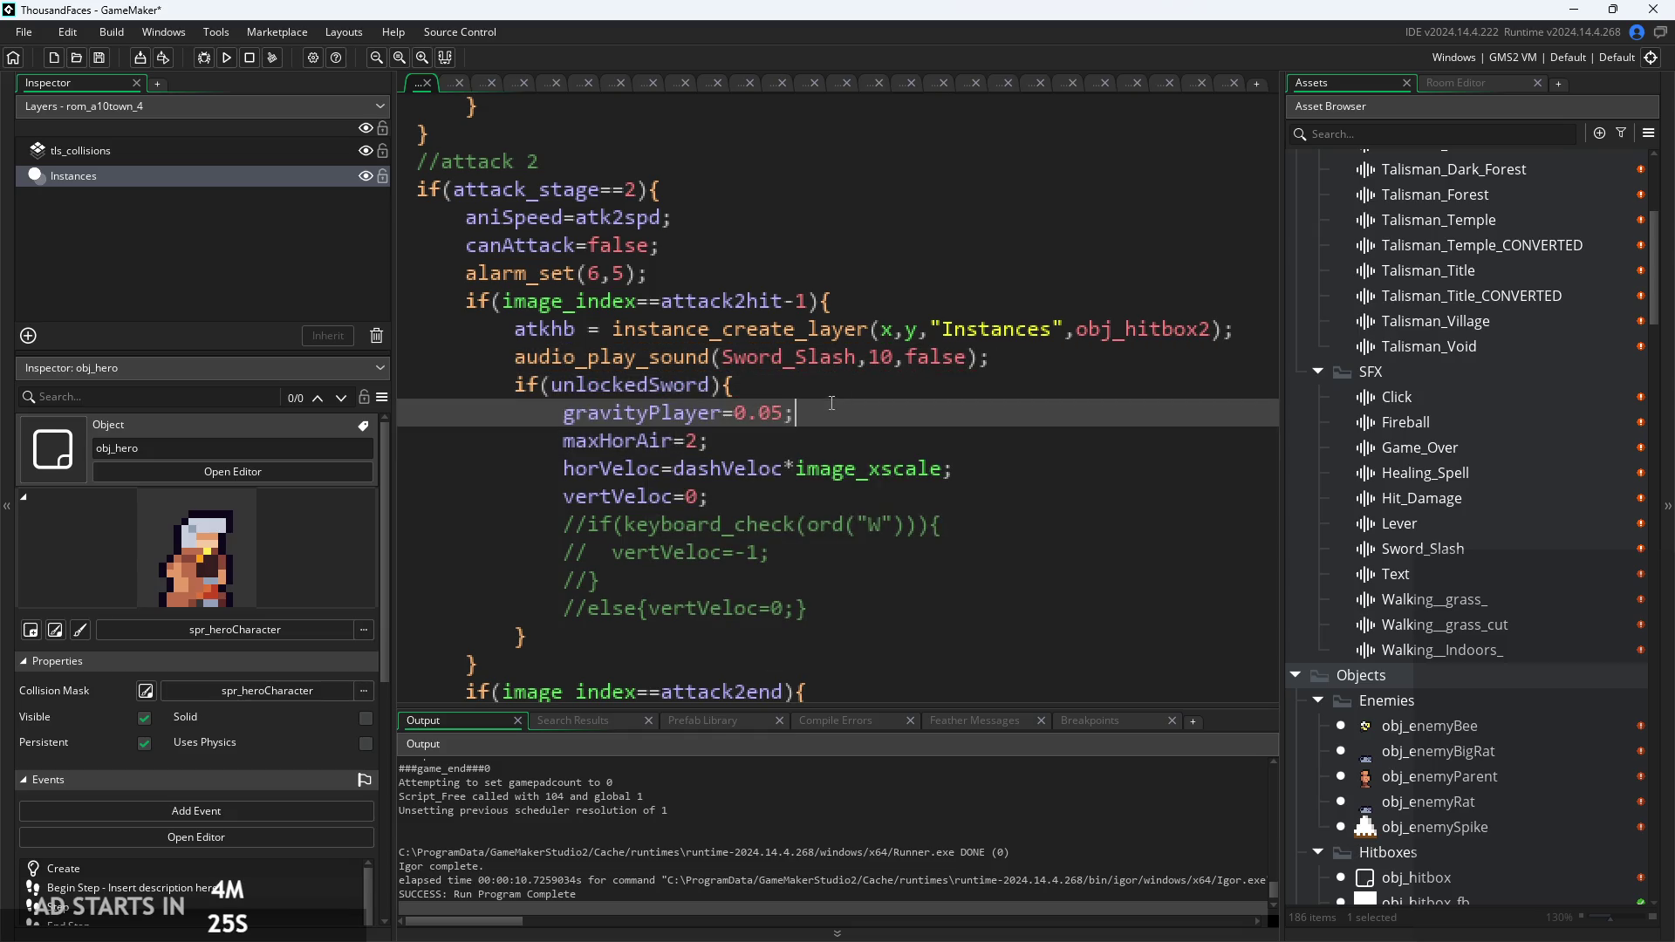
left_click(1031, 360)
key("shift+Home")
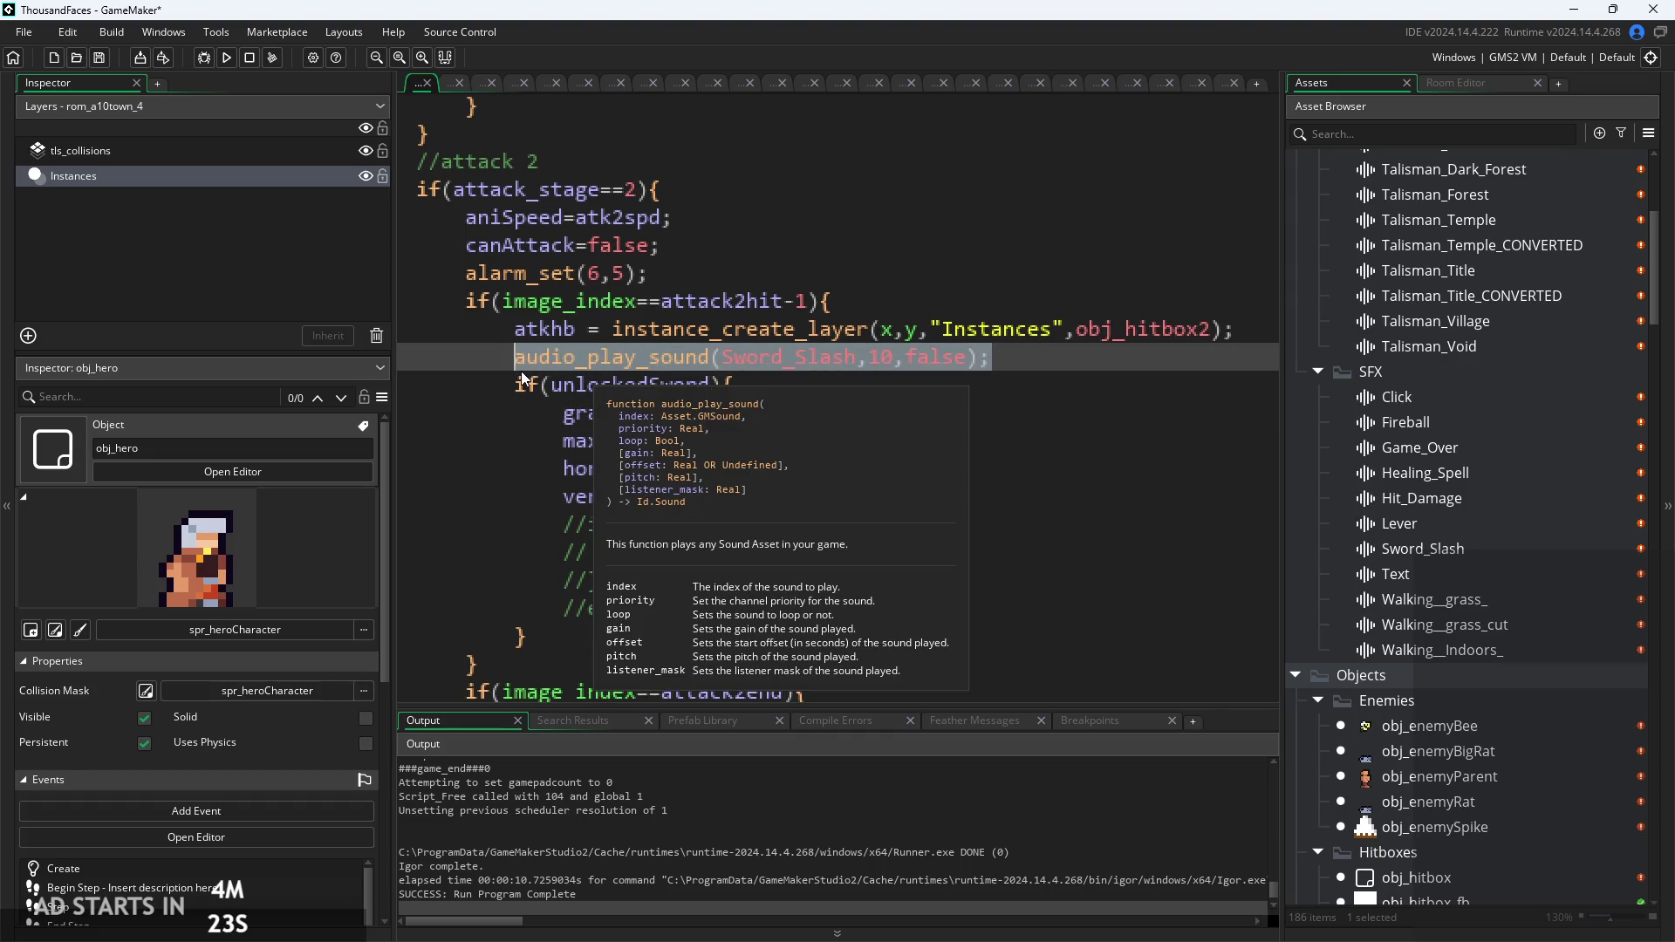
key("BackSpace")
scroll(636, 430, "down", 4)
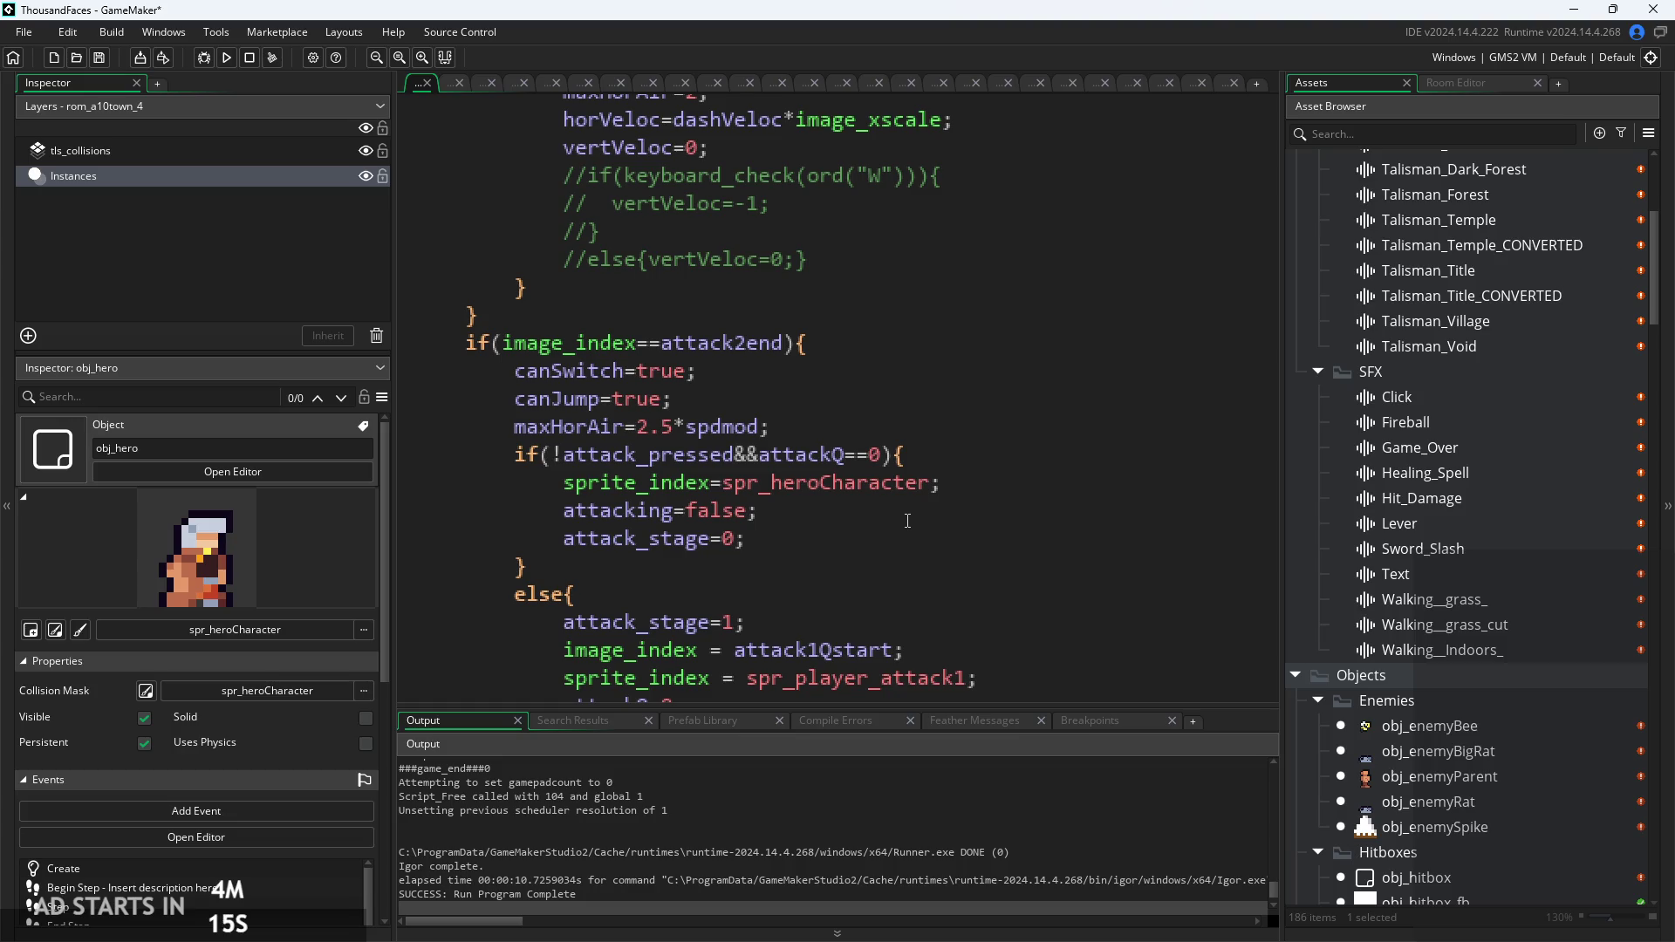
Step: Review the attack 2 lines around the blank line, then scroll up to the attack 1 code
left_click(912, 512)
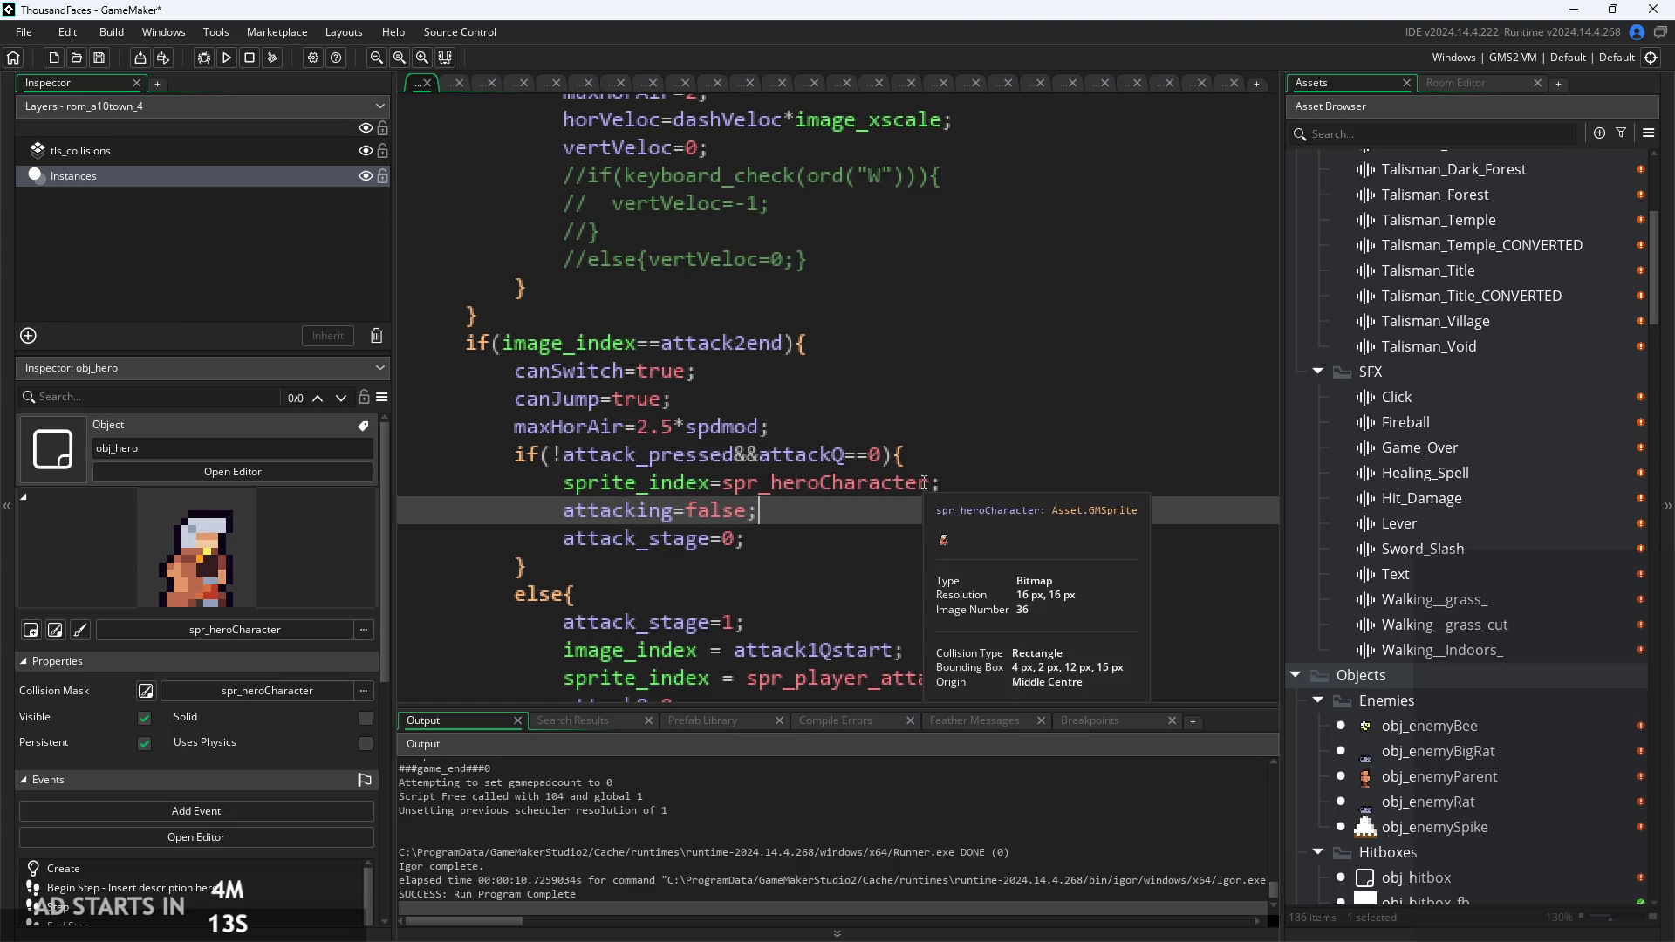
scroll(864, 436, "up", 6)
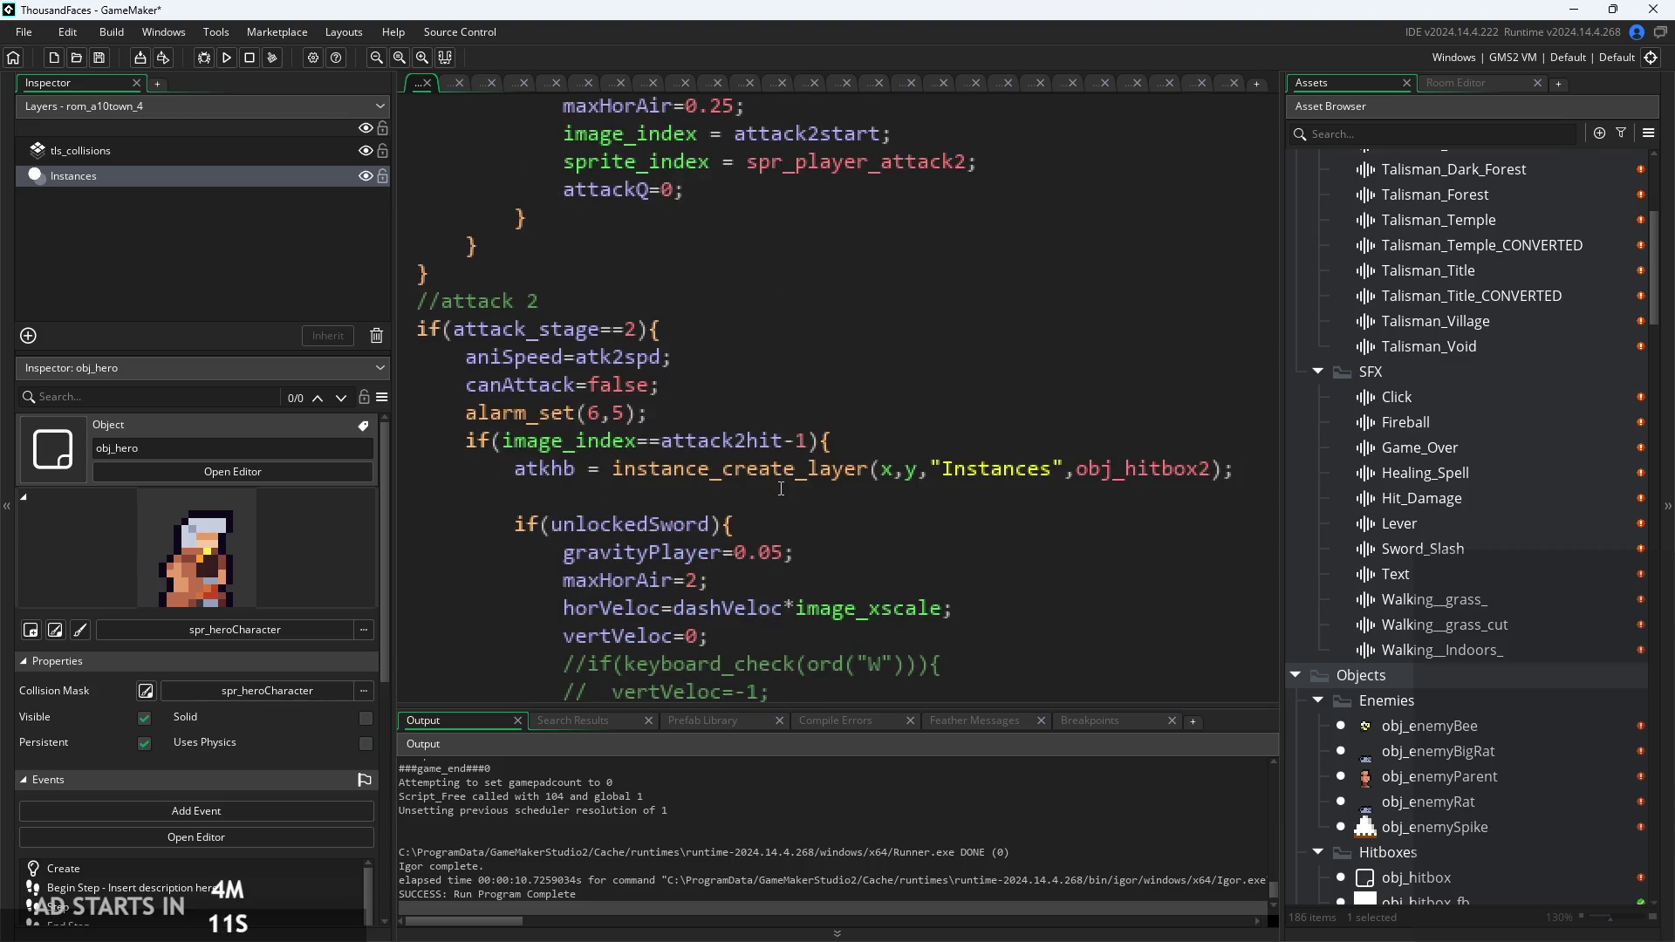
left_click(782, 485)
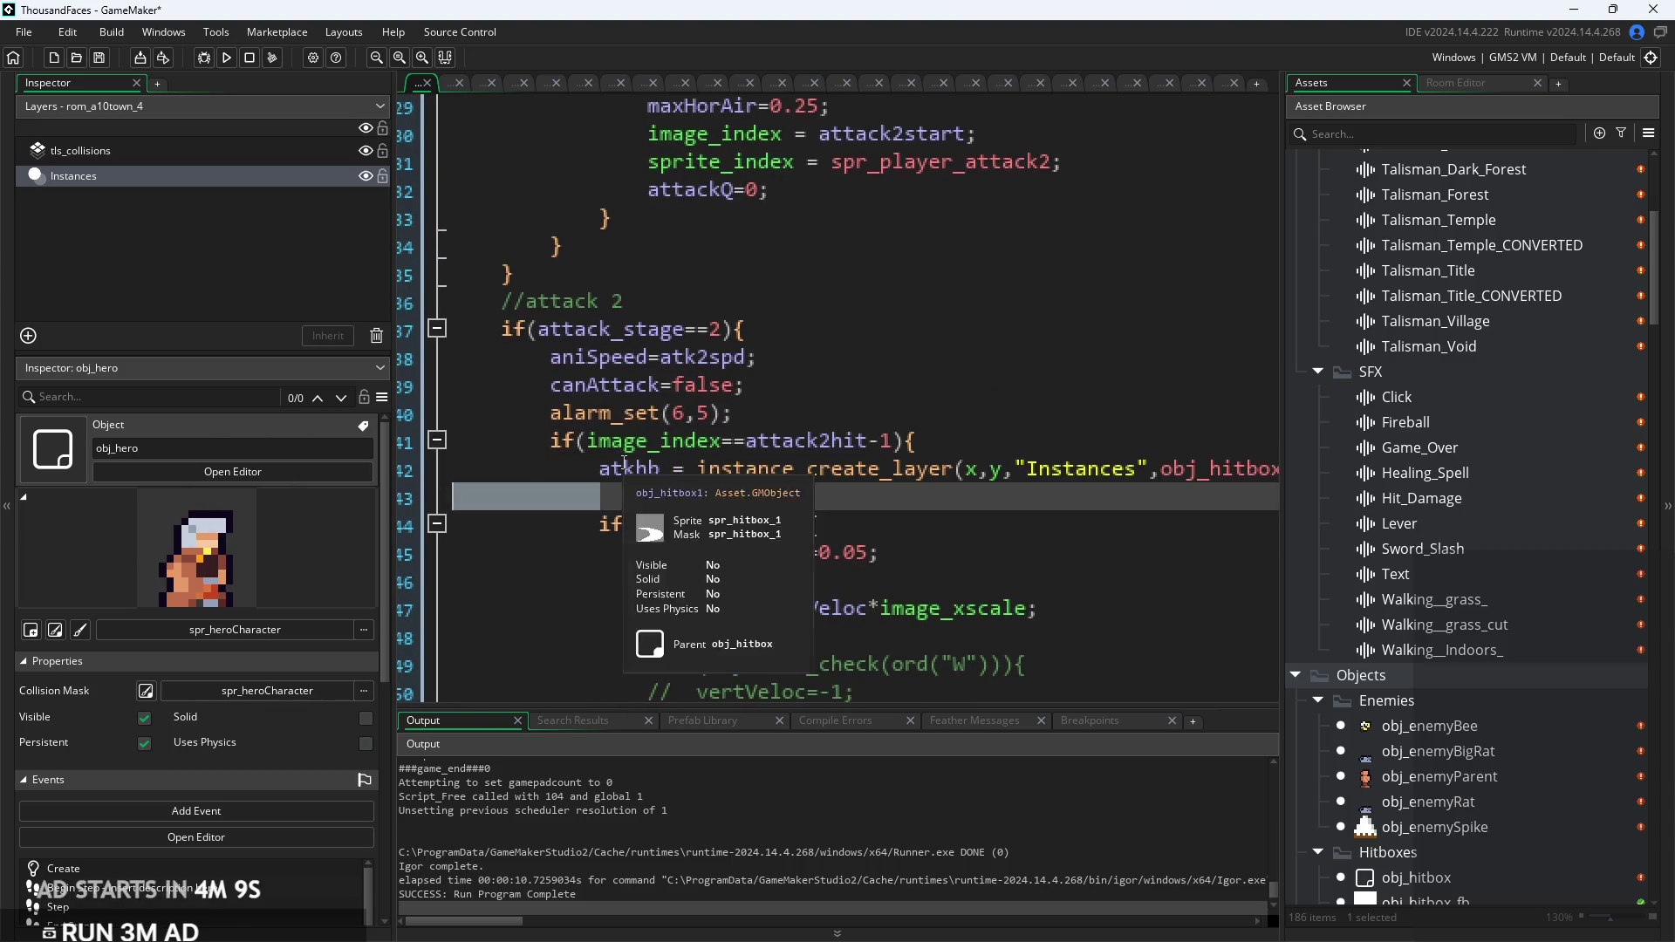
left_click(625, 463)
left_click(793, 407)
scroll(796, 403, "up", 3)
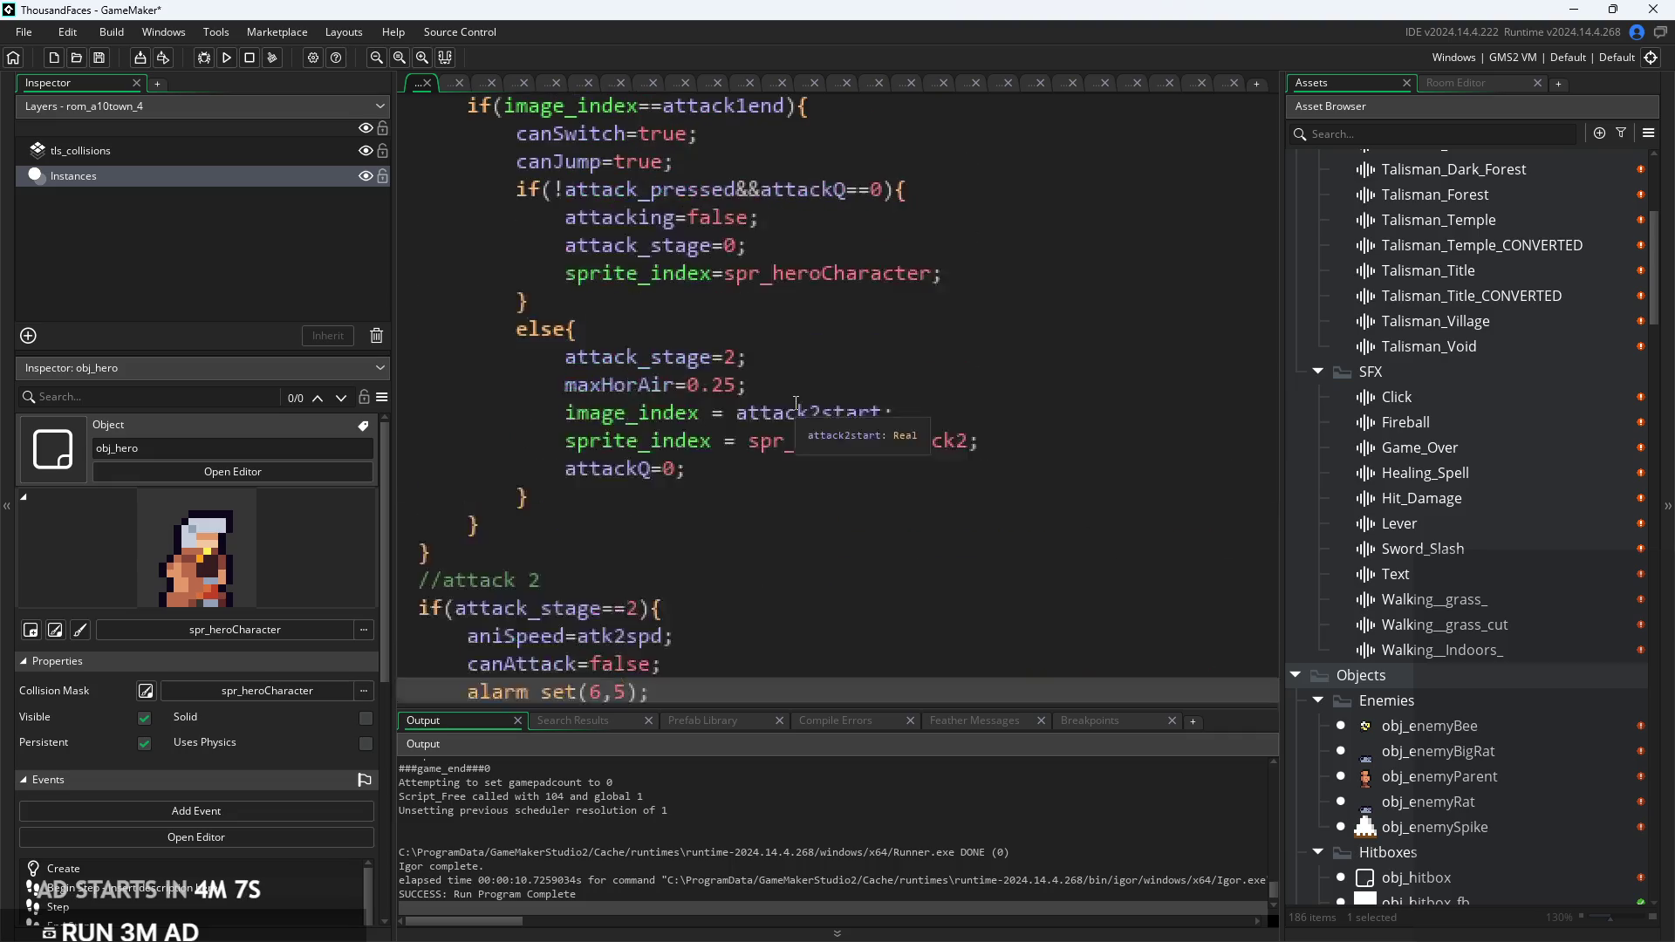
scroll(795, 403, "up", 4)
scroll(795, 403, "up", 5)
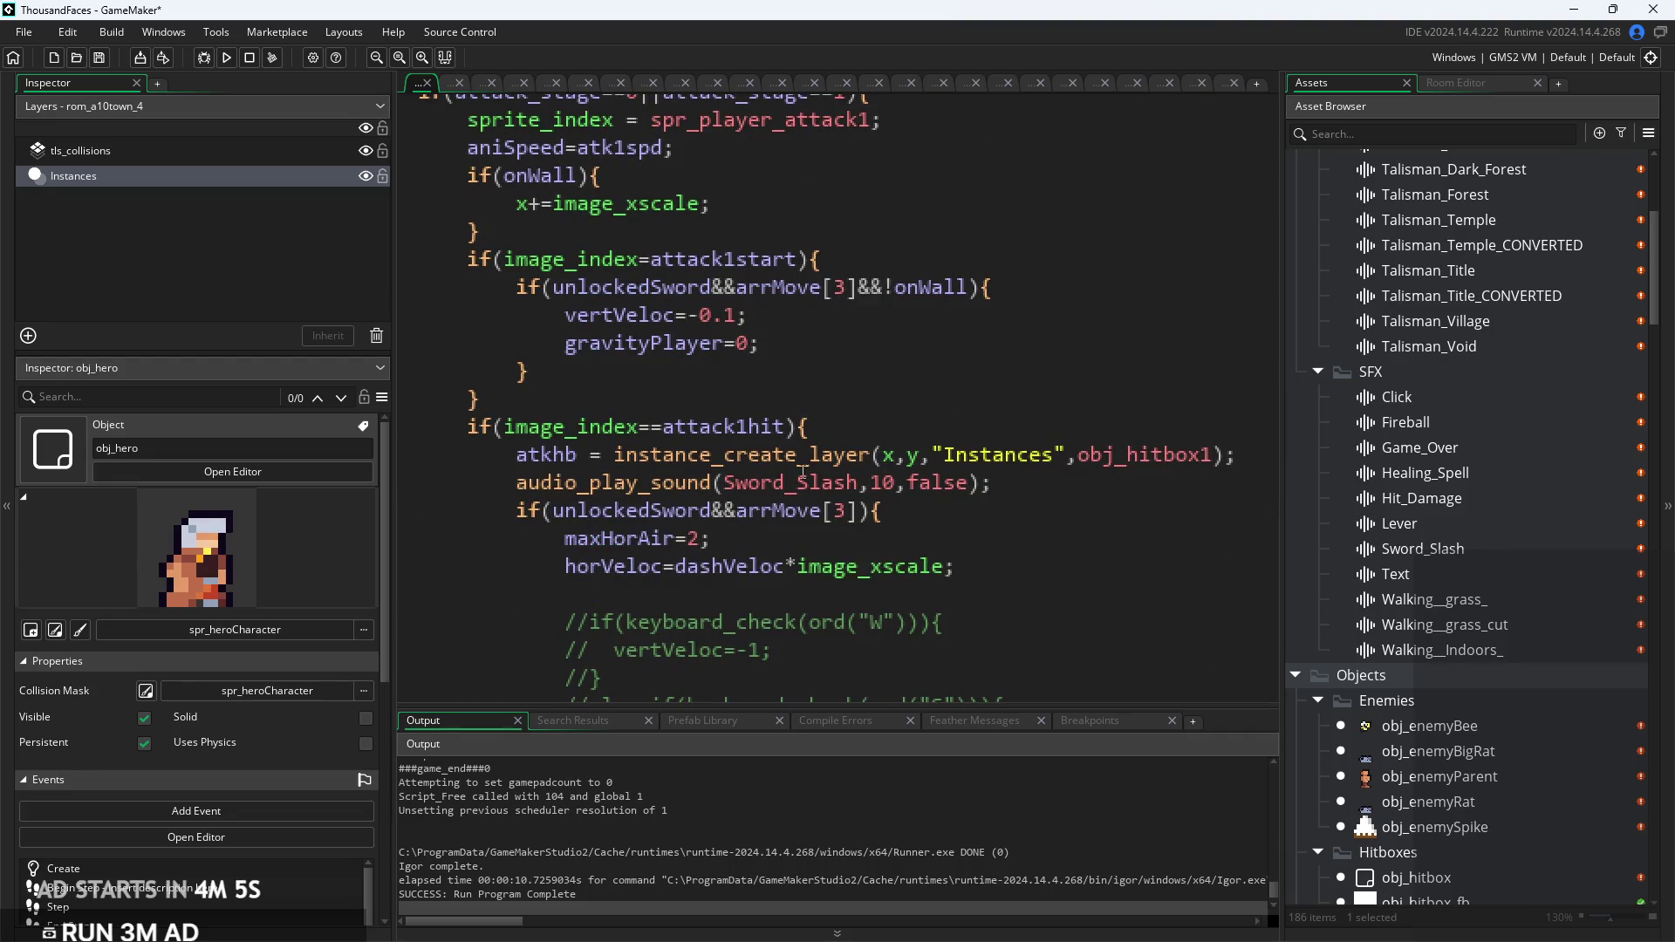
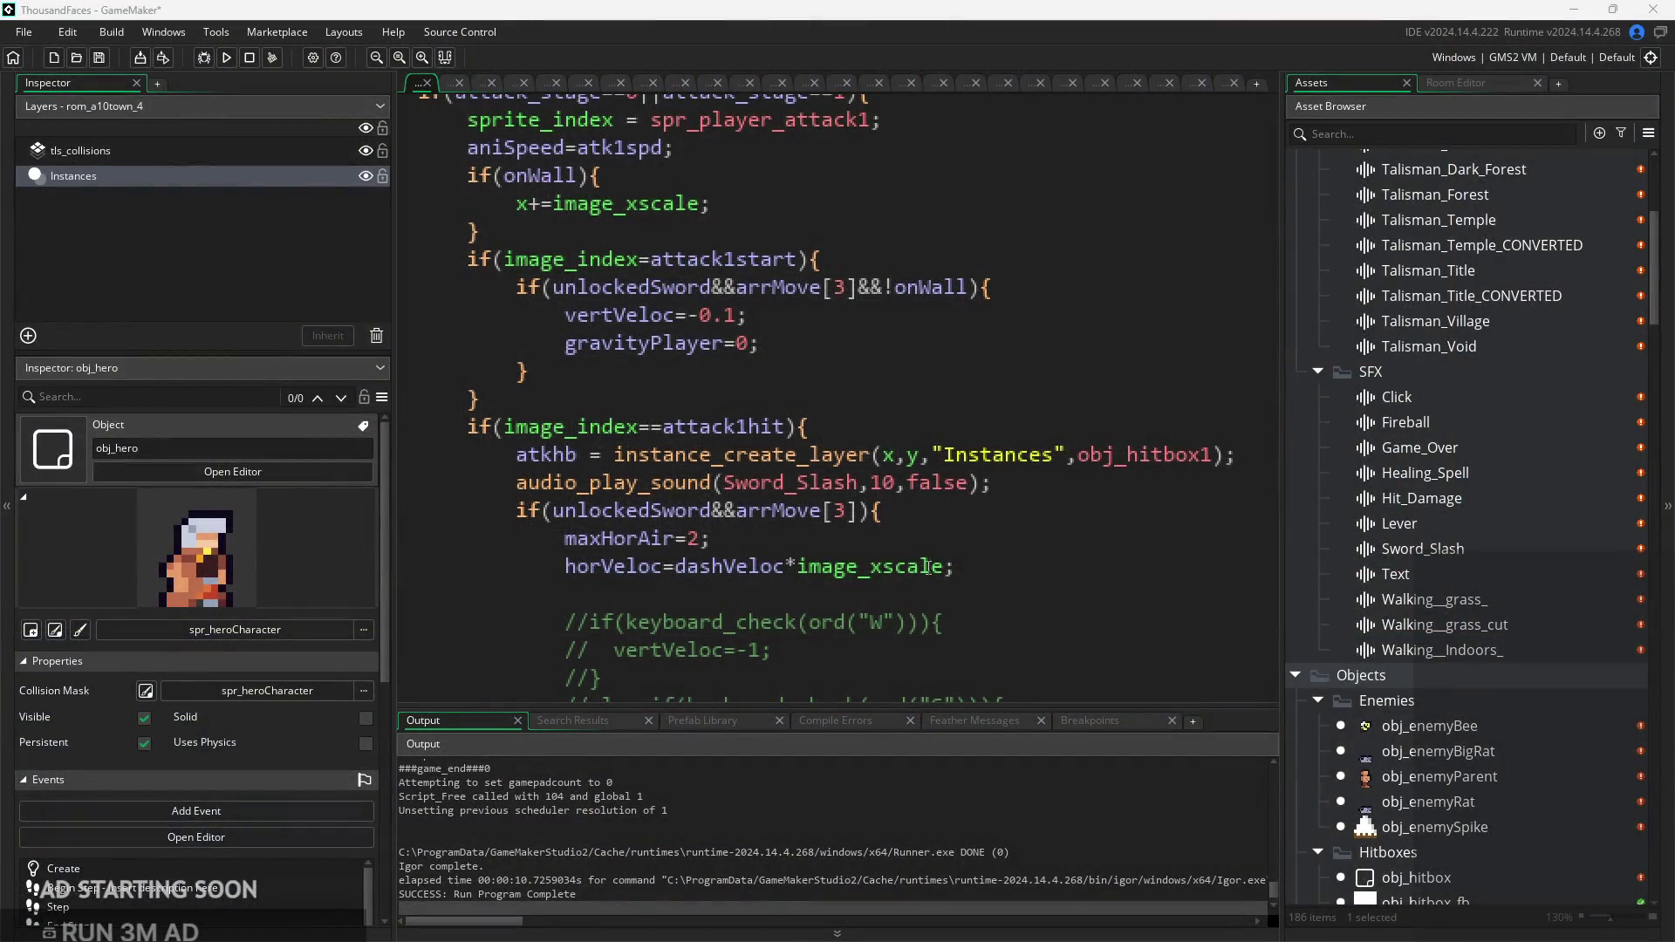
Step: Review the horVeloc, hitbox instance_create_layer and unlockedSword lines in the current code
left_click(959, 572)
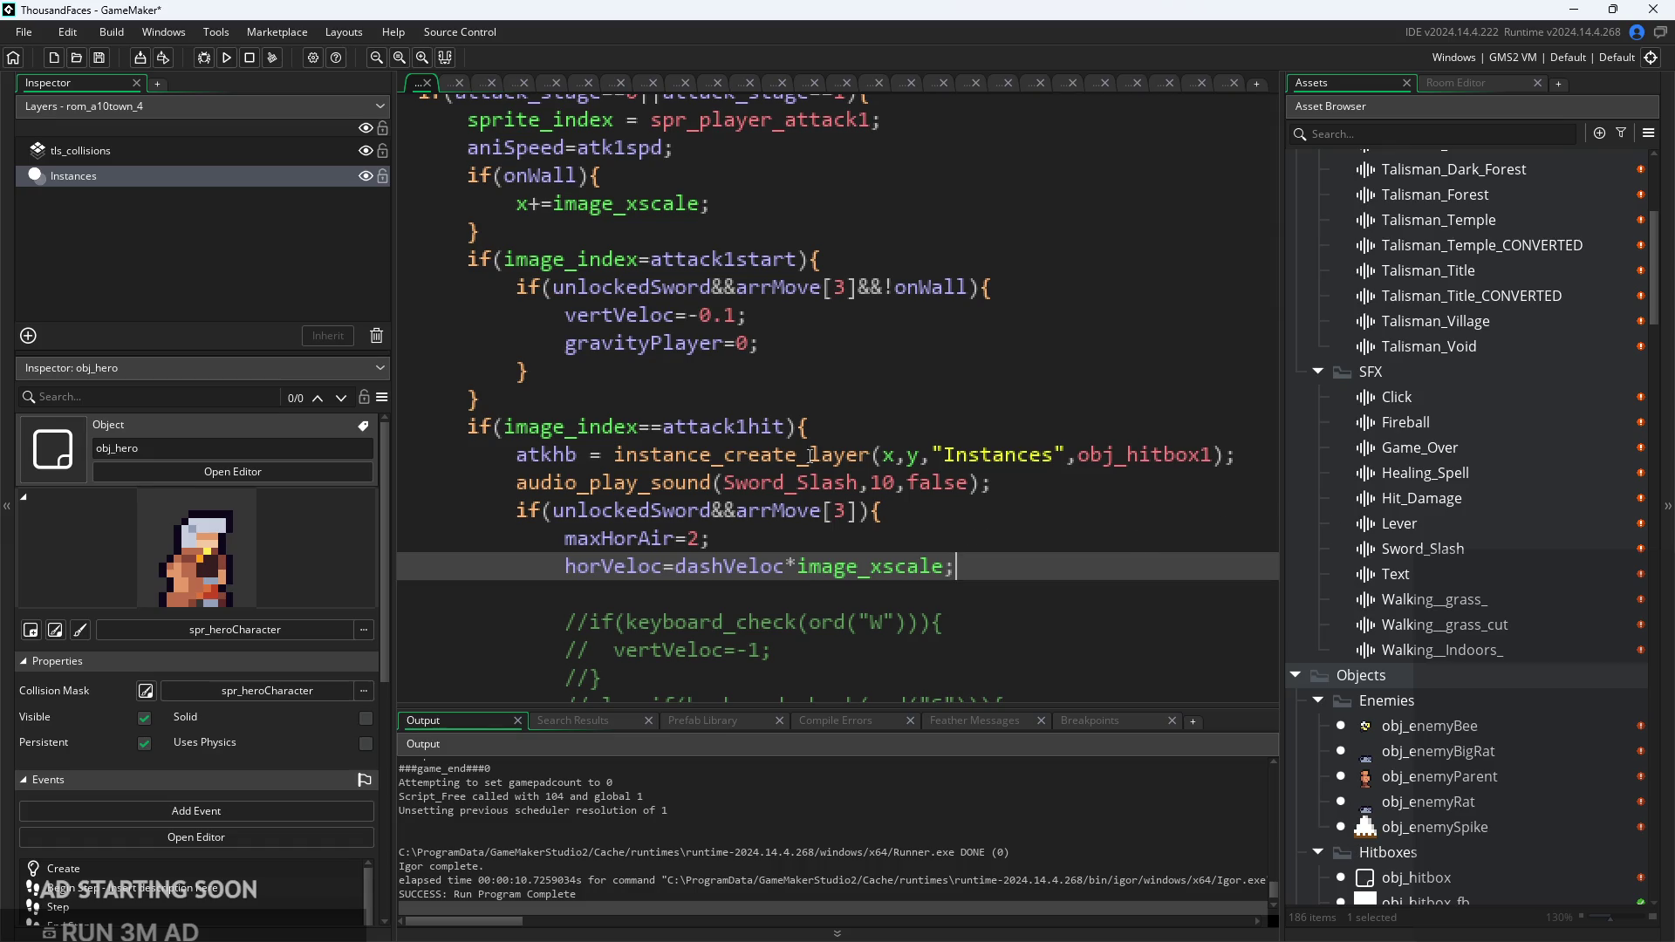
left_click(882, 455)
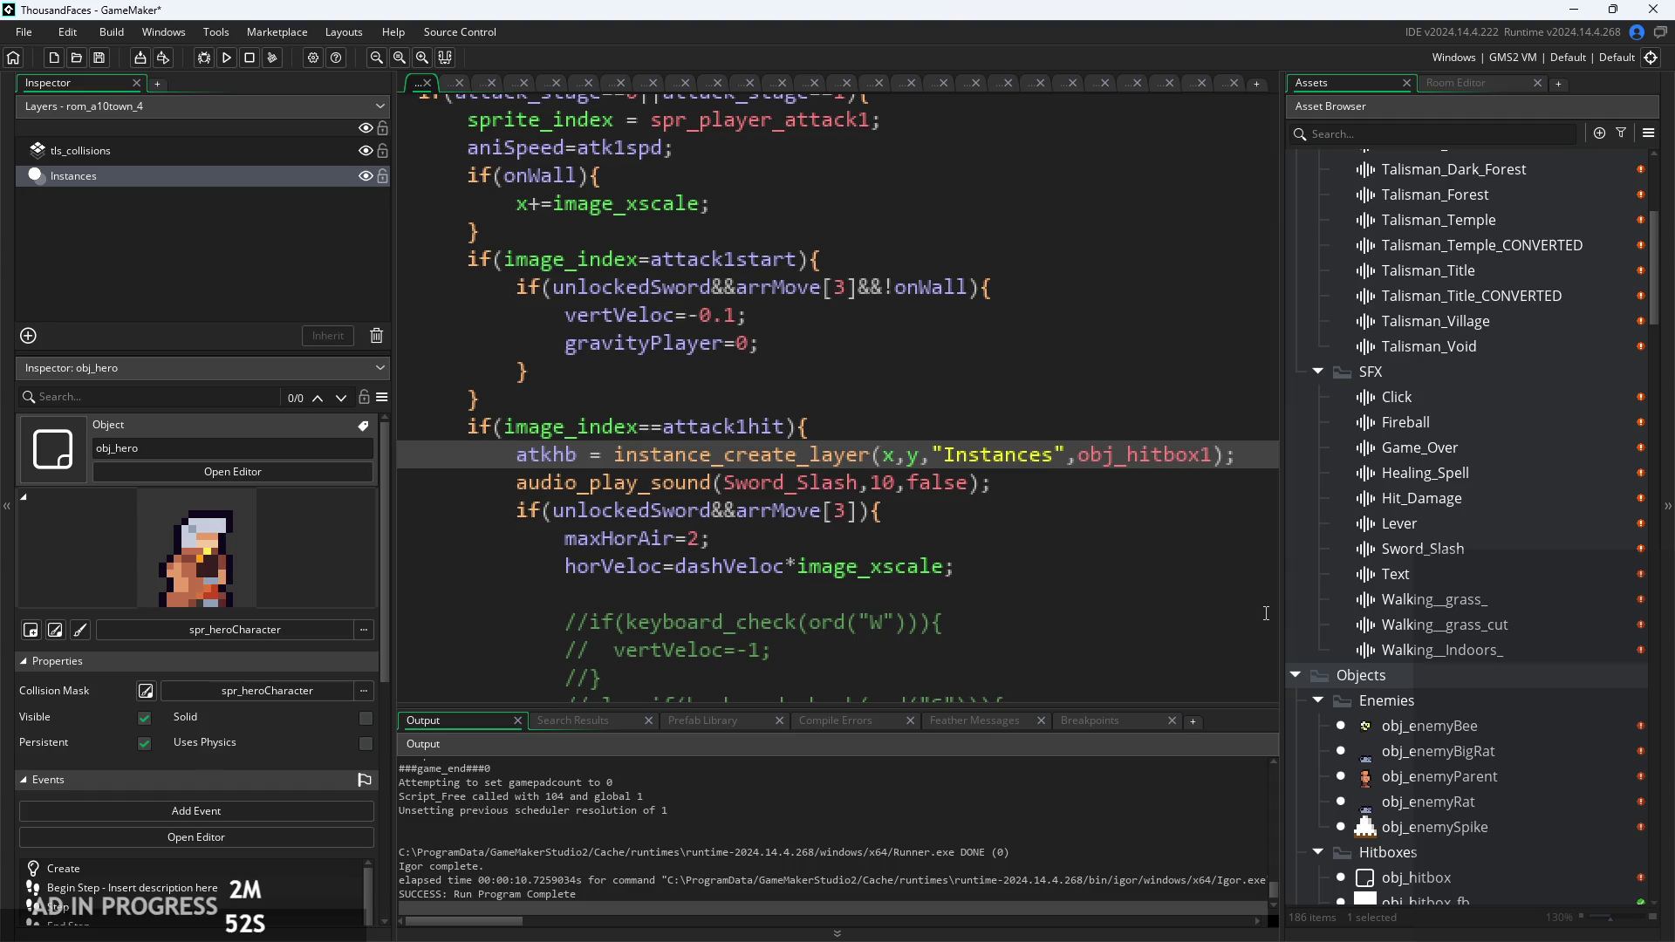
left_click(1102, 562)
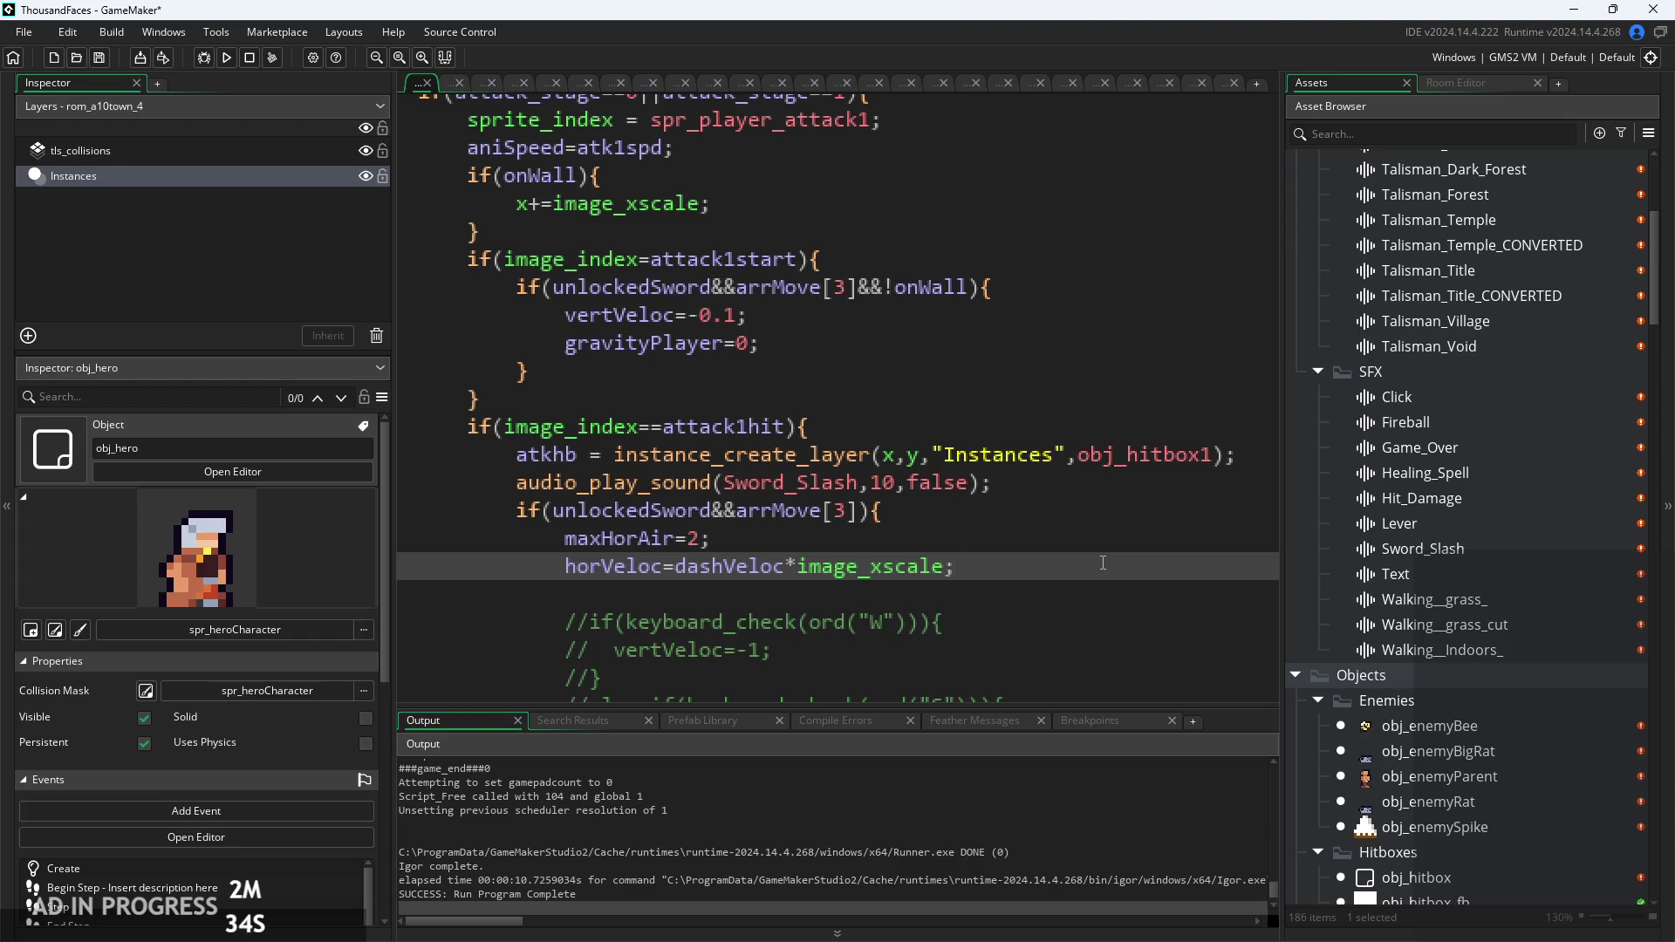
left_click(1029, 495)
left_click(1024, 519)
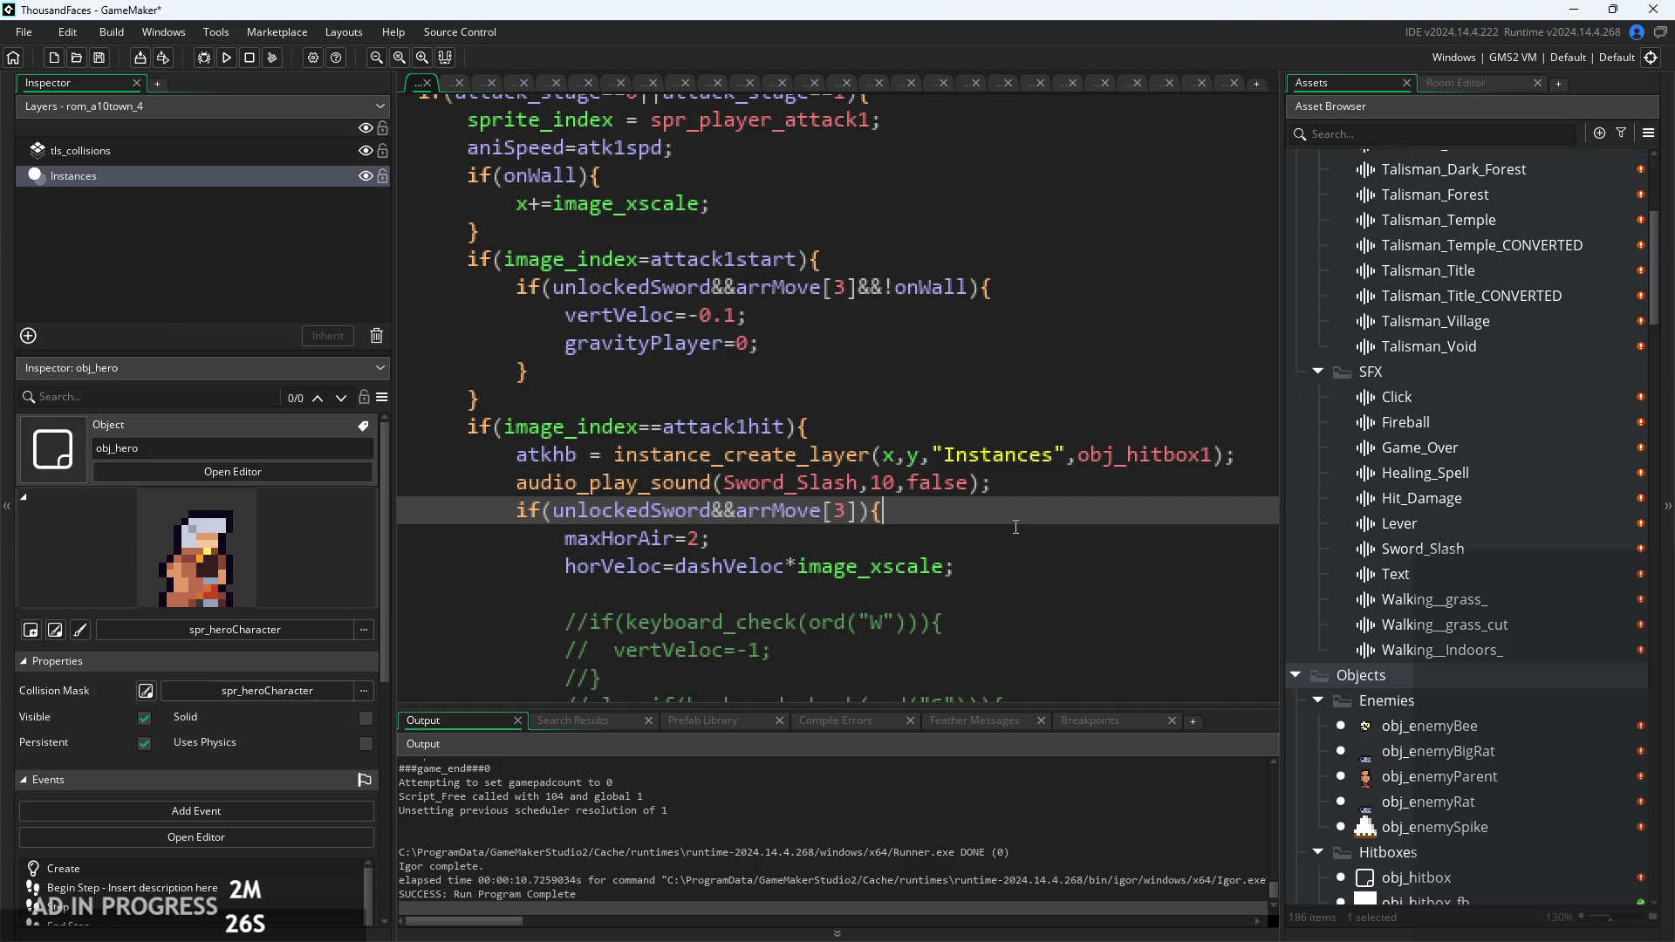
left_click(1010, 534)
left_click(1031, 522)
scroll(1028, 524, "down", 1)
scroll(1029, 514, "down", 1, "ctrl")
left_click(1034, 502)
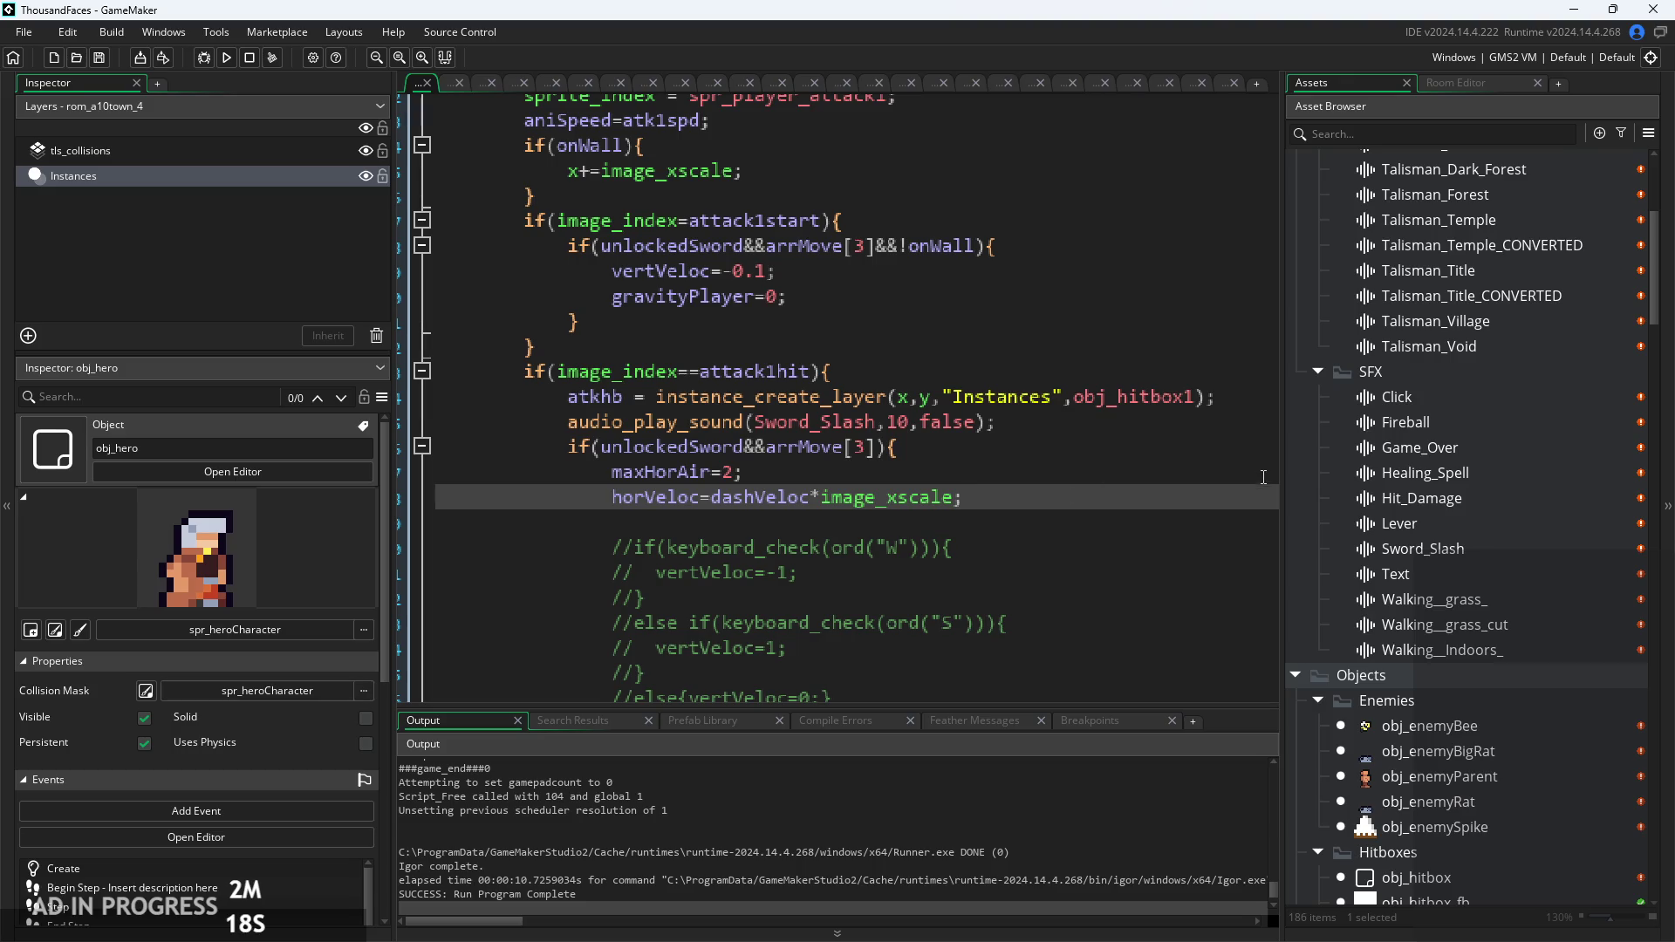
Step: Find Objects > Enemies in the Asset Browser and open obj_enemyBigRat and obj_enemyParent
scroll(1266, 474, "down", 1, "ctrl")
scroll(1493, 647, "down", 3)
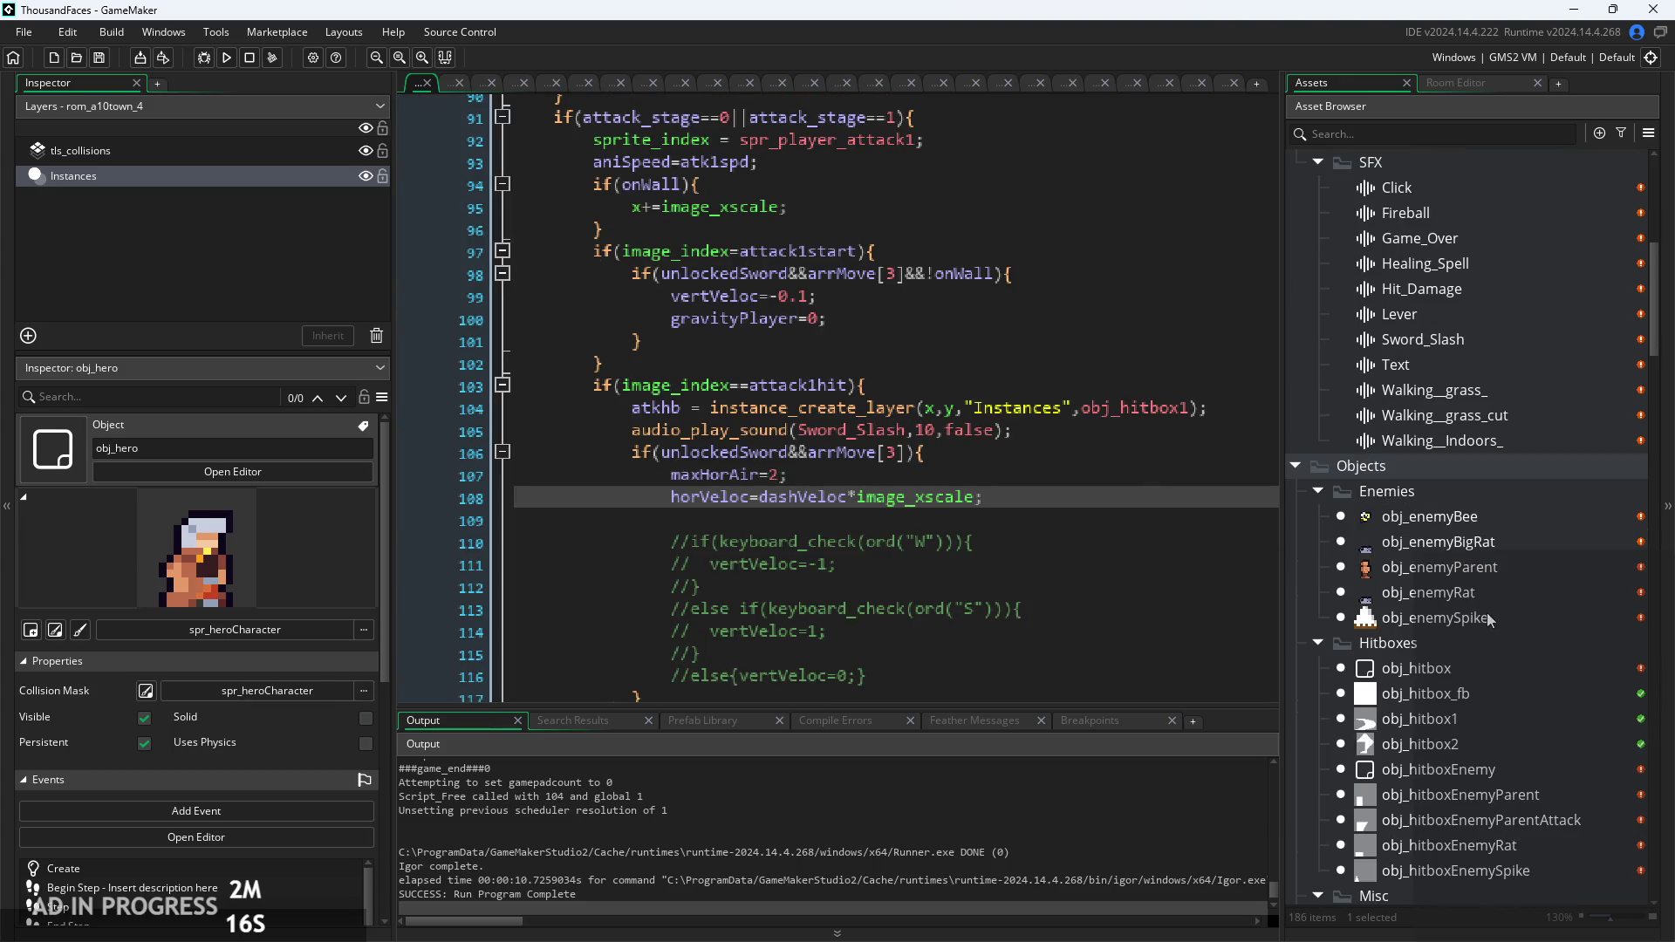
scroll(1486, 612, "up", 6)
scroll(1483, 627, "down", 5)
scroll(1474, 696, "down", 8)
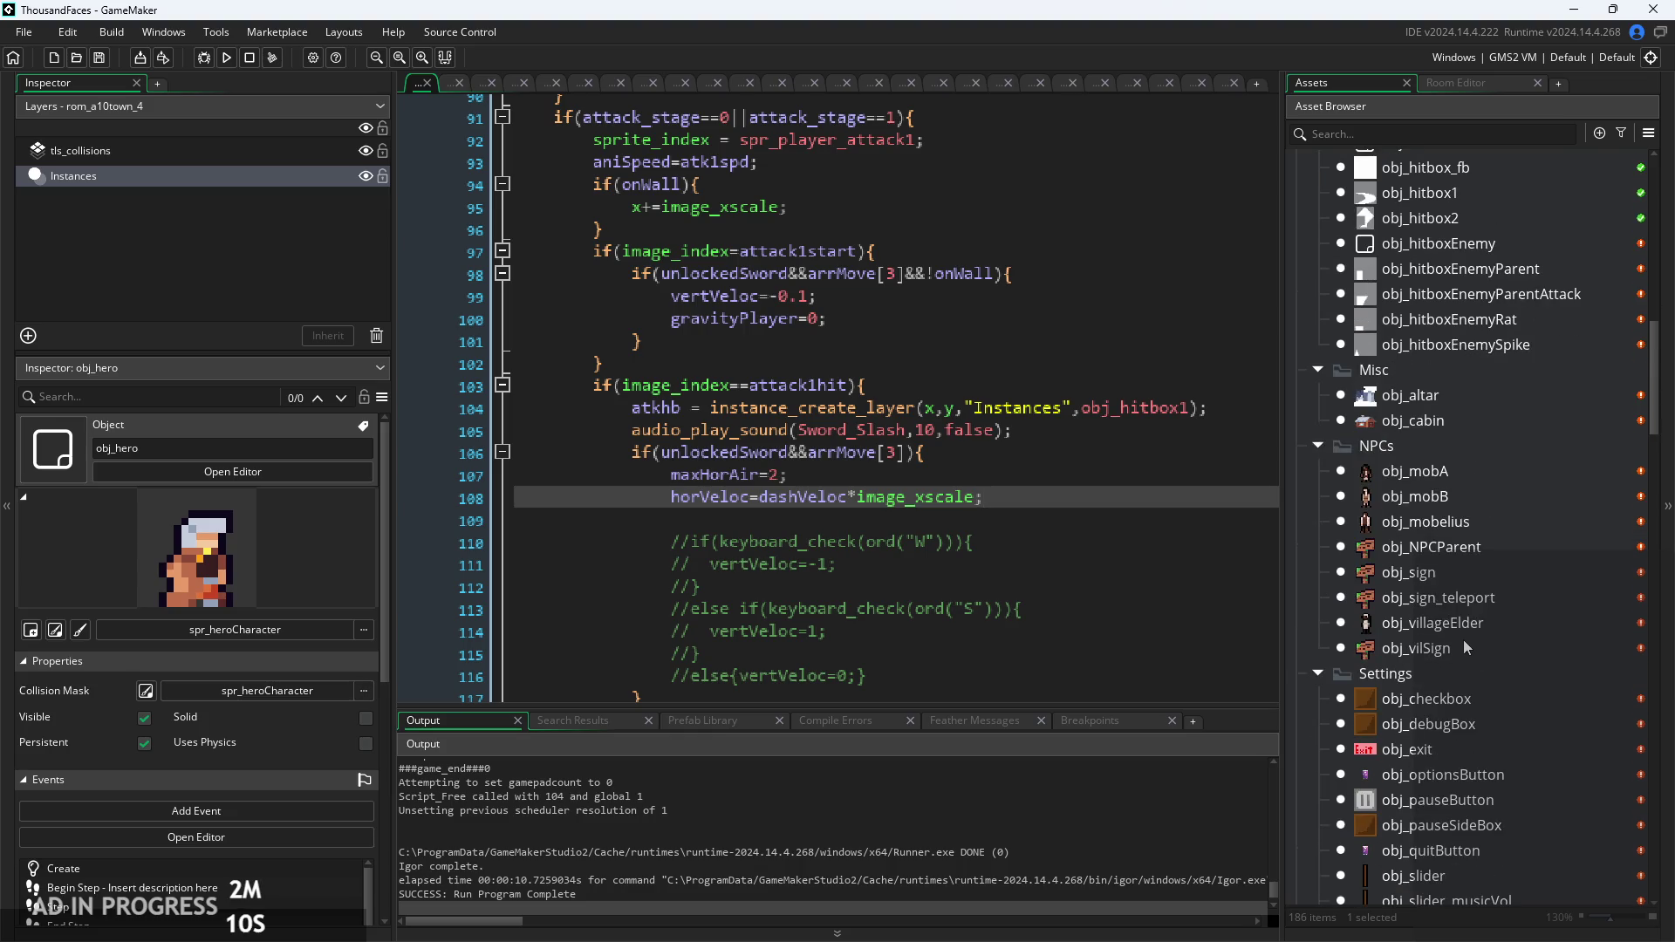
scroll(1463, 641, "up", 3)
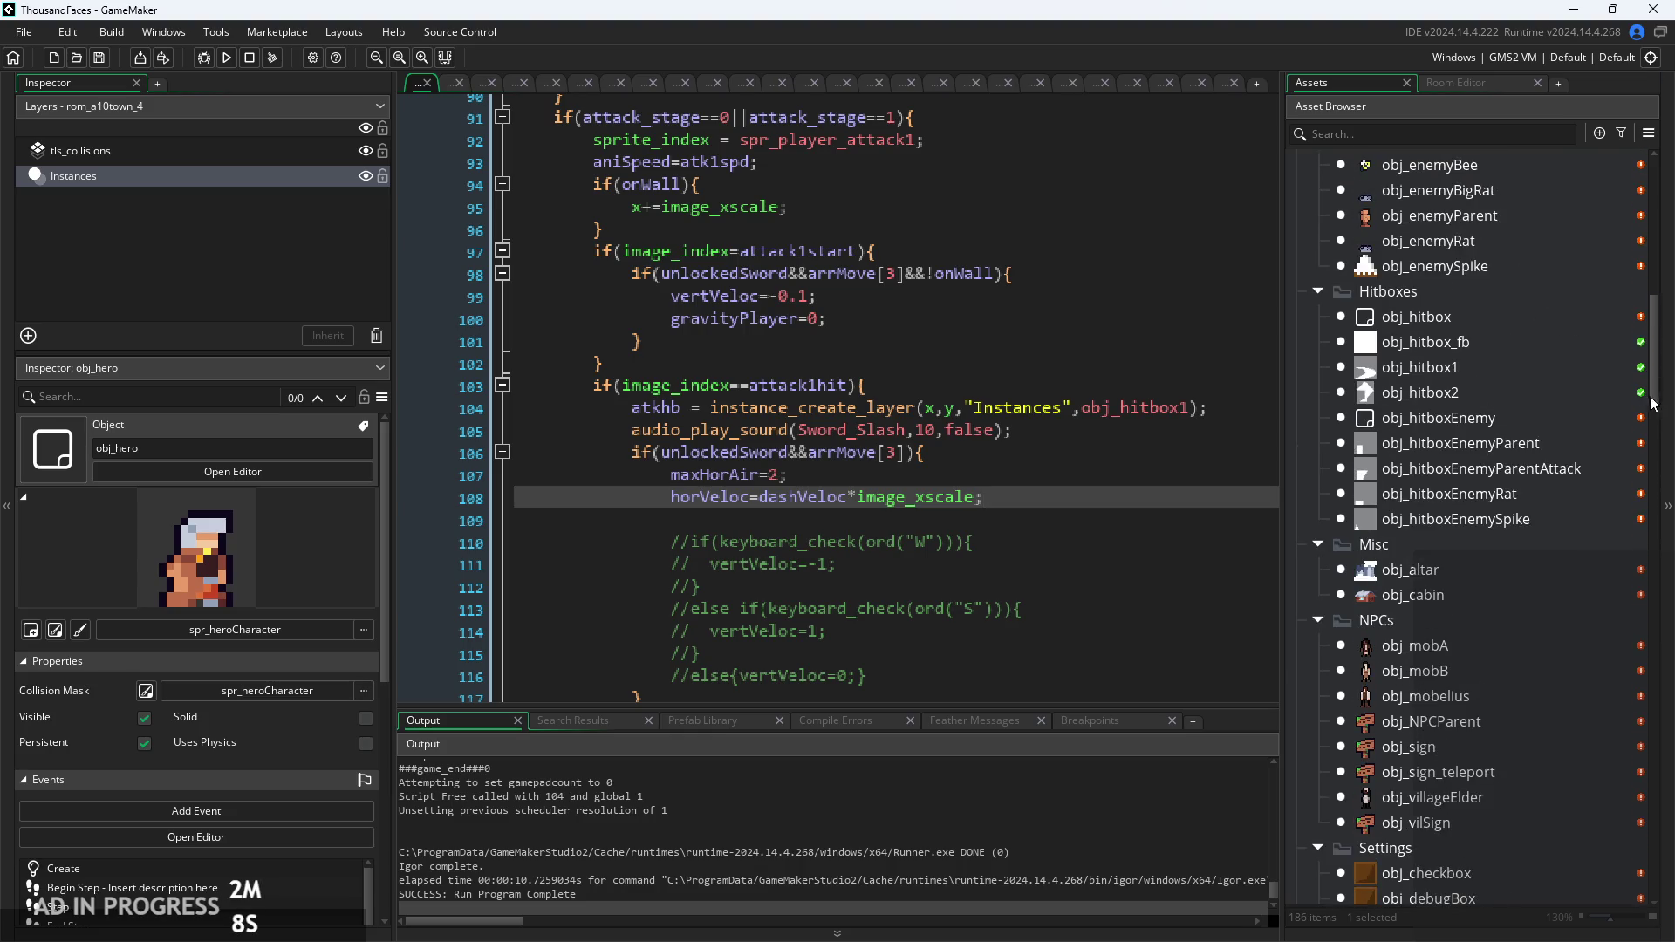
left_click_drag(1651, 402, 1631, 251)
scroll(1531, 500, "down", 8)
scroll(1531, 500, "down", 2)
double_click(1457, 579)
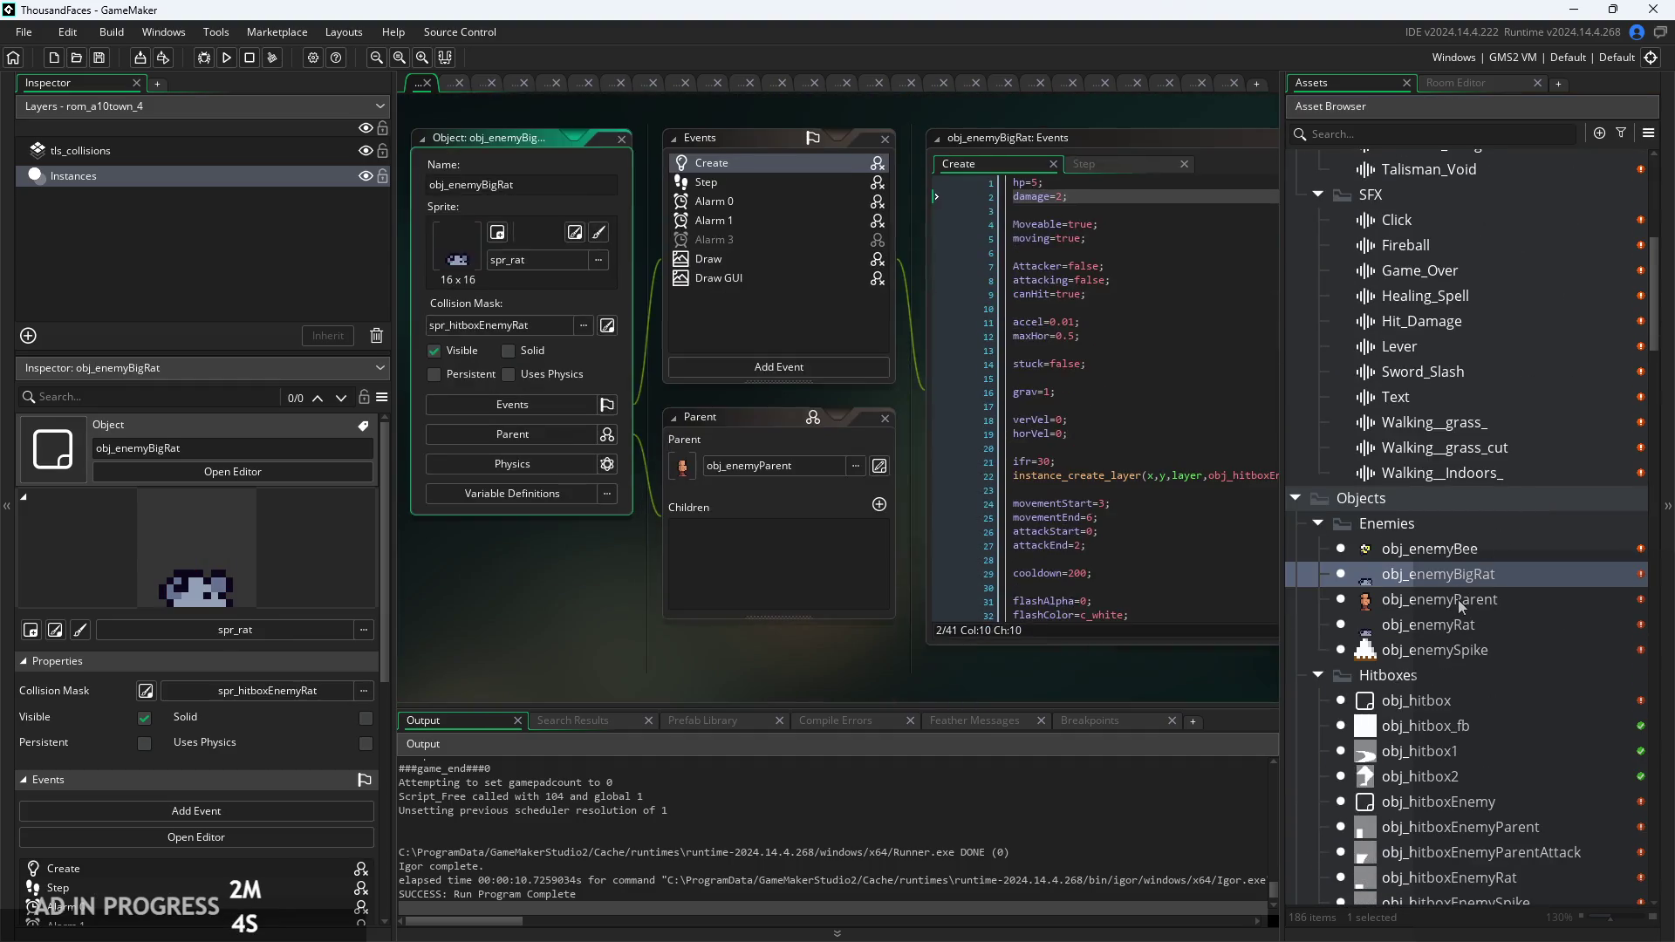
double_click(1457, 599)
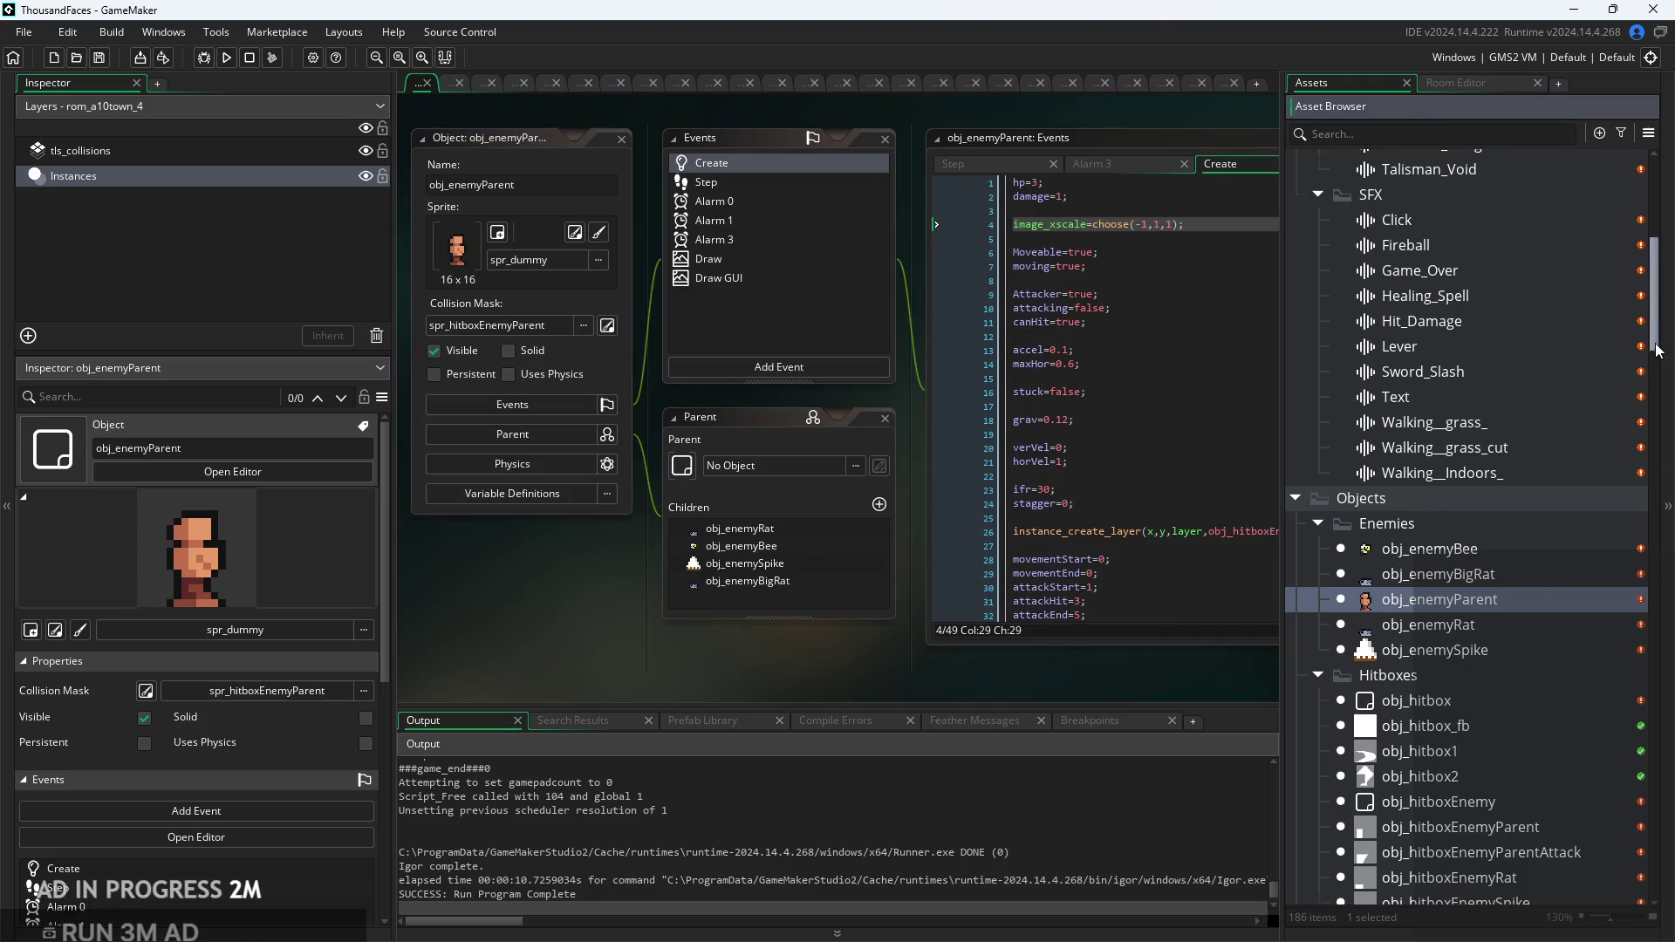
Step: Open obj_controller from the Asset Browser
left_click_drag(1656, 348, 1658, 591)
scroll(1552, 567, "up", 5)
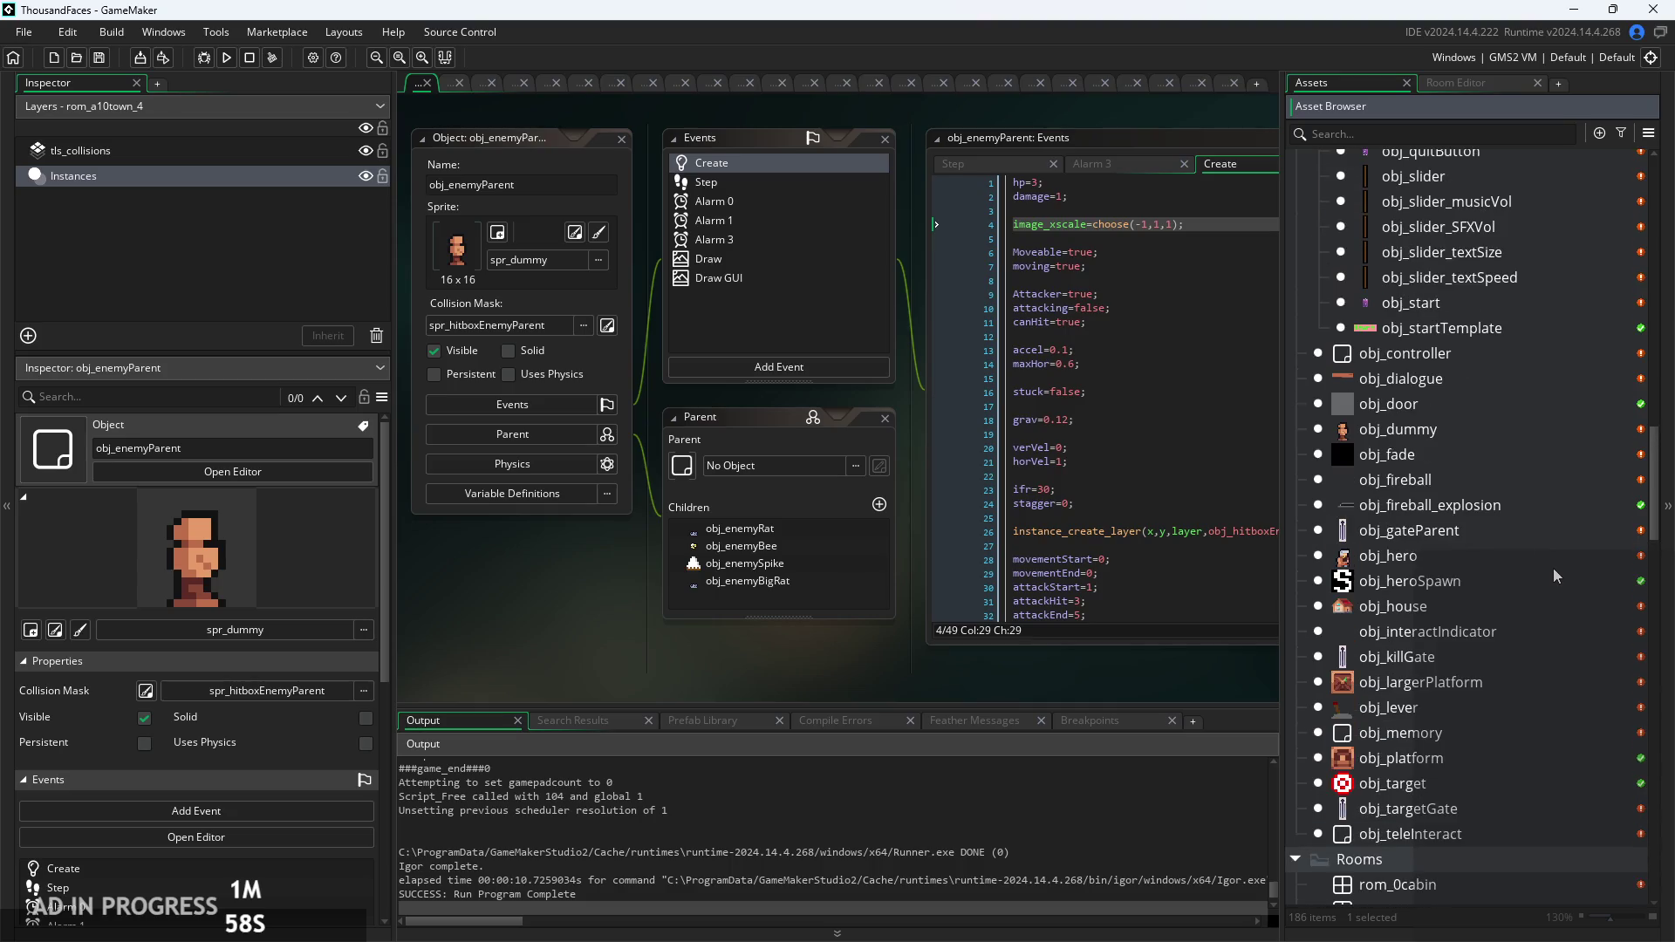
double_click(1436, 359)
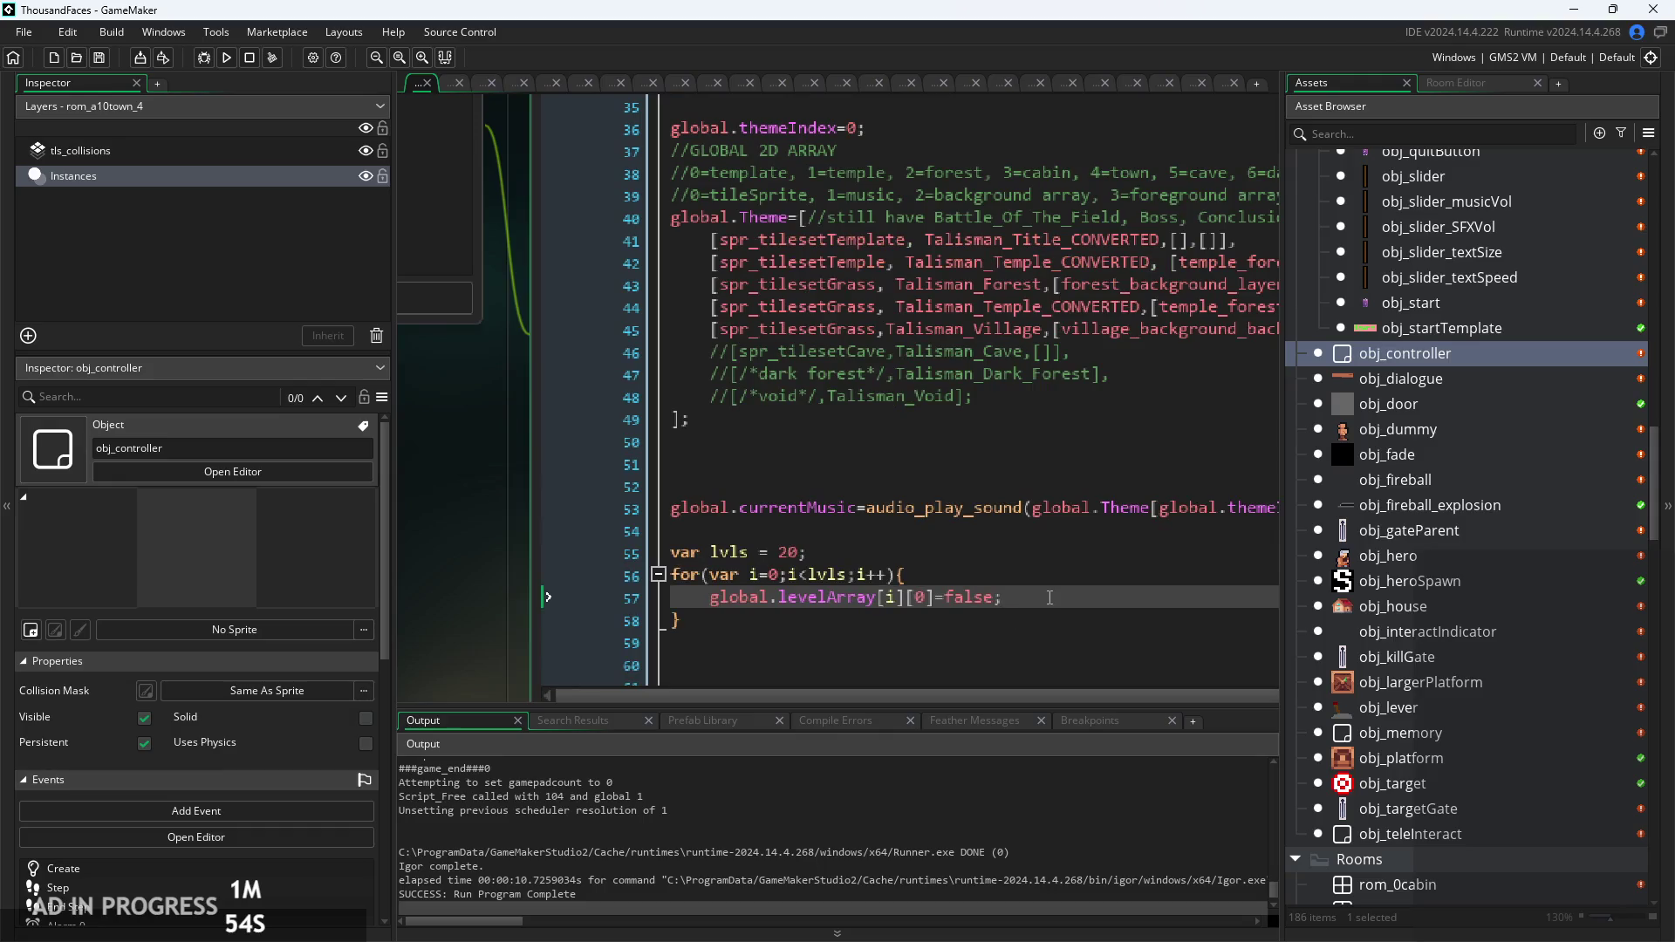
Step: In Room End, delete the global.progress>0&& check and the enemy and room conditions
left_click(823, 310)
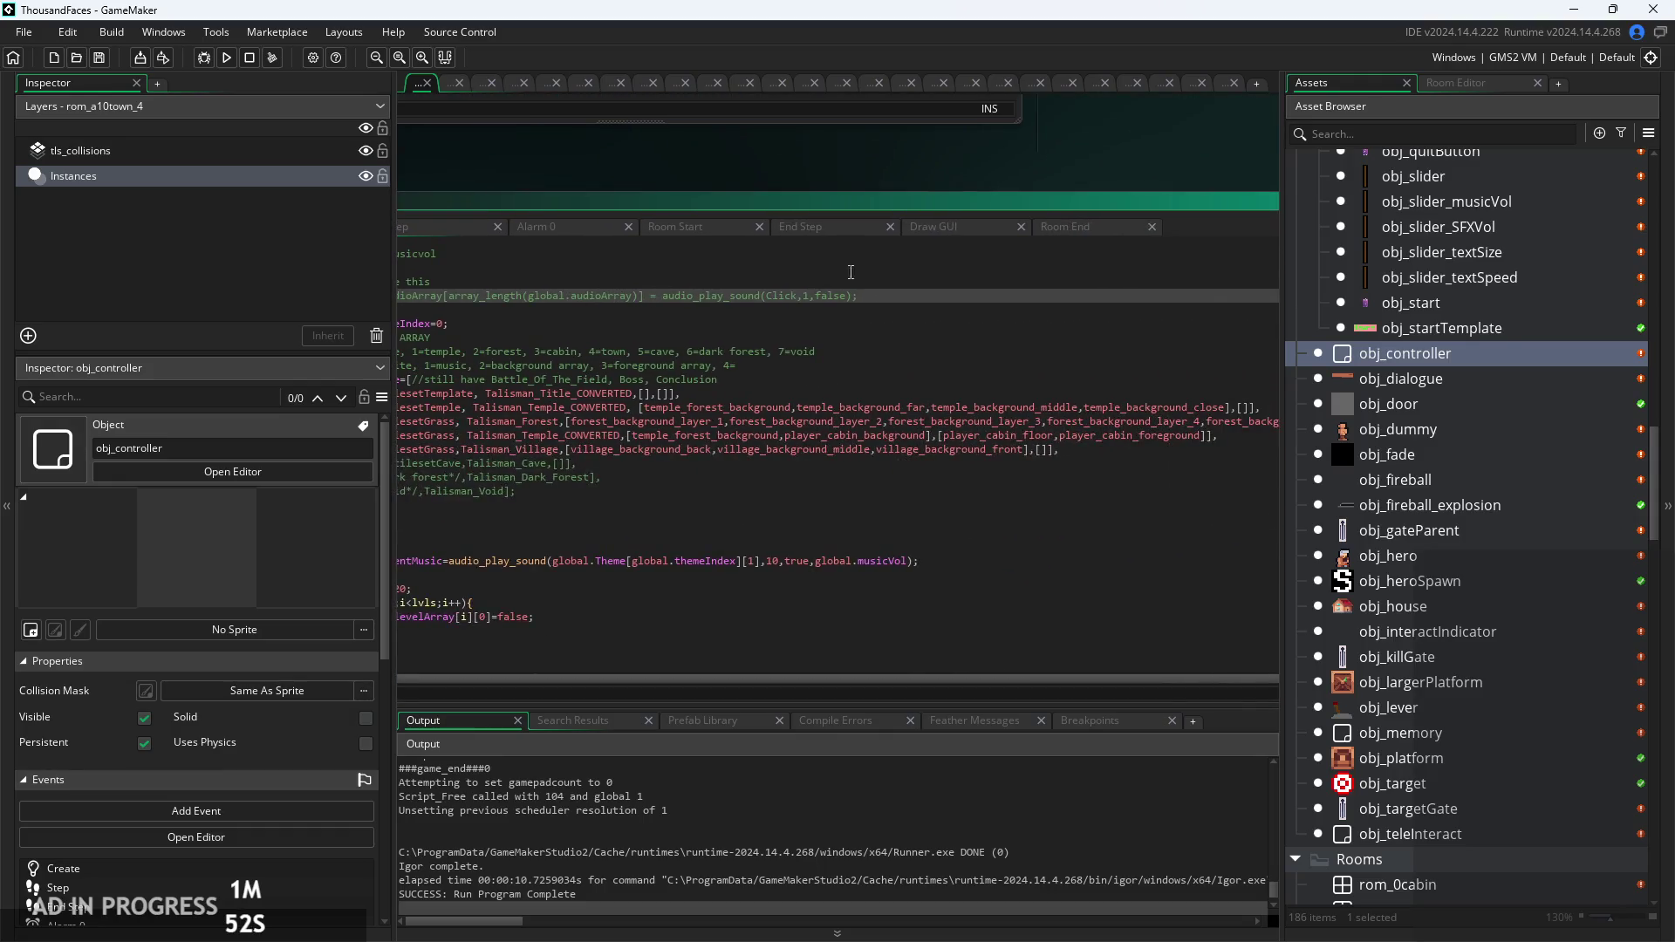
left_click(1065, 229)
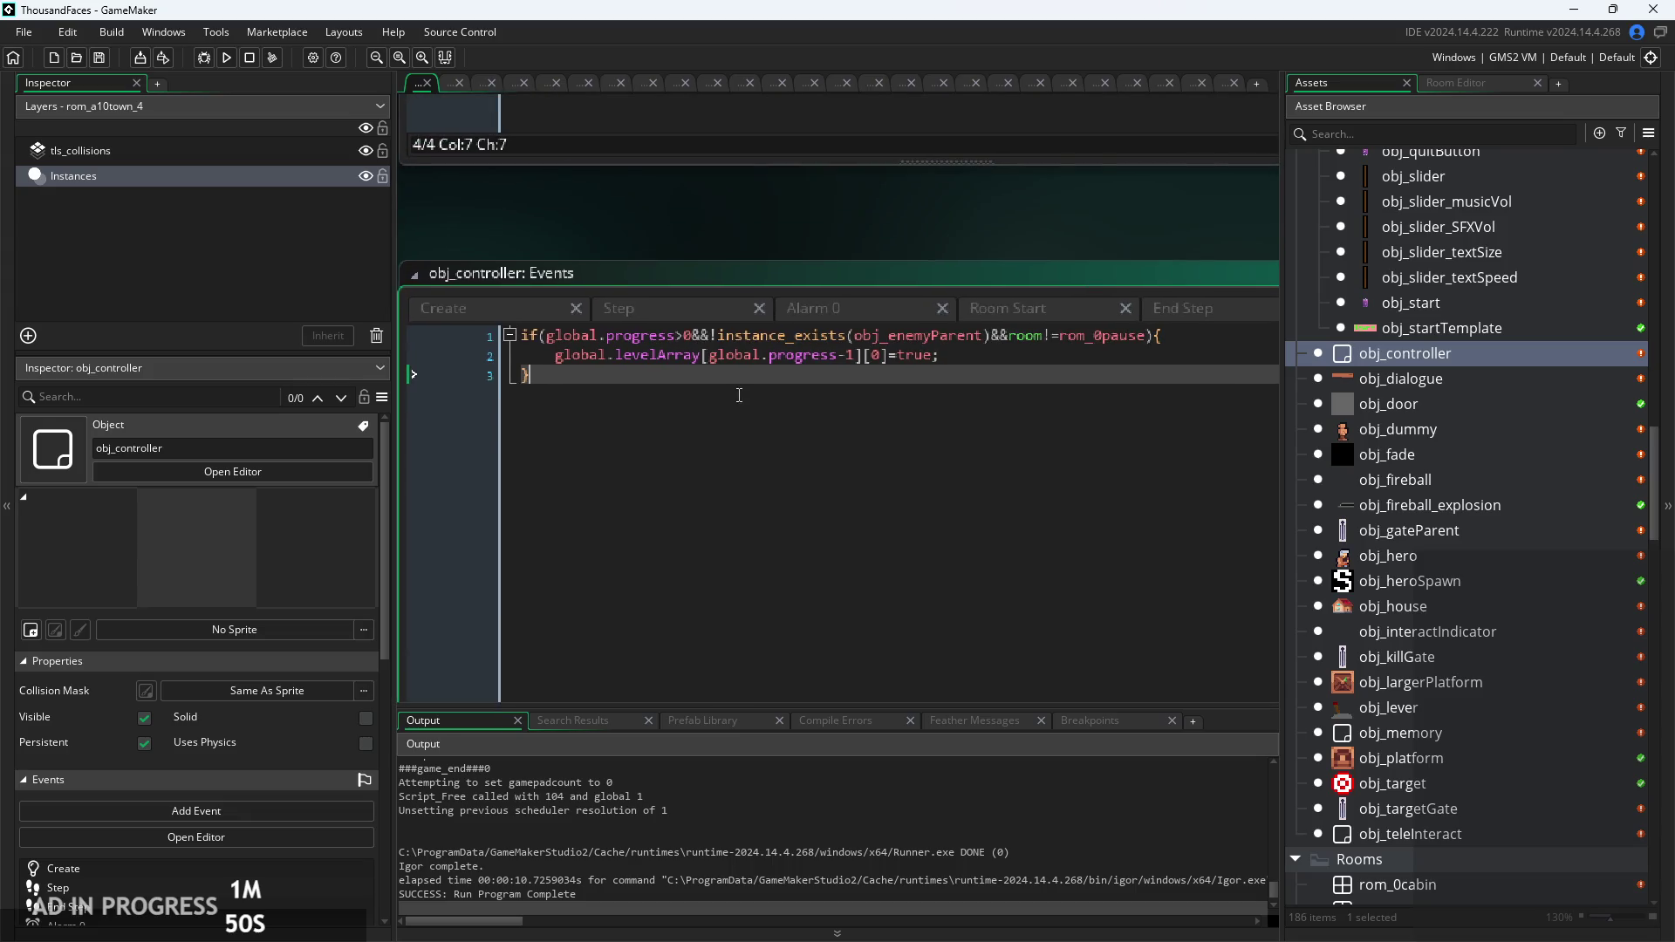
left_click(1018, 349)
scroll(711, 344, "up", 2)
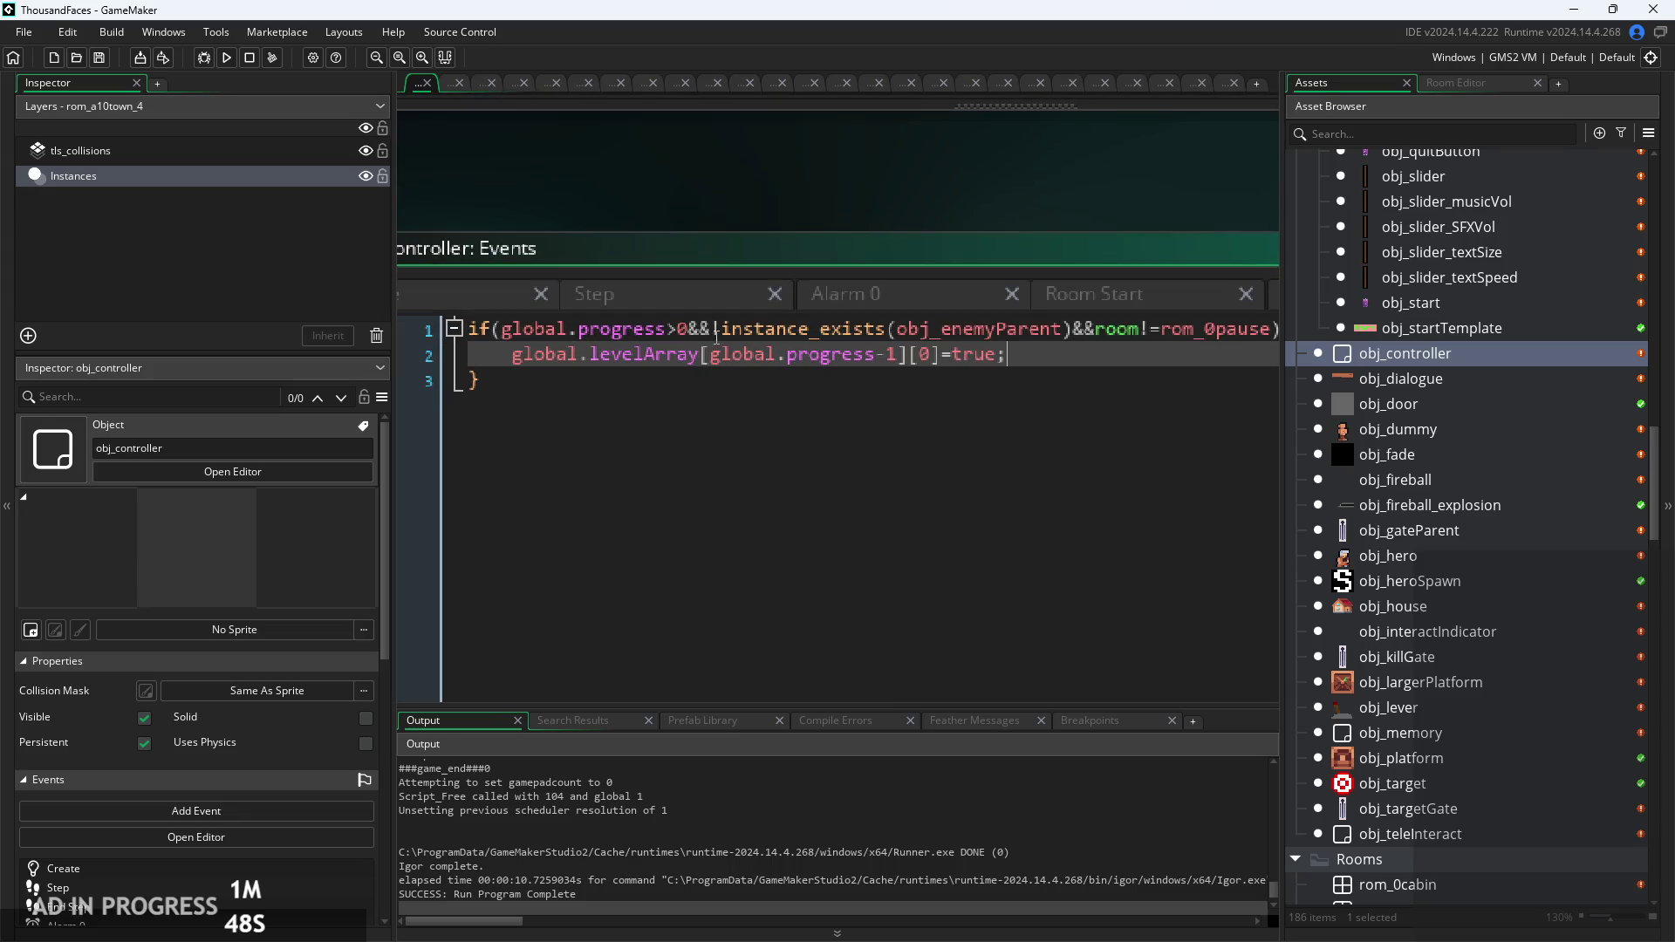
left_click_drag(711, 331, 502, 332)
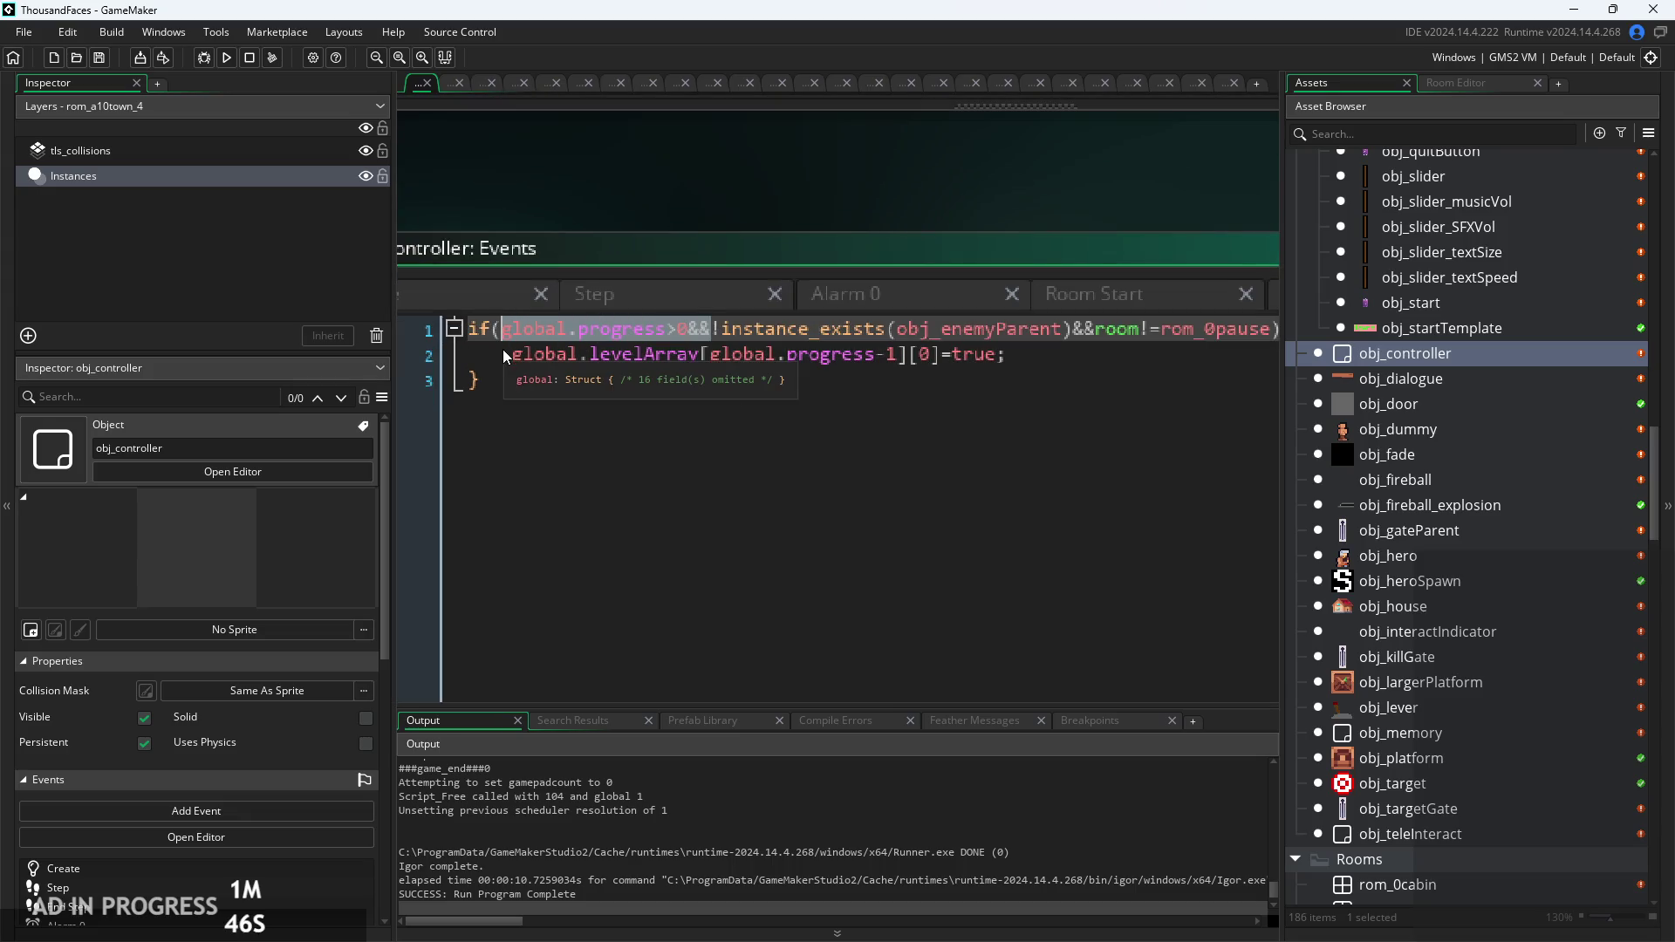
key("Delete")
key("Delete")
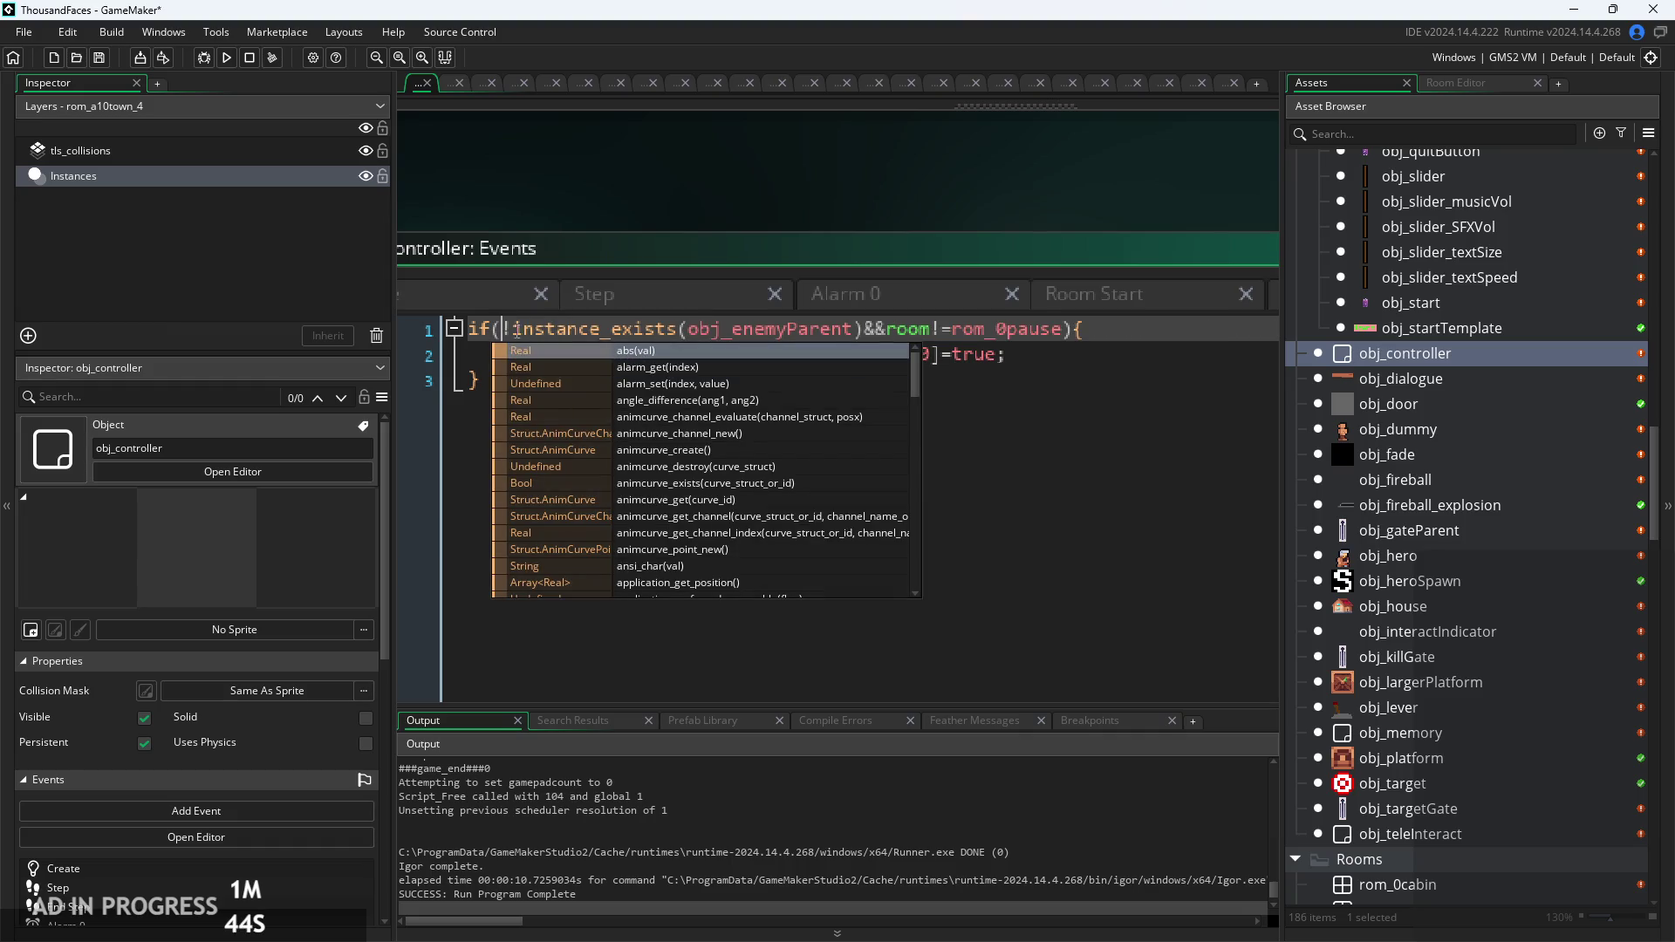
left_click_drag(1053, 332, 505, 332)
key("BackSpace")
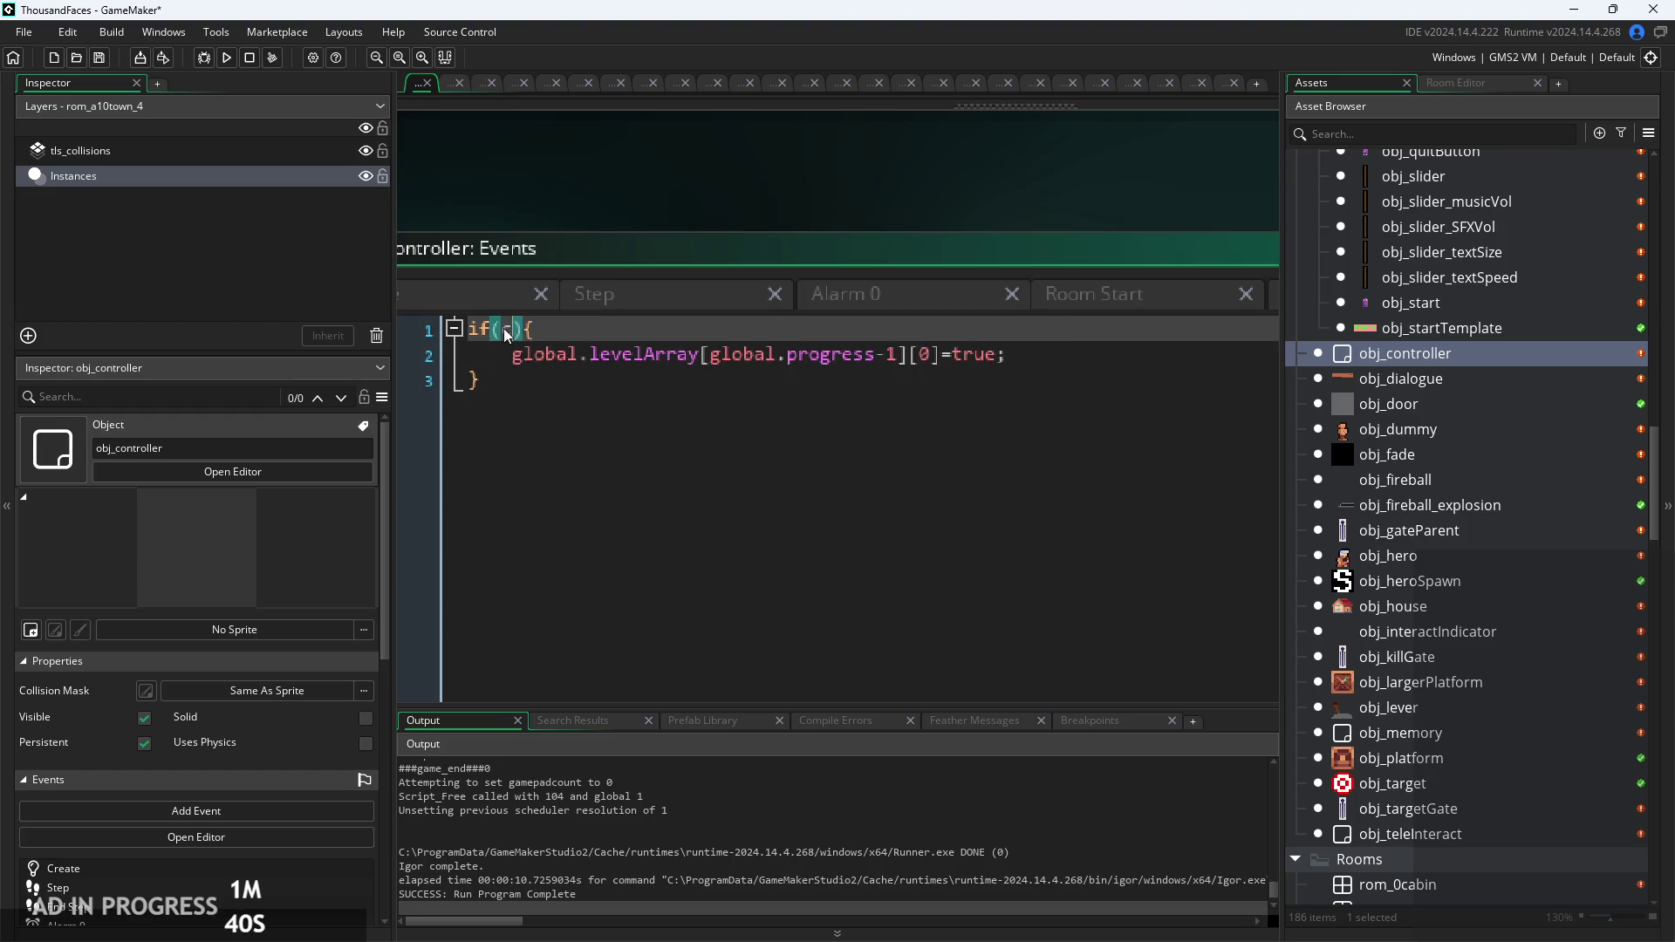
Step: Change the levelArray index from global.progress-1 to global.progress
type("count")
left_click(1024, 378)
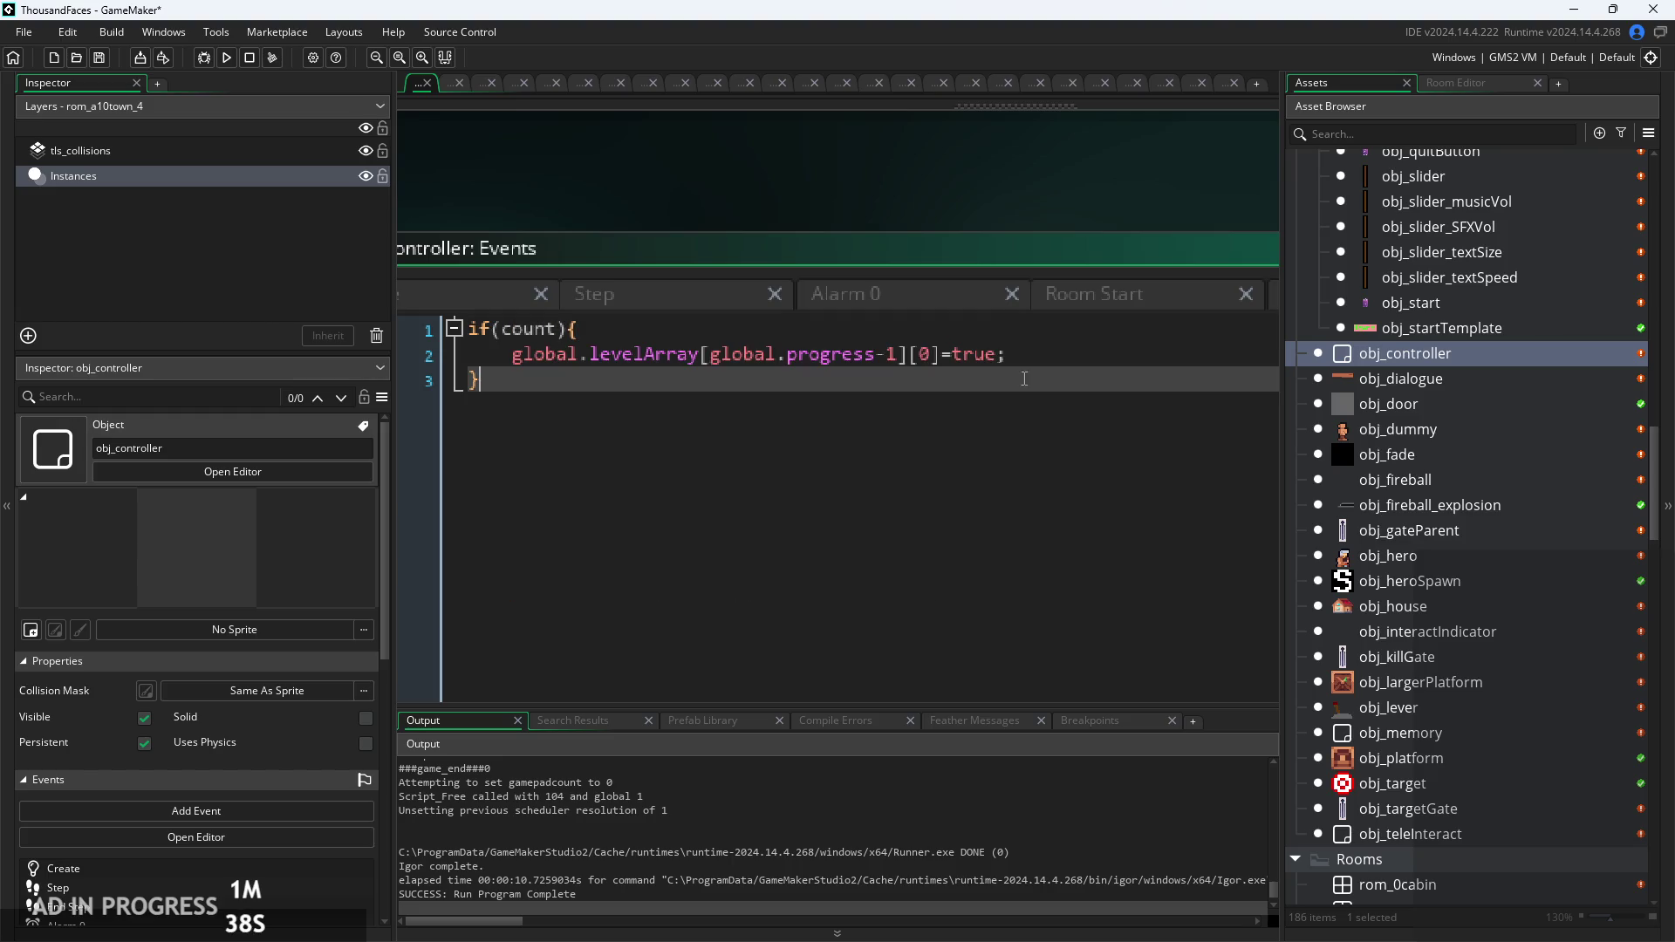
left_click(892, 356)
key("BackSpace")
key("BackSpace")
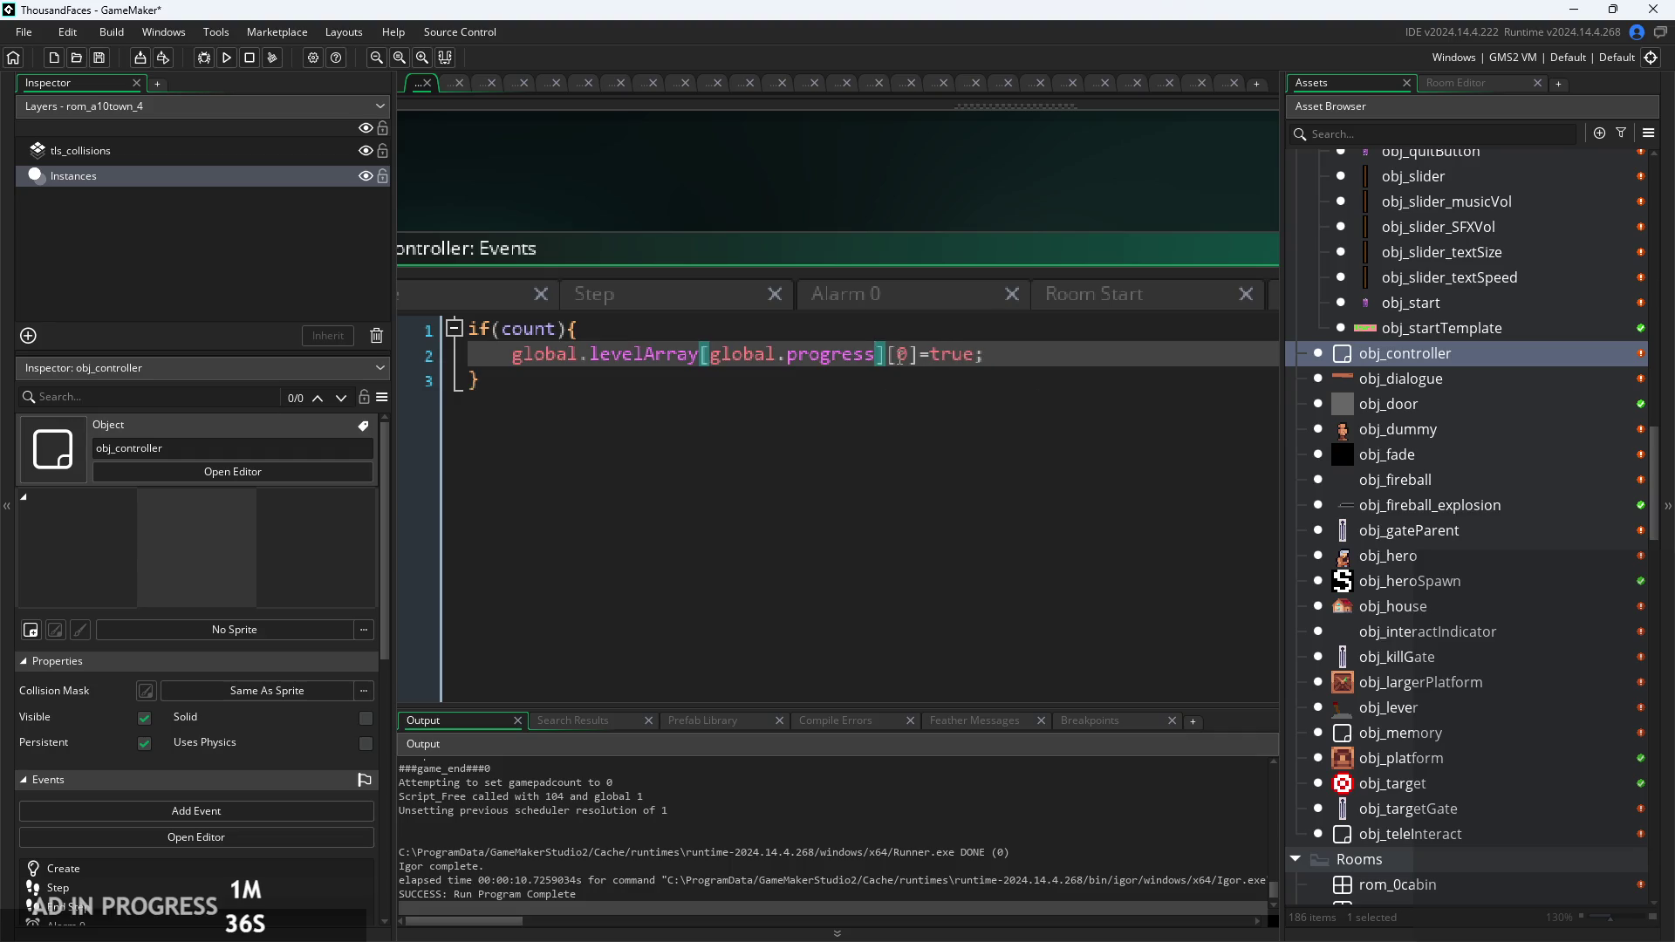
key("Up")
Step: Fill the empty if condition with instance_number(obj_enemyParent)
key("Left")
key("Left")
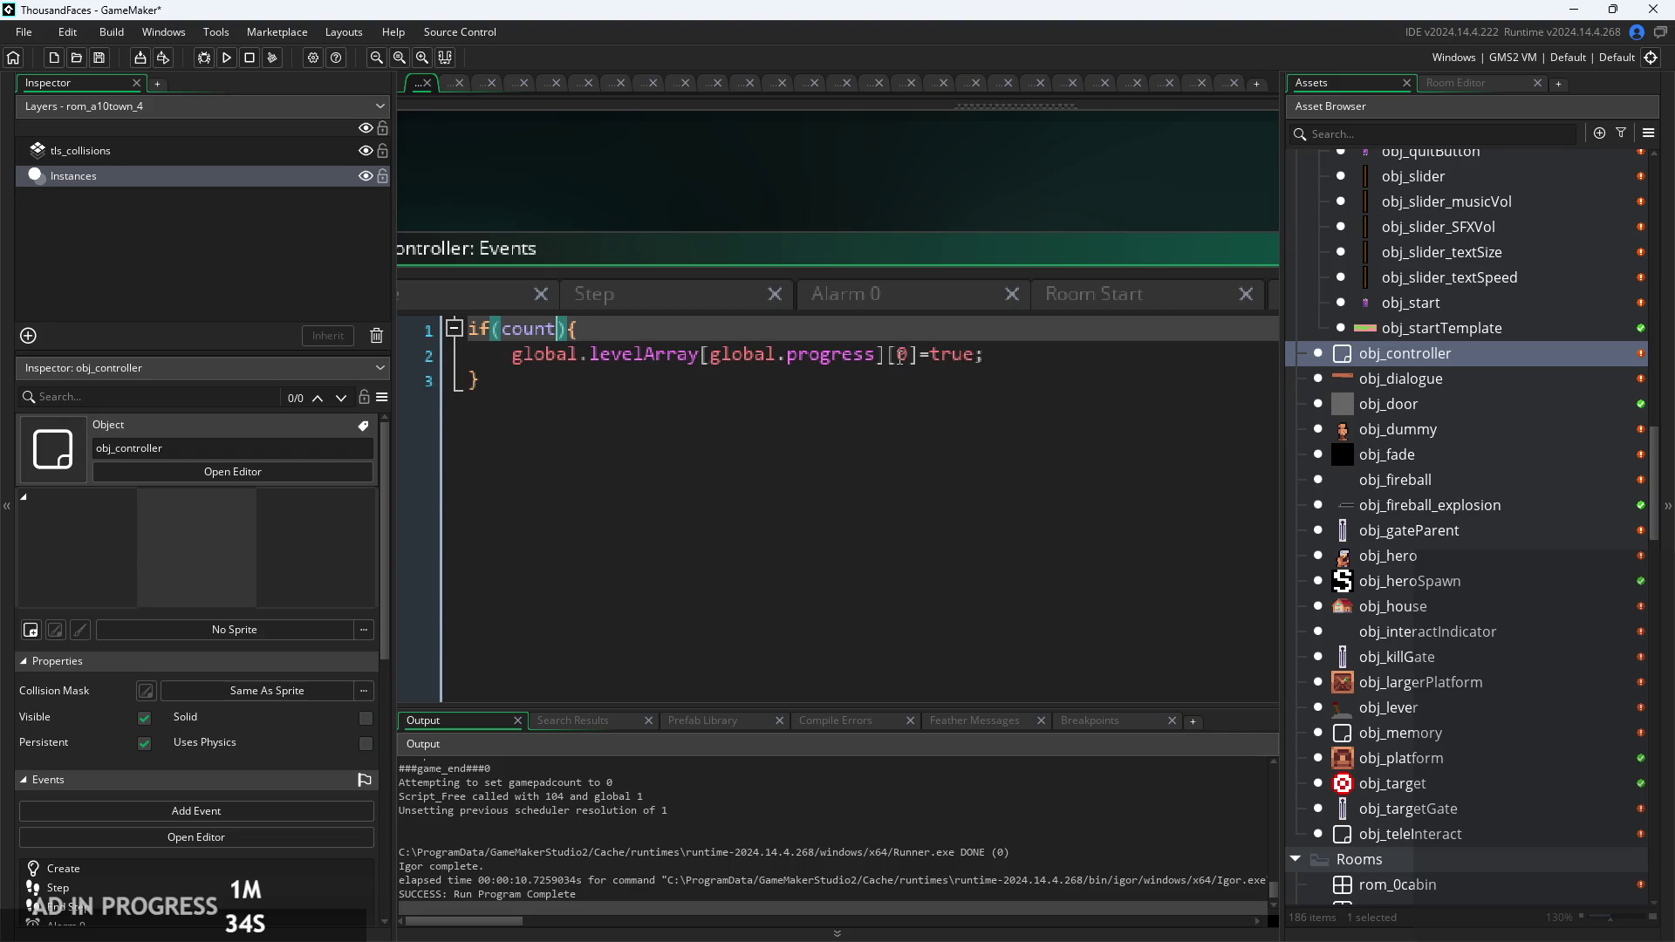
key("BackSpace")
key("BackSpace")
key("BackSpace")
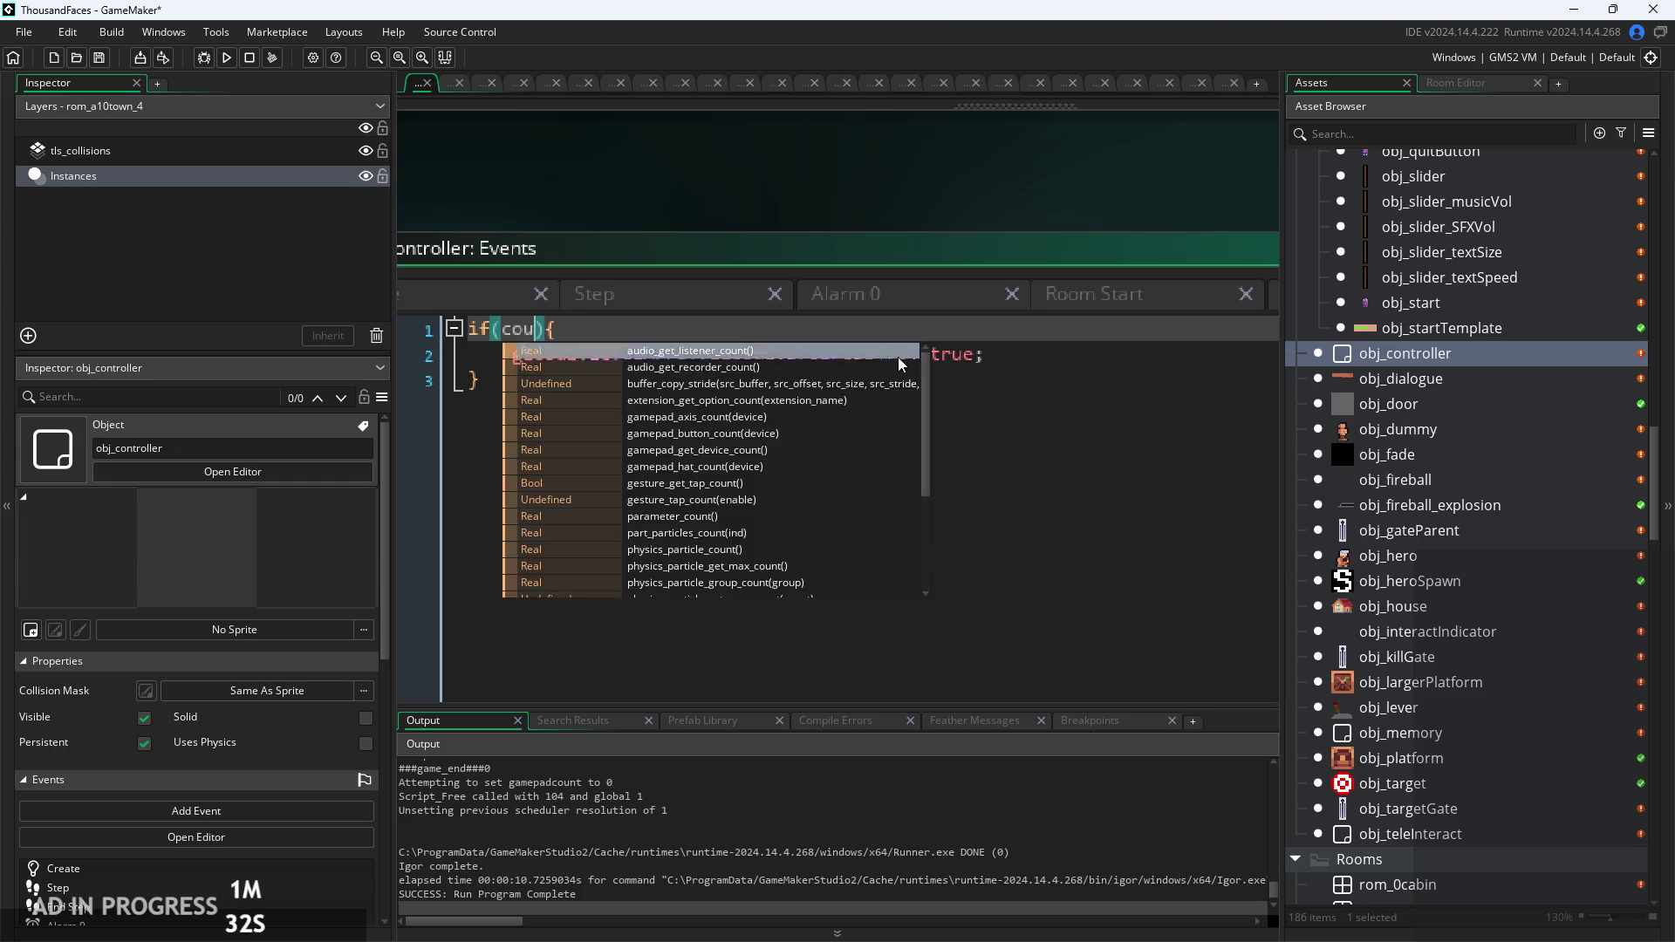
key("BackSpace")
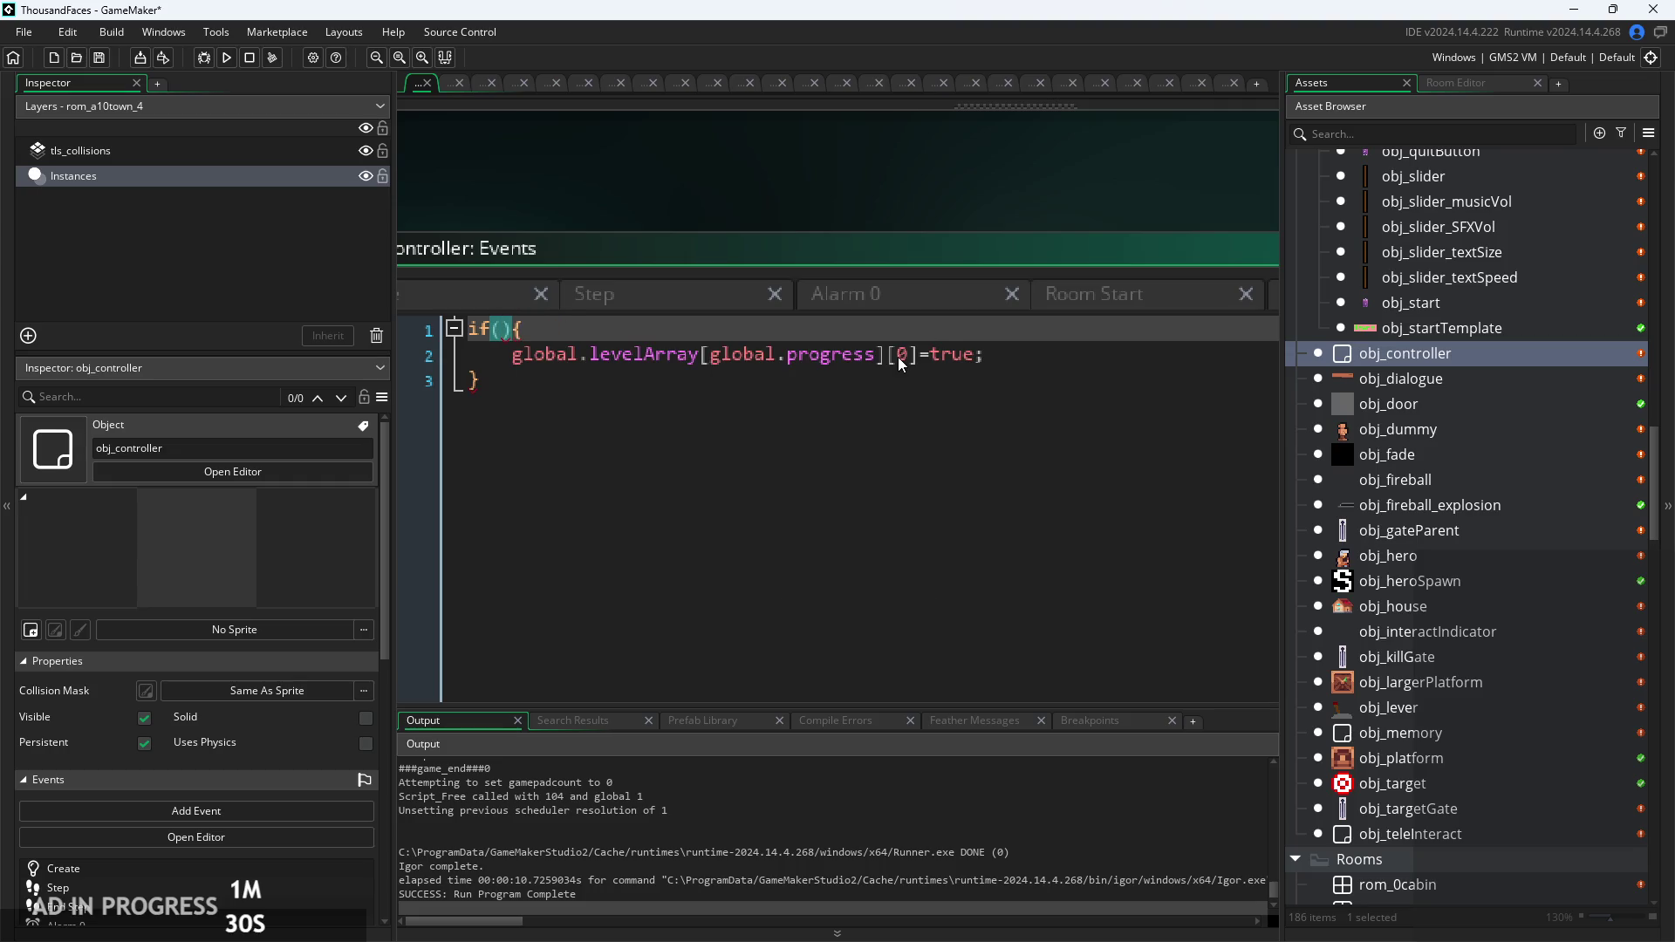
type("c")
key("BackSpace")
type("instance")
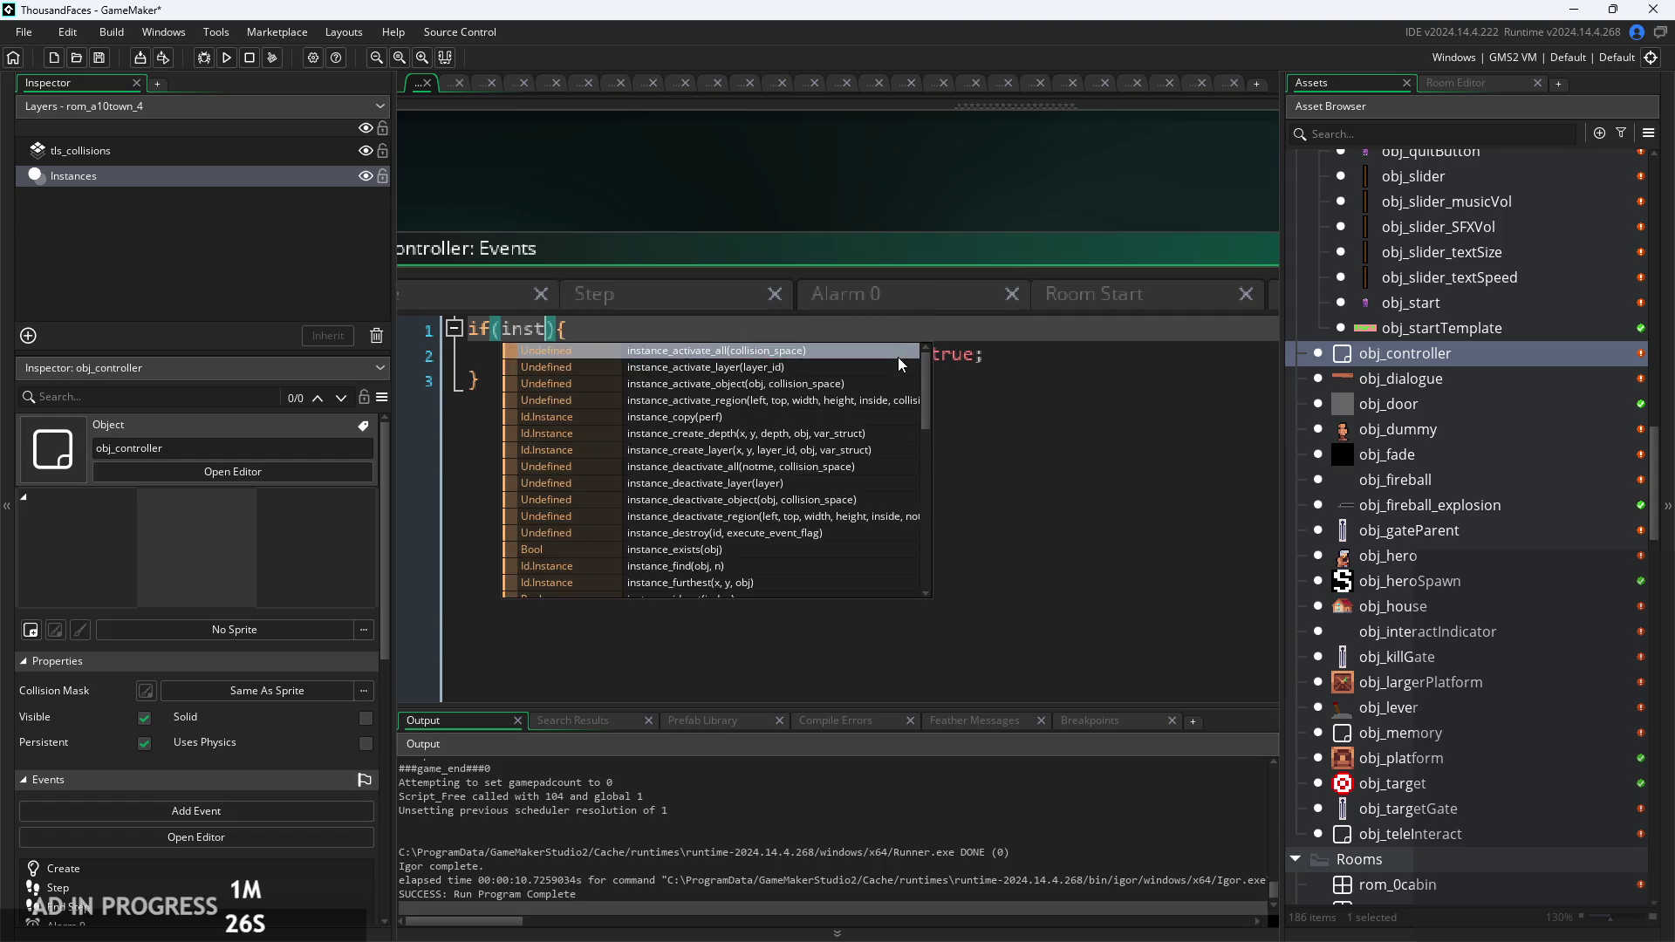
type("_c")
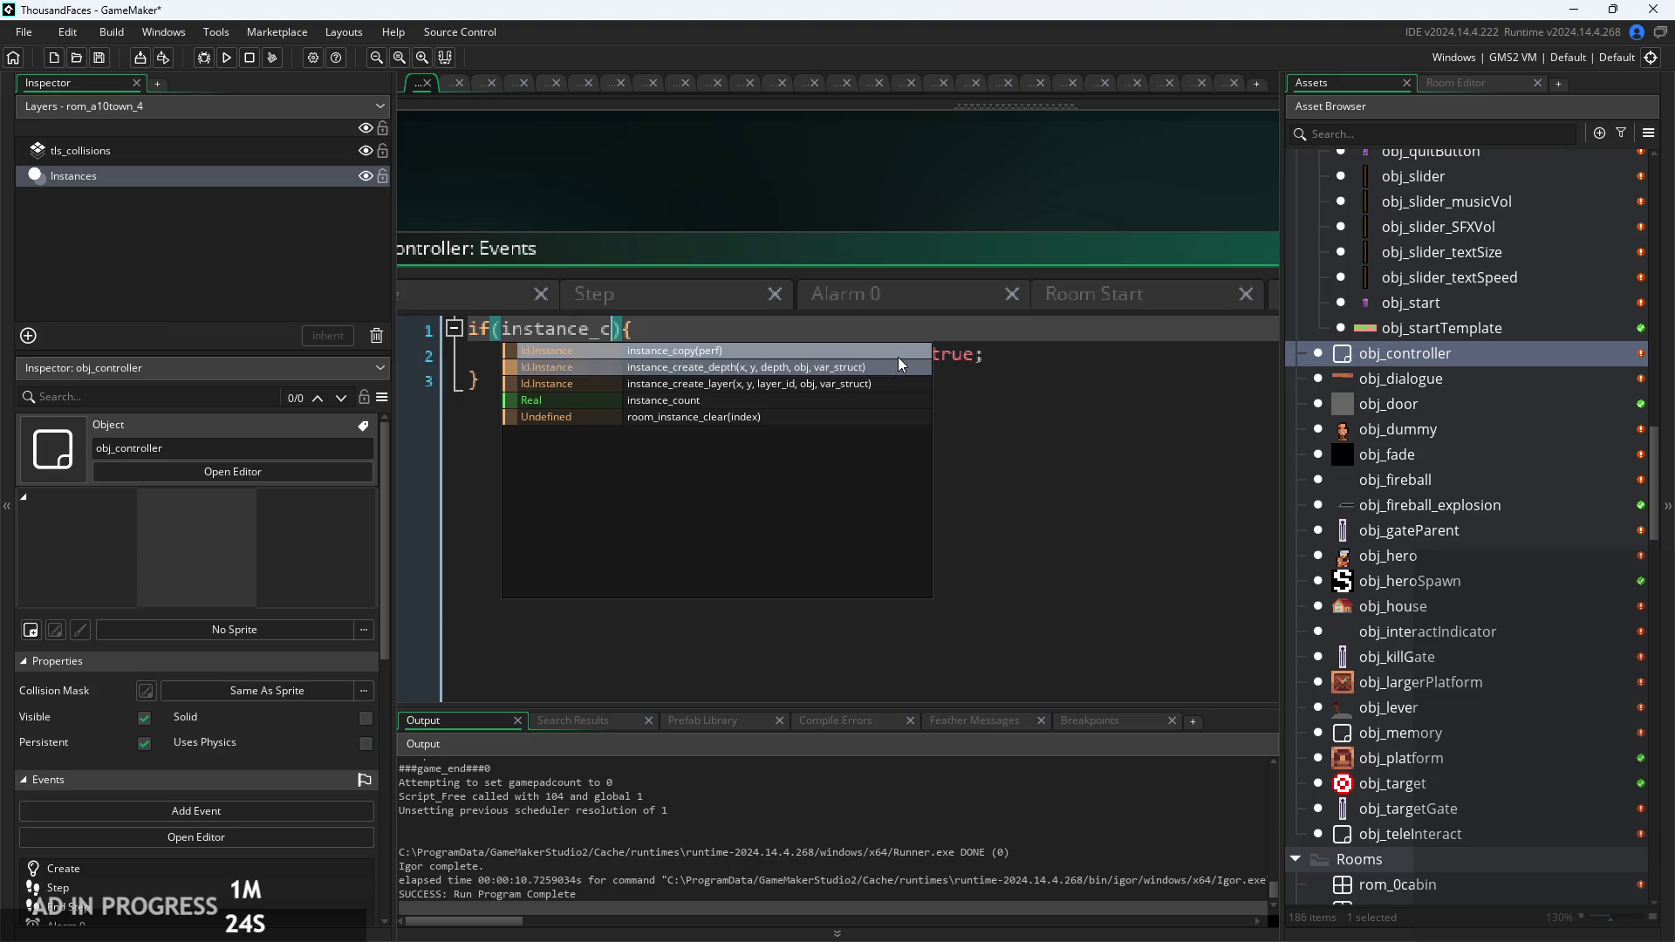
key("BackSpace")
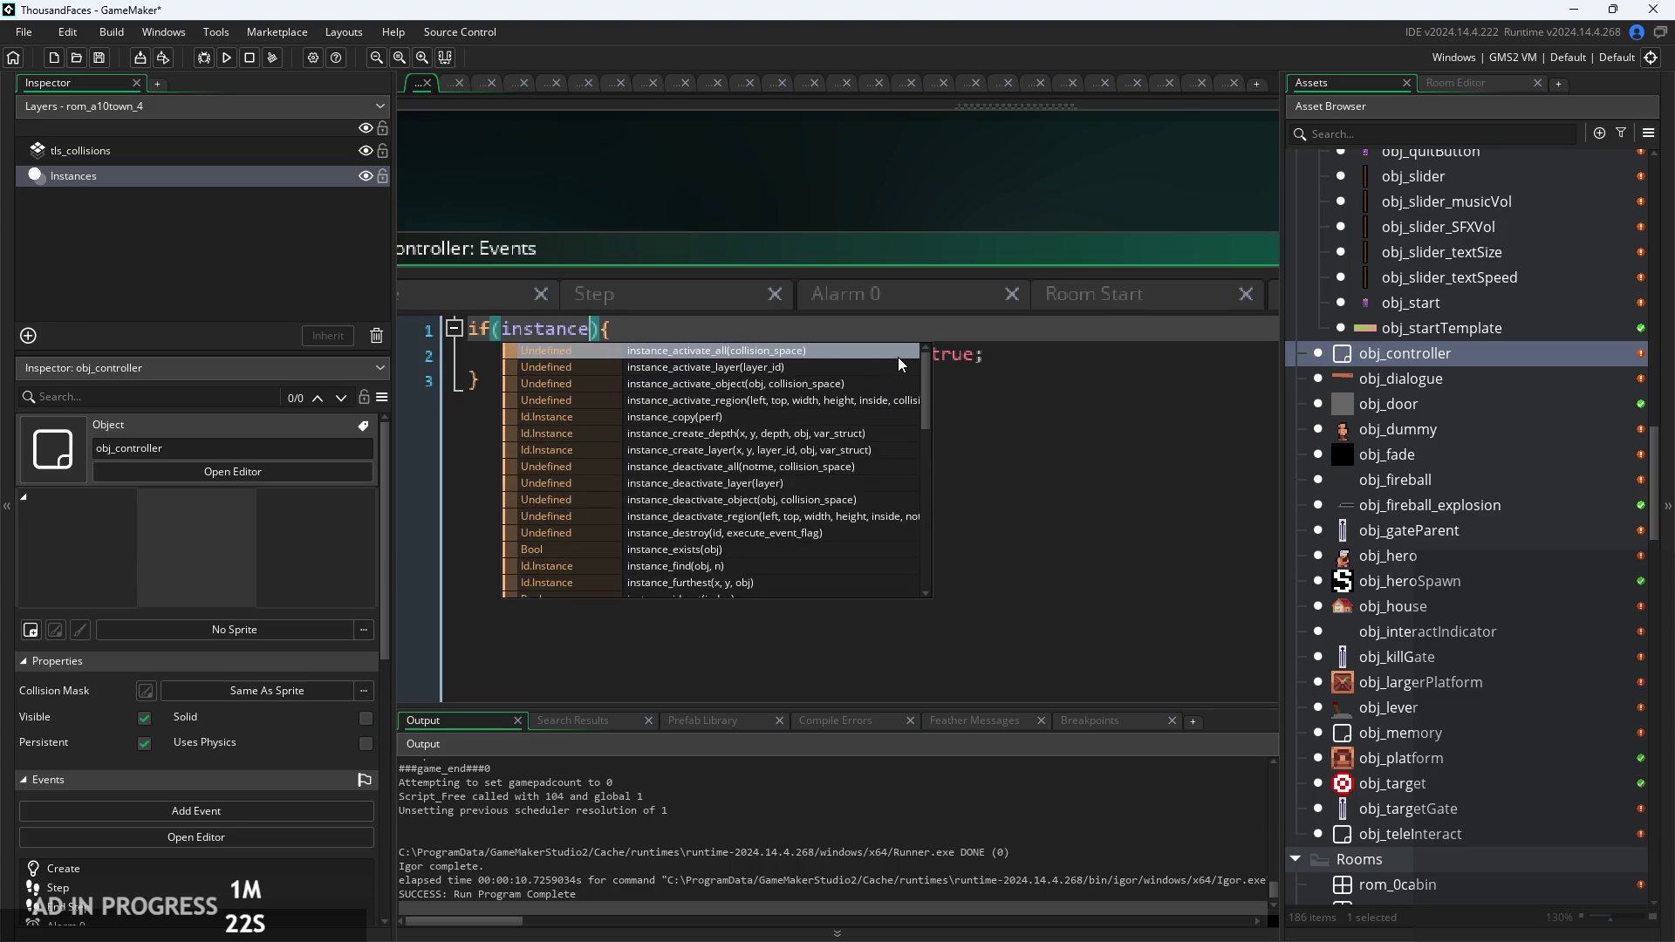
type("_numb")
key("Return")
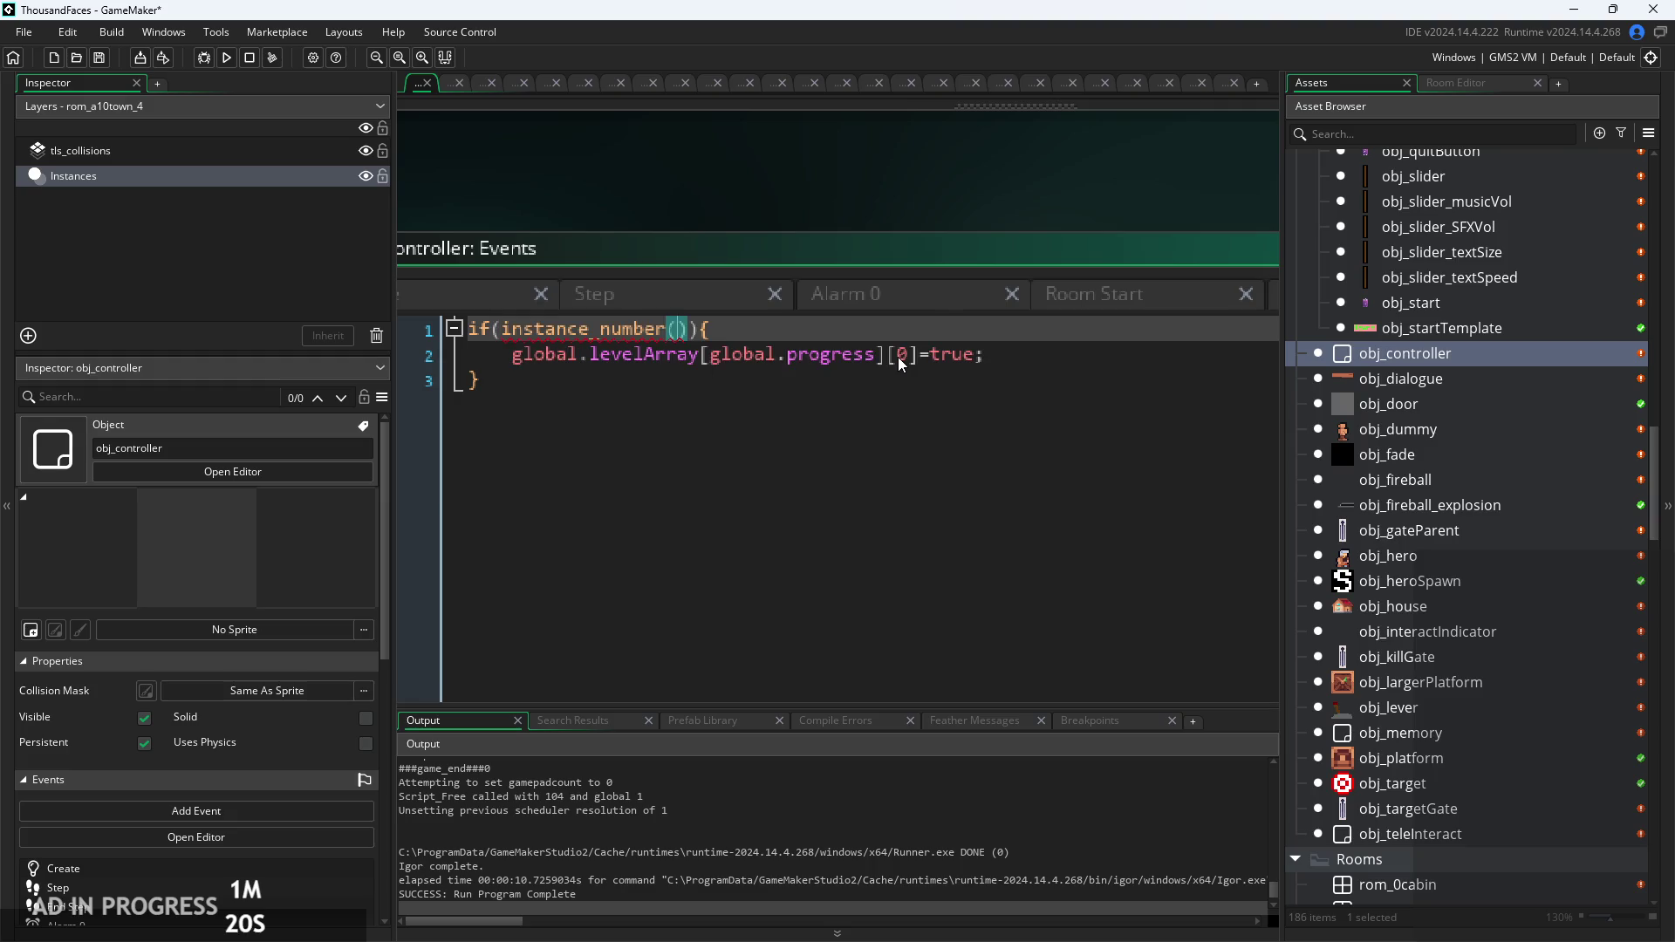
type("obj_en")
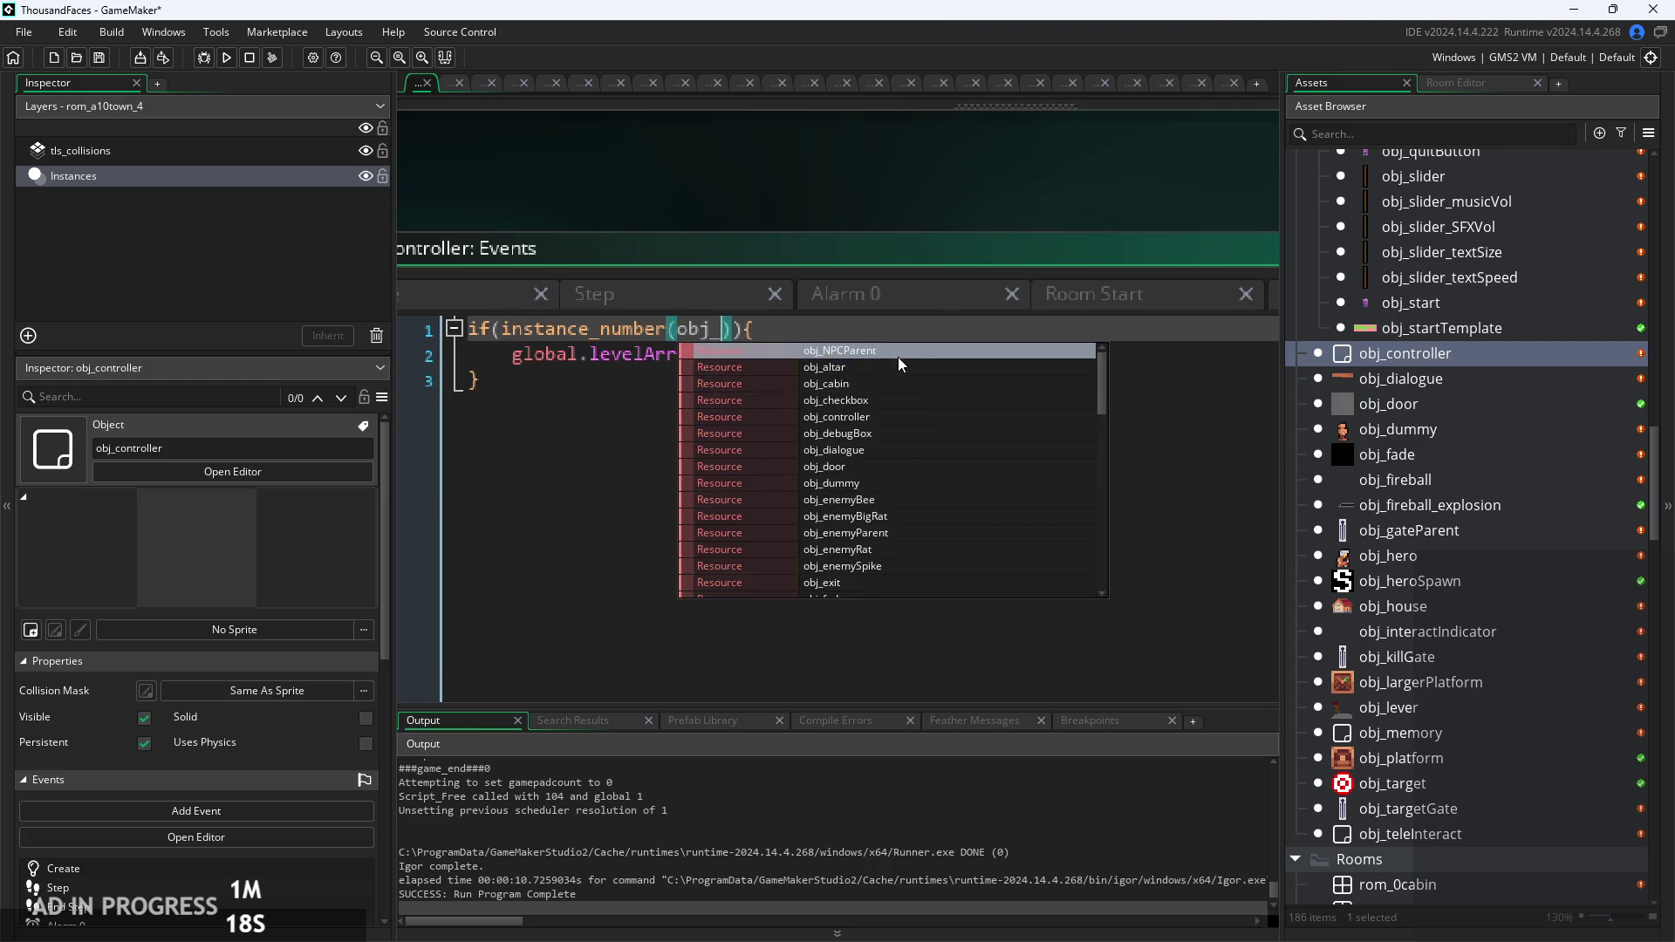
key("Down")
key("Down")
key("Return")
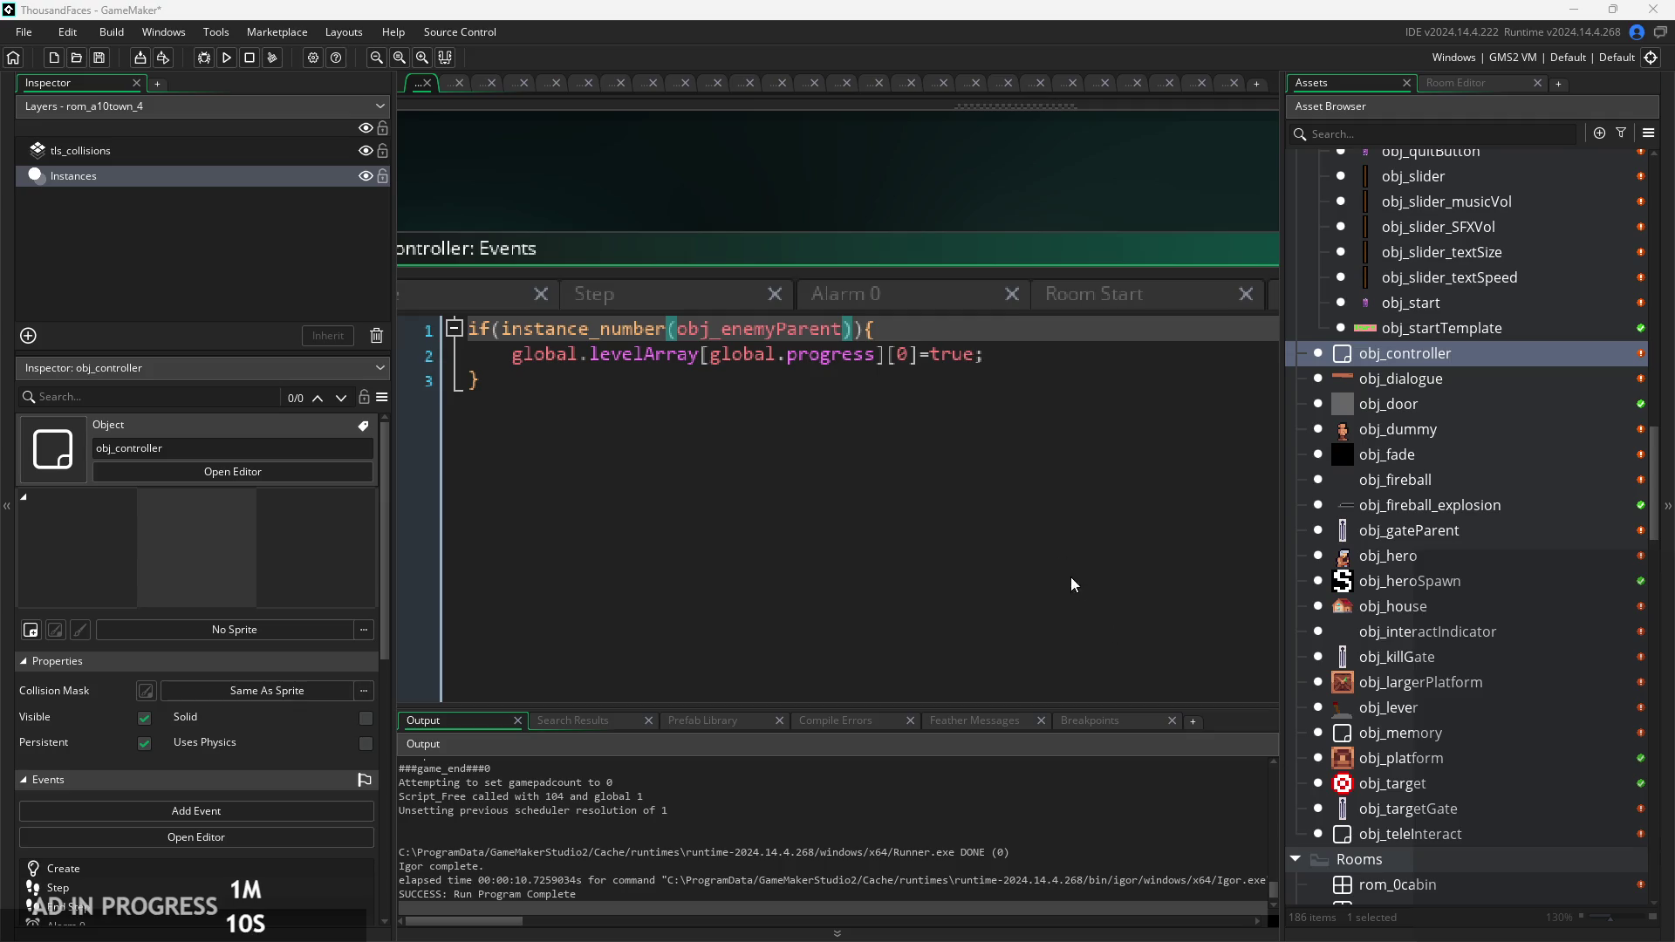
Step: Extend the Room End condition with ==instance_number(obj_enemySpike)
left_click(856, 329)
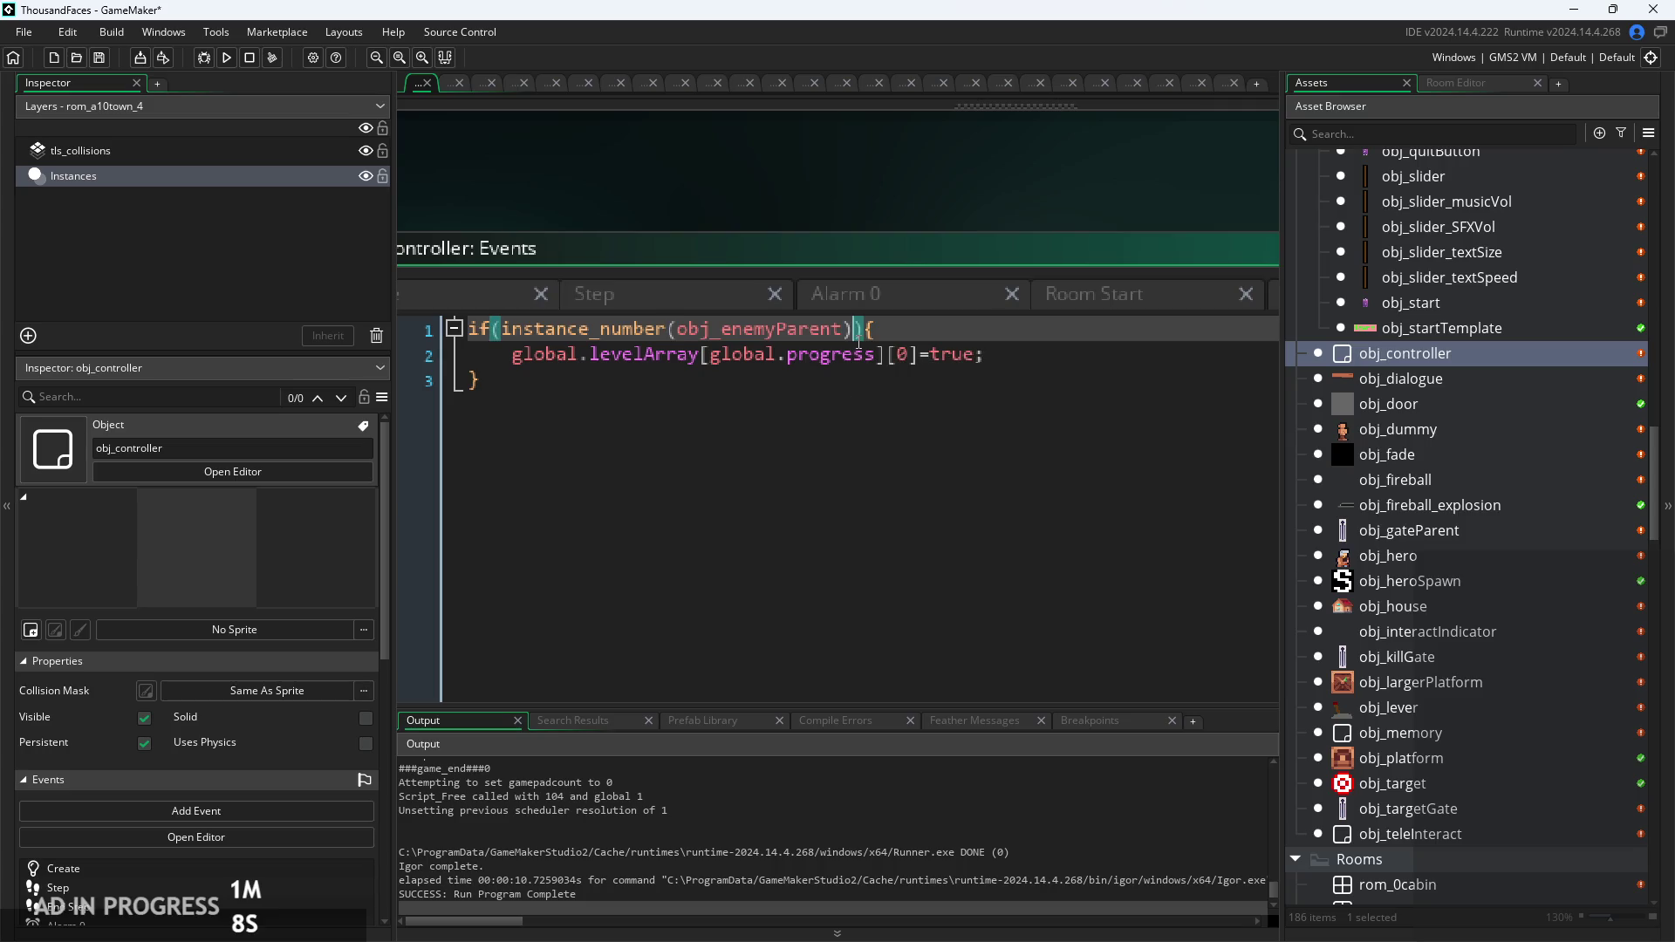
type("==instanc")
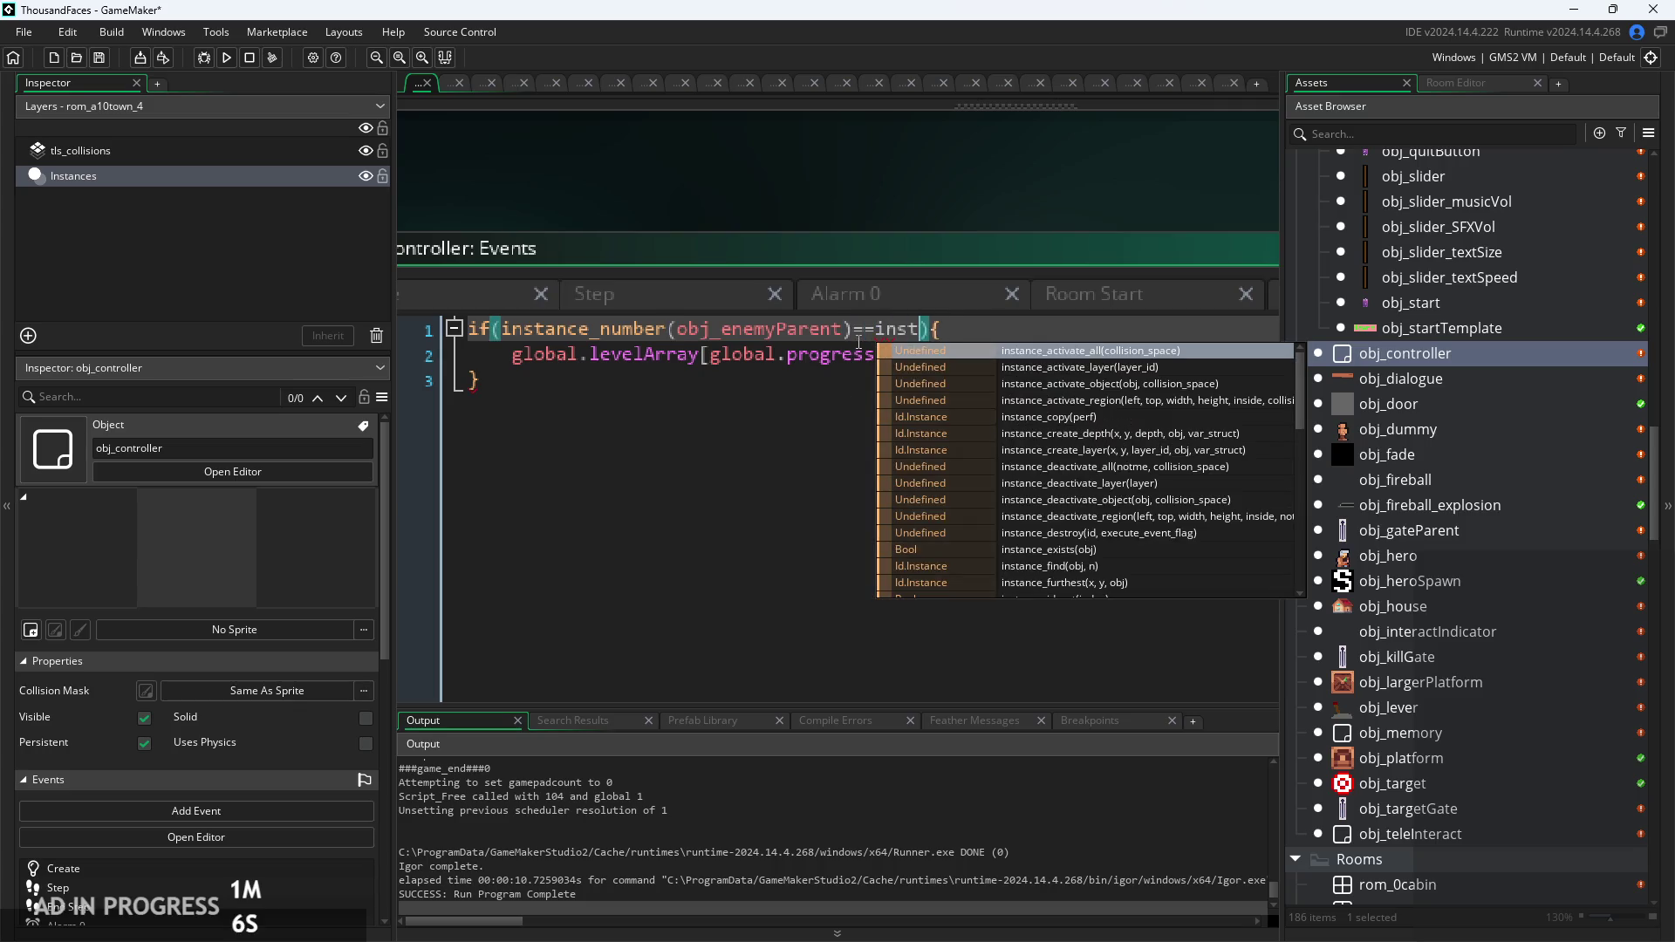
type("e_nu")
key("Return")
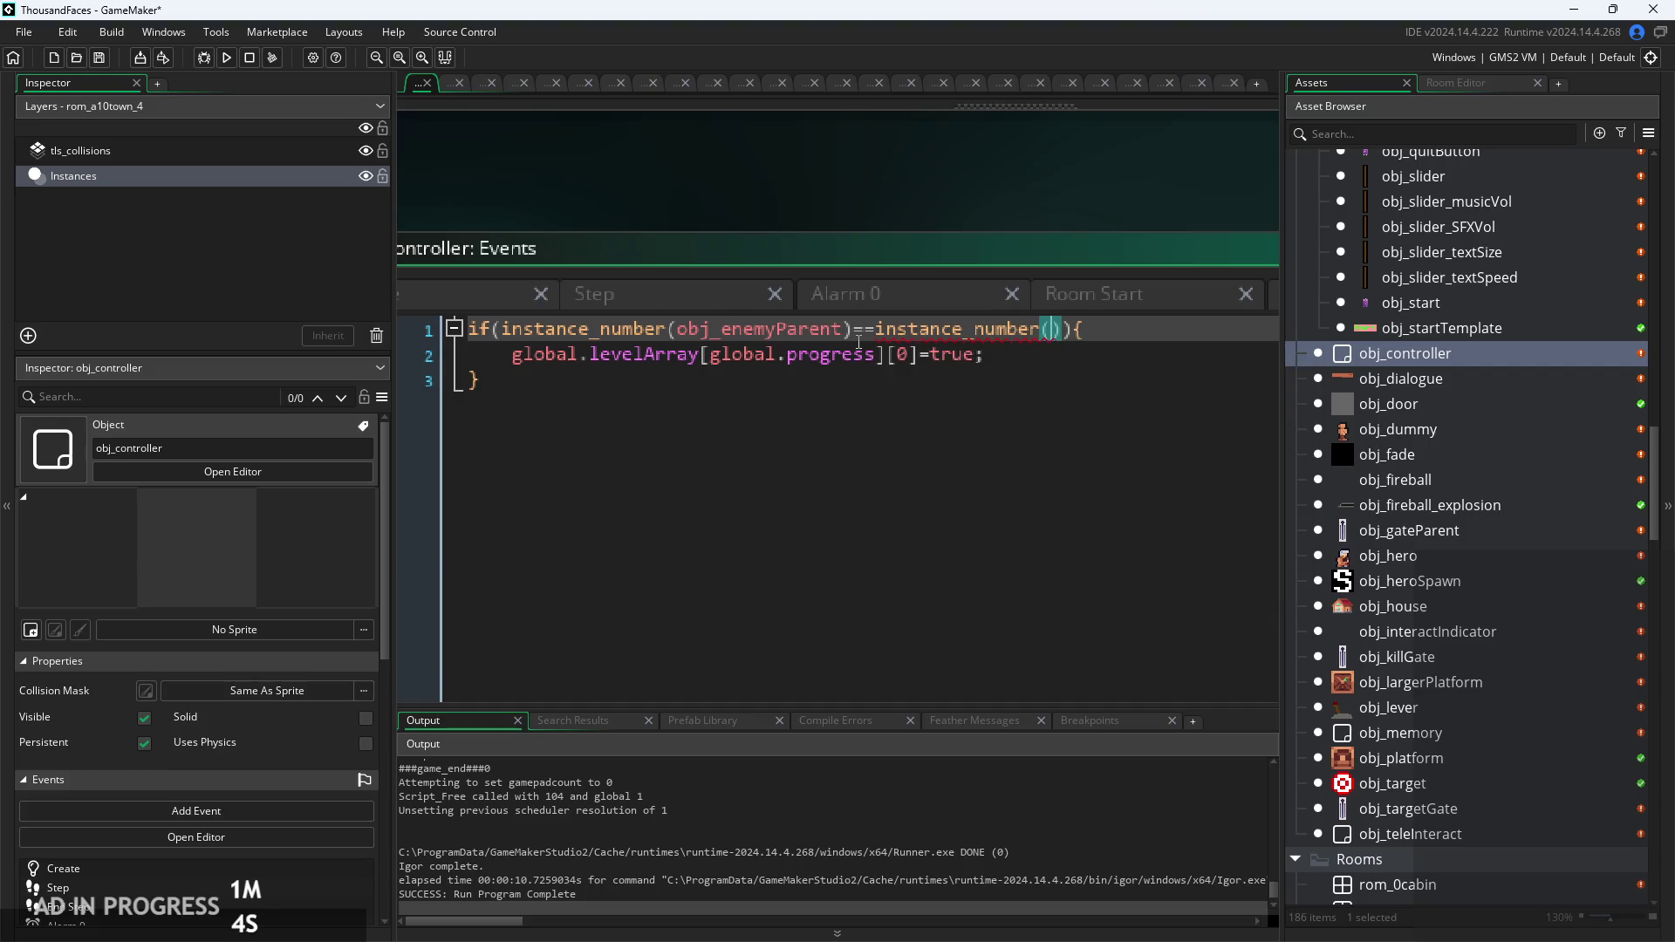
type("obj_ene")
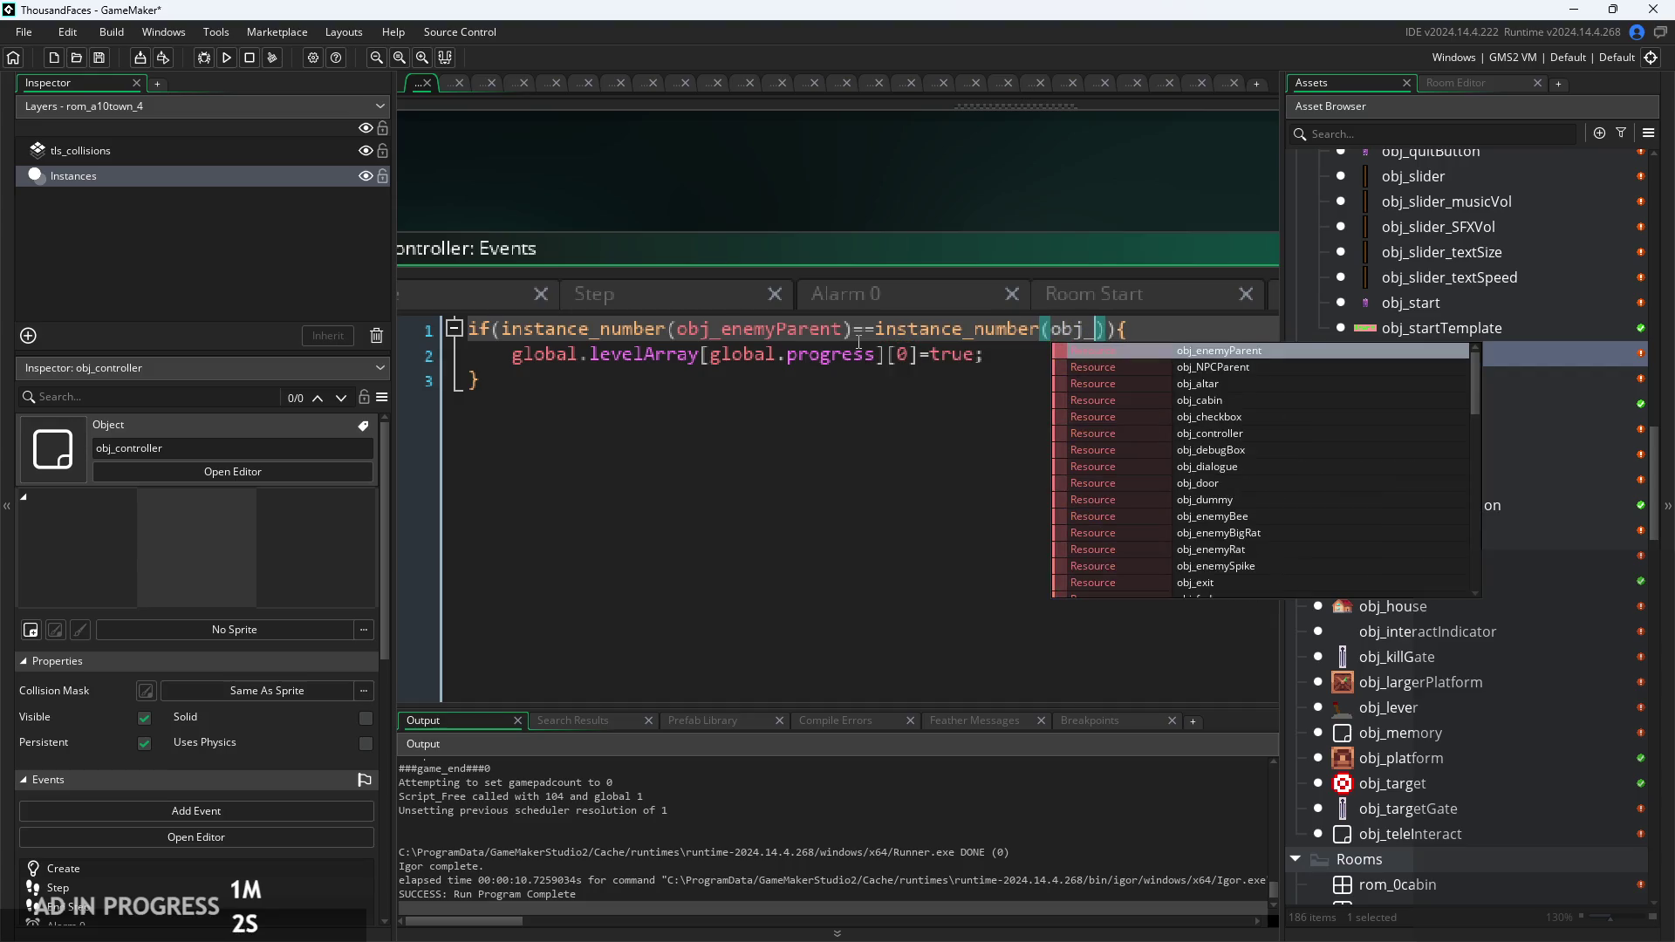
type("myS")
key("Return")
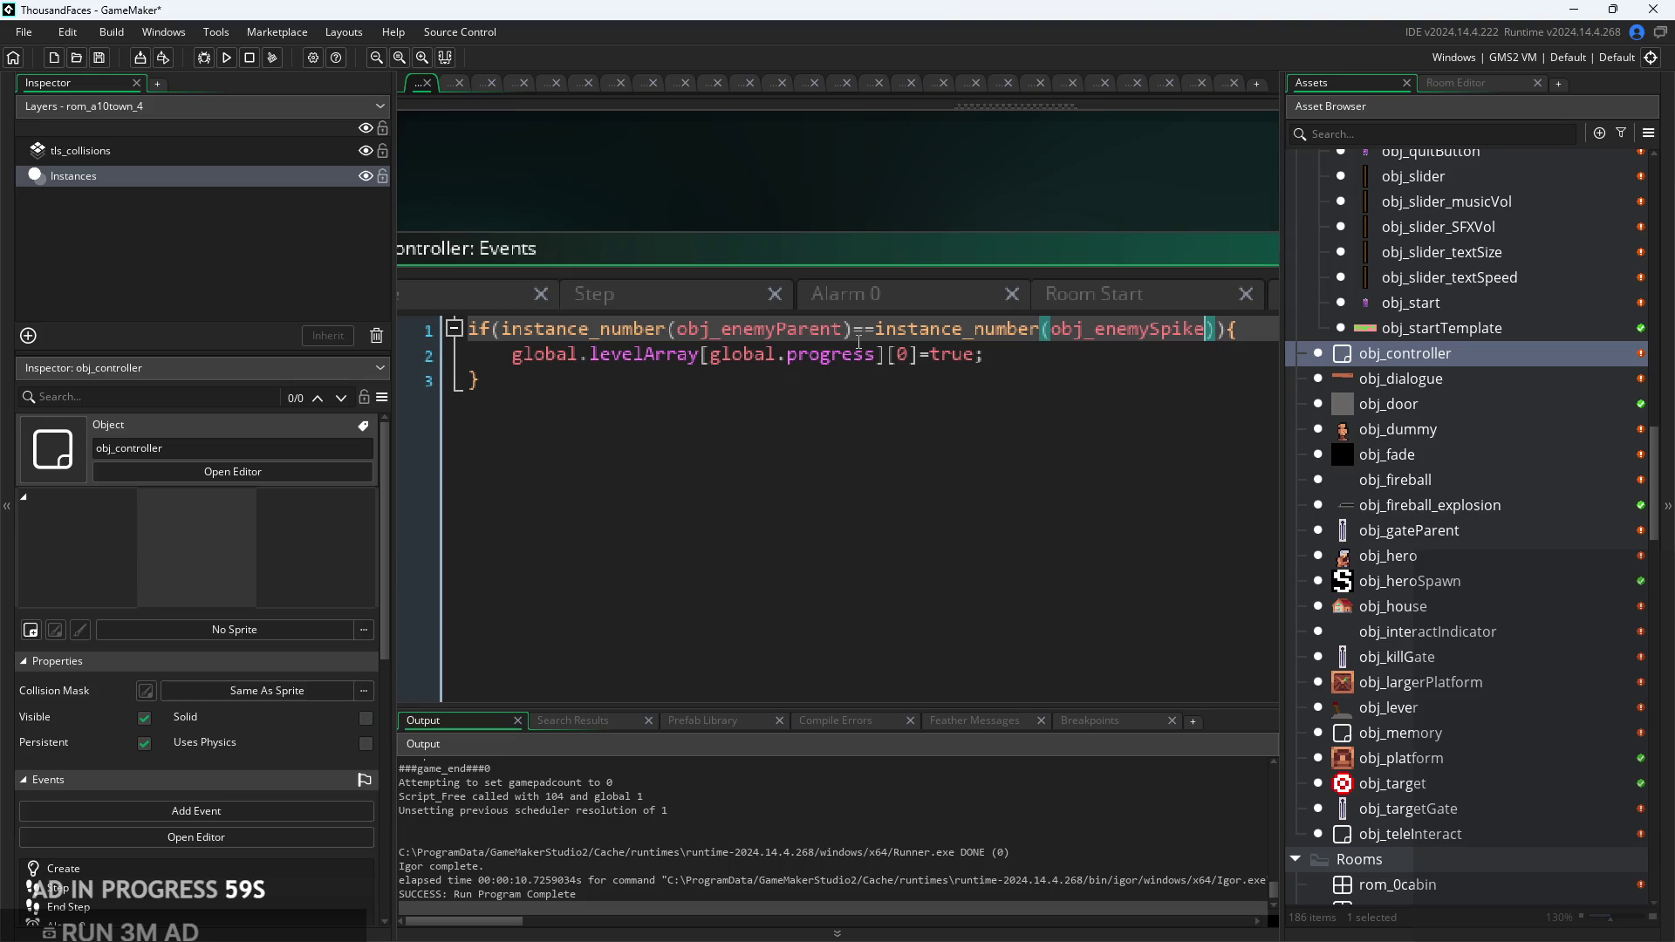
key("Down")
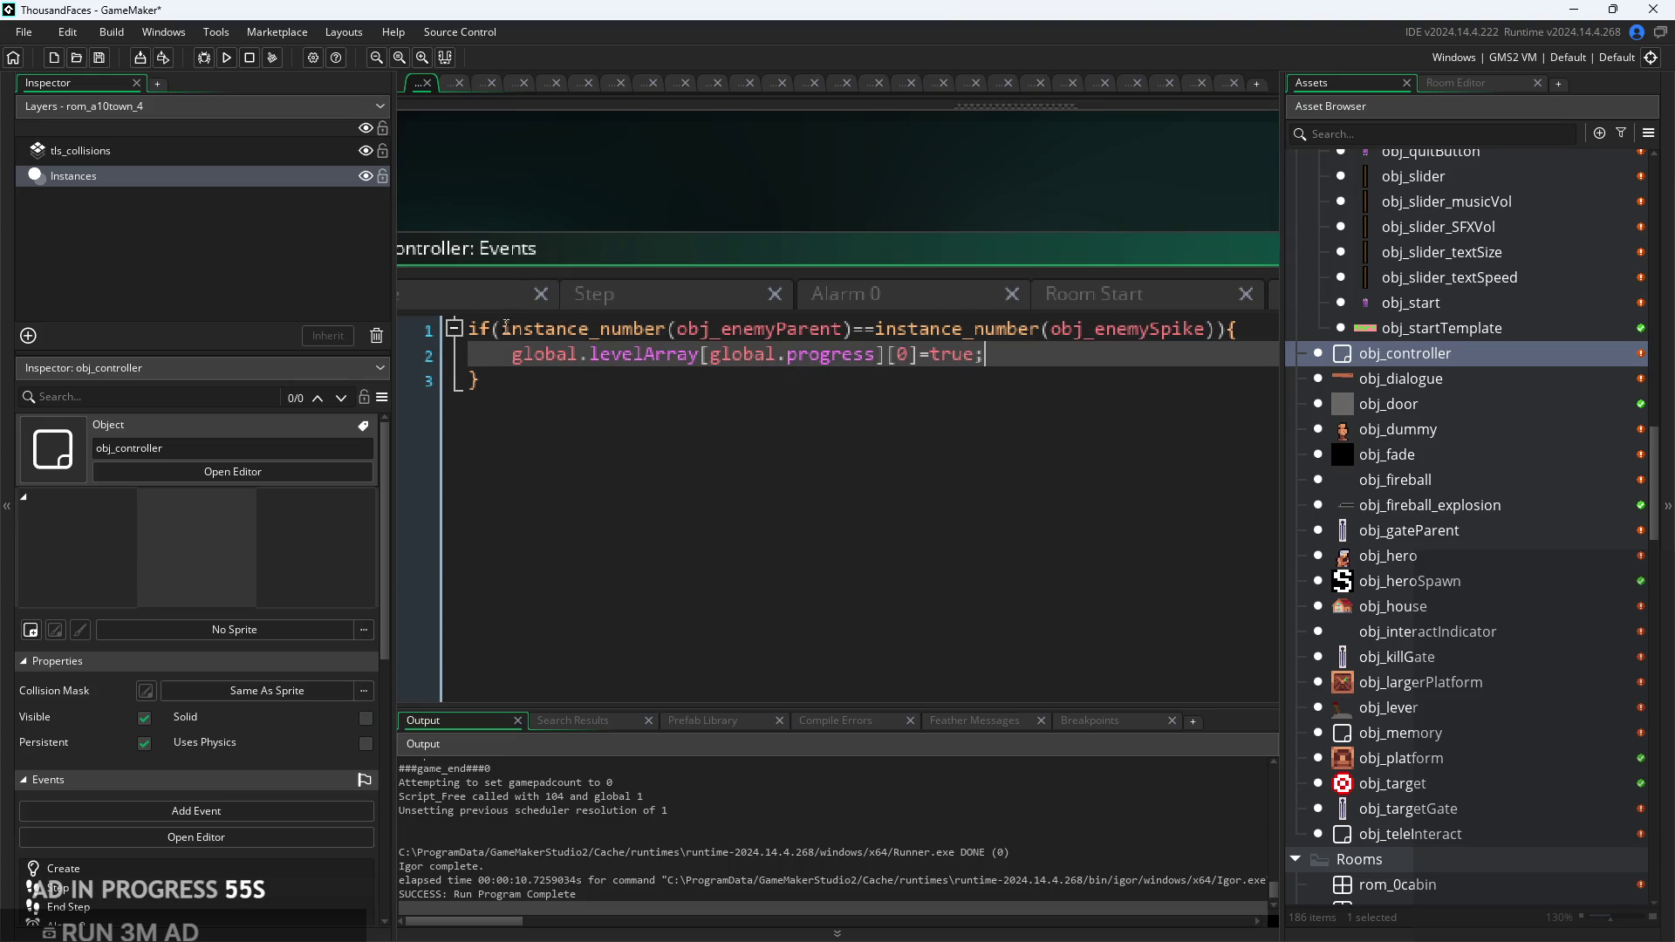
key("ctrl+Home")
Step: Append &&global.progress>0 to the Room End condition
left_click(1223, 338)
type("&&")
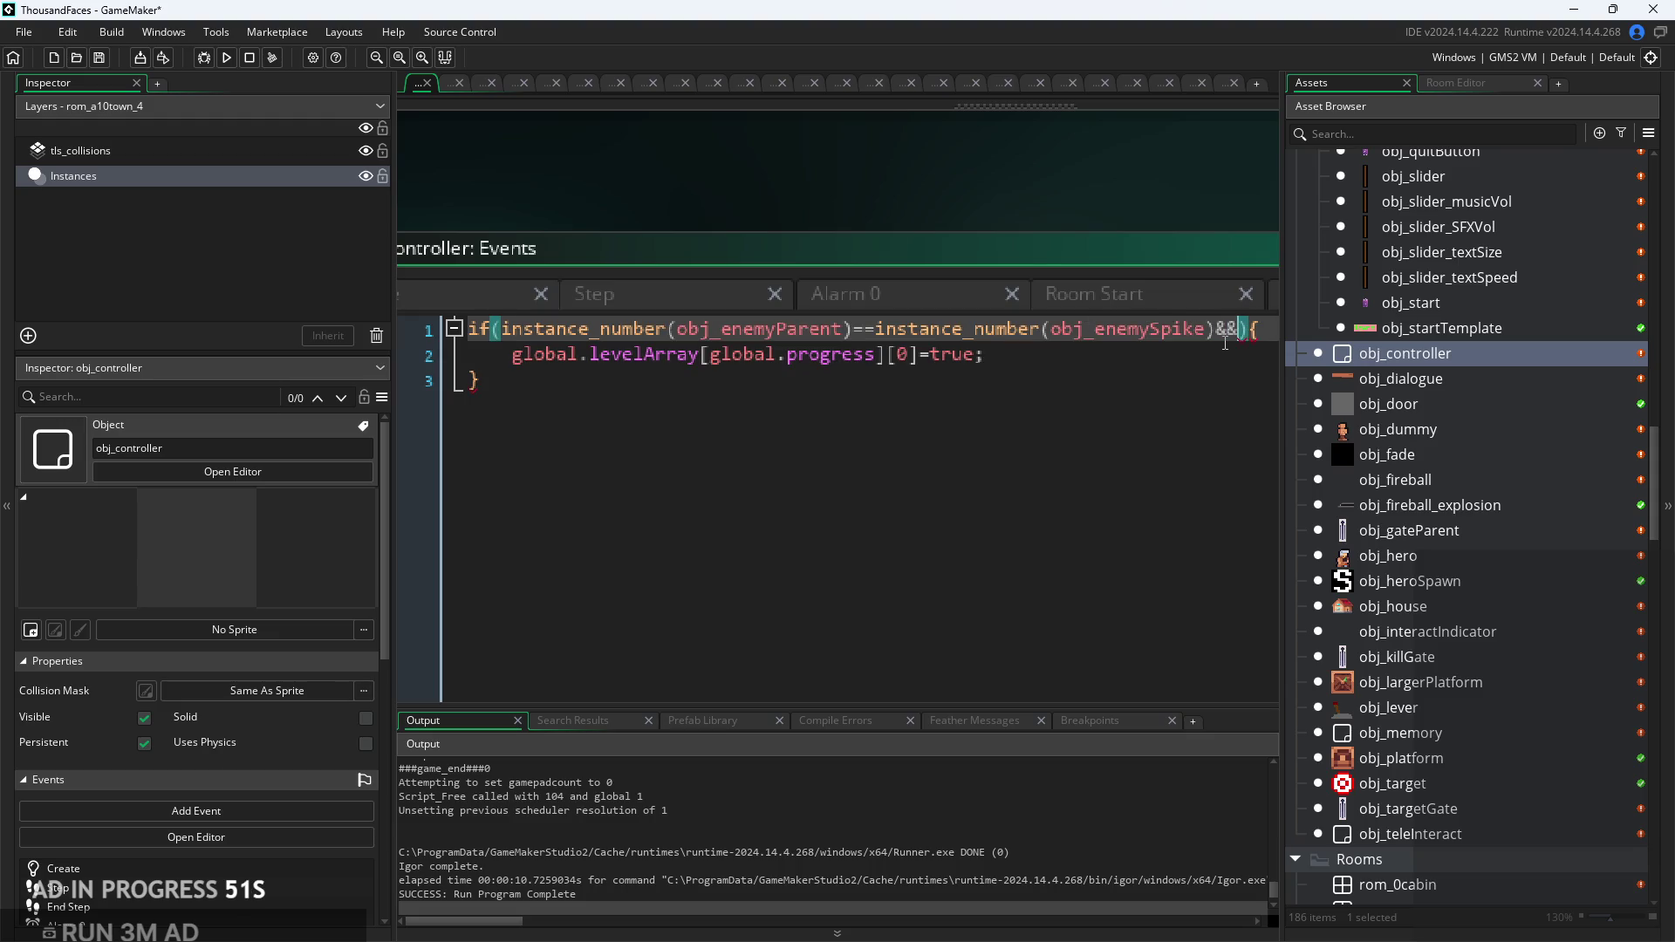
type("flova")
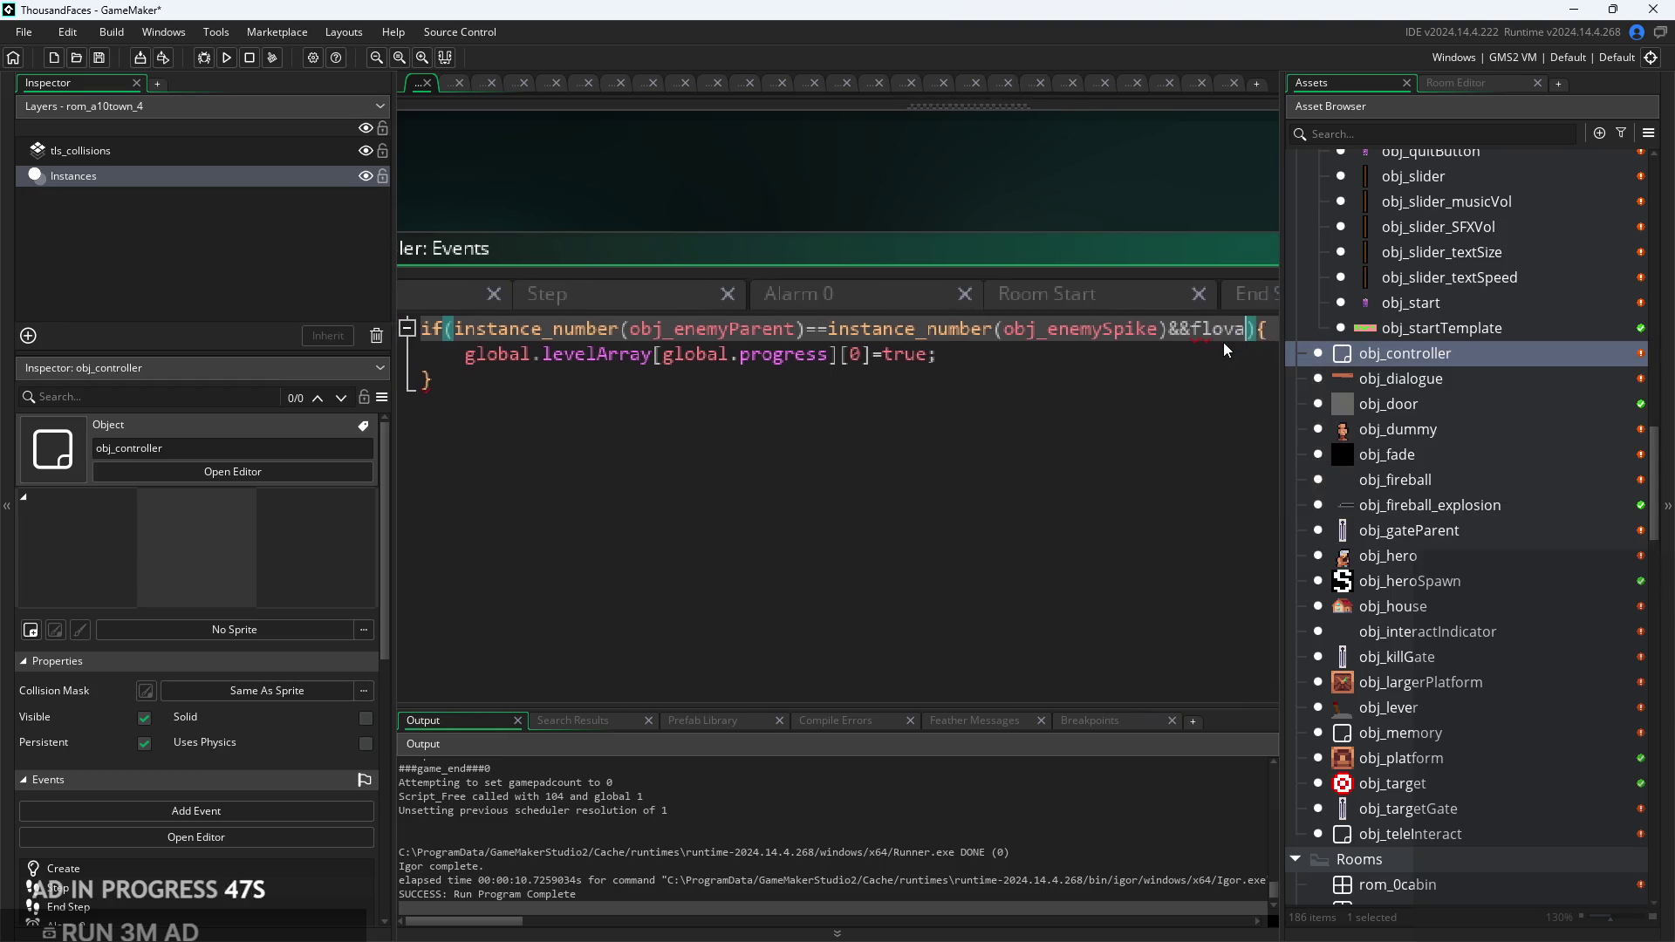
key("BackSpace")
key("BackSpace")
type("global")
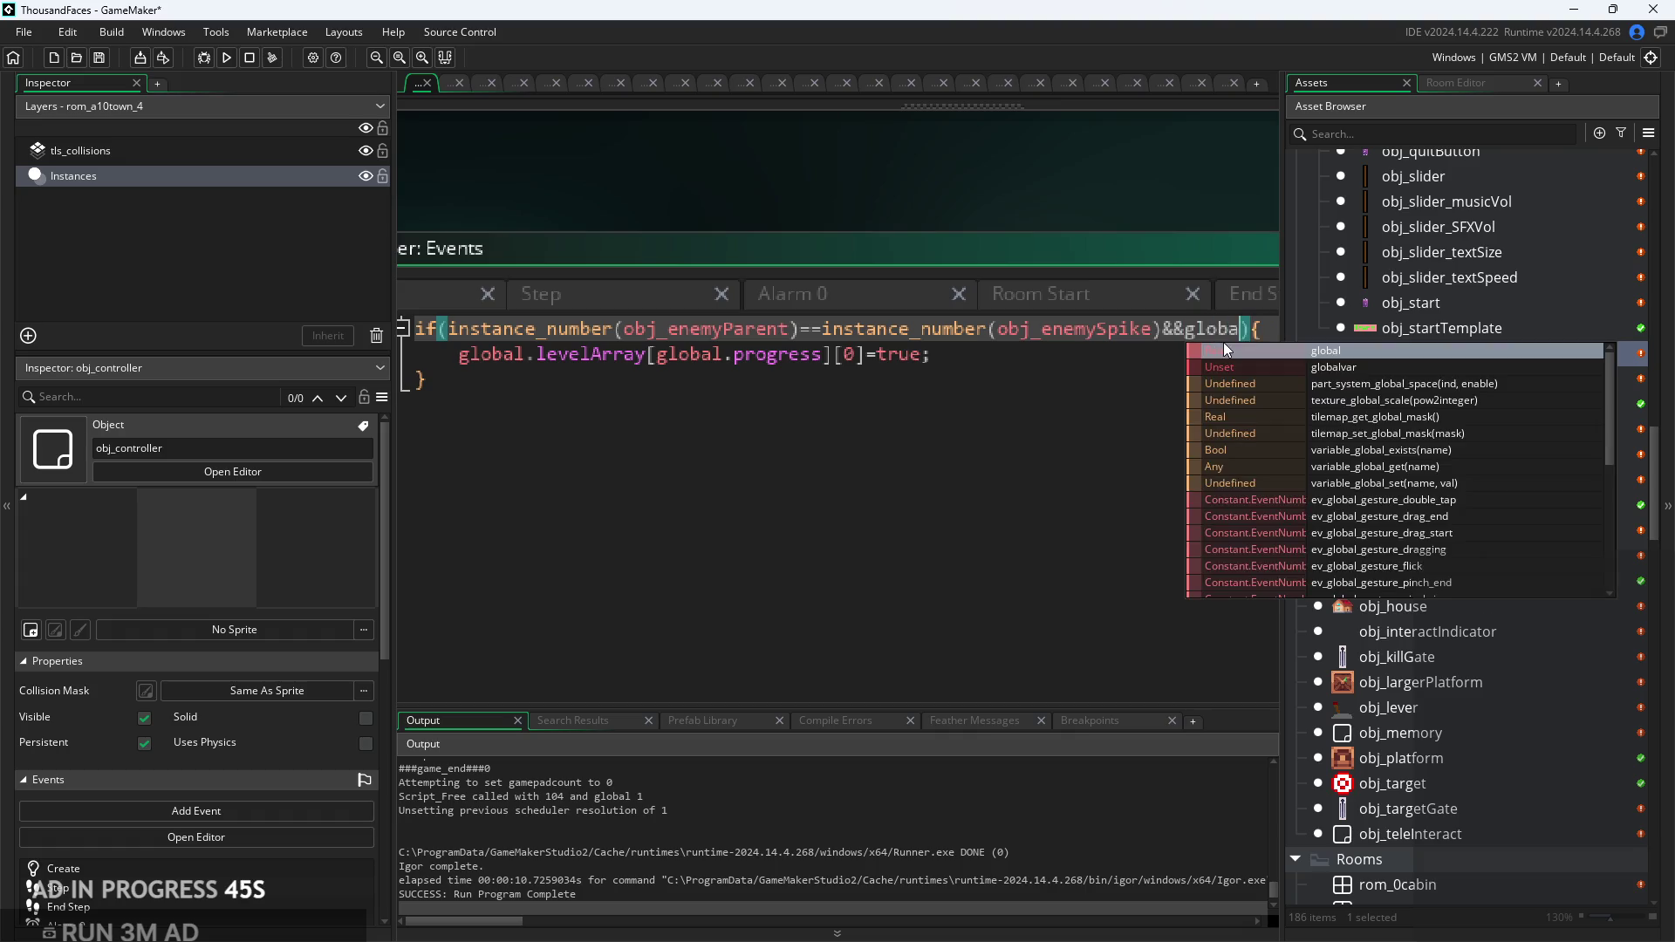
type(".progress")
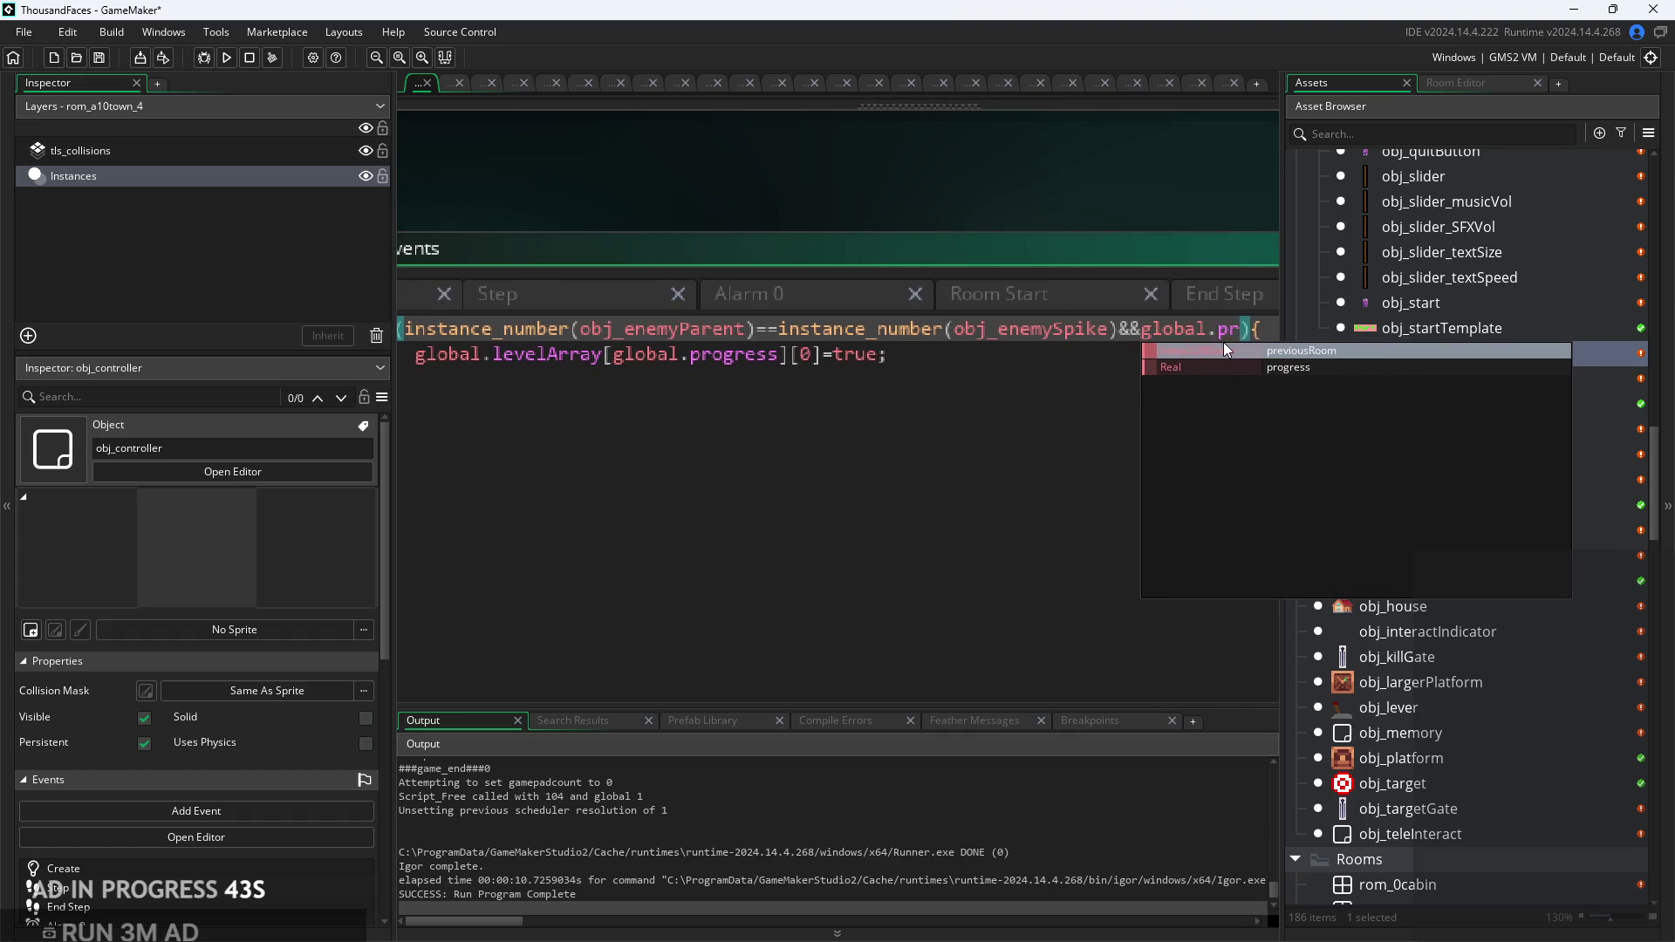
type(">0")
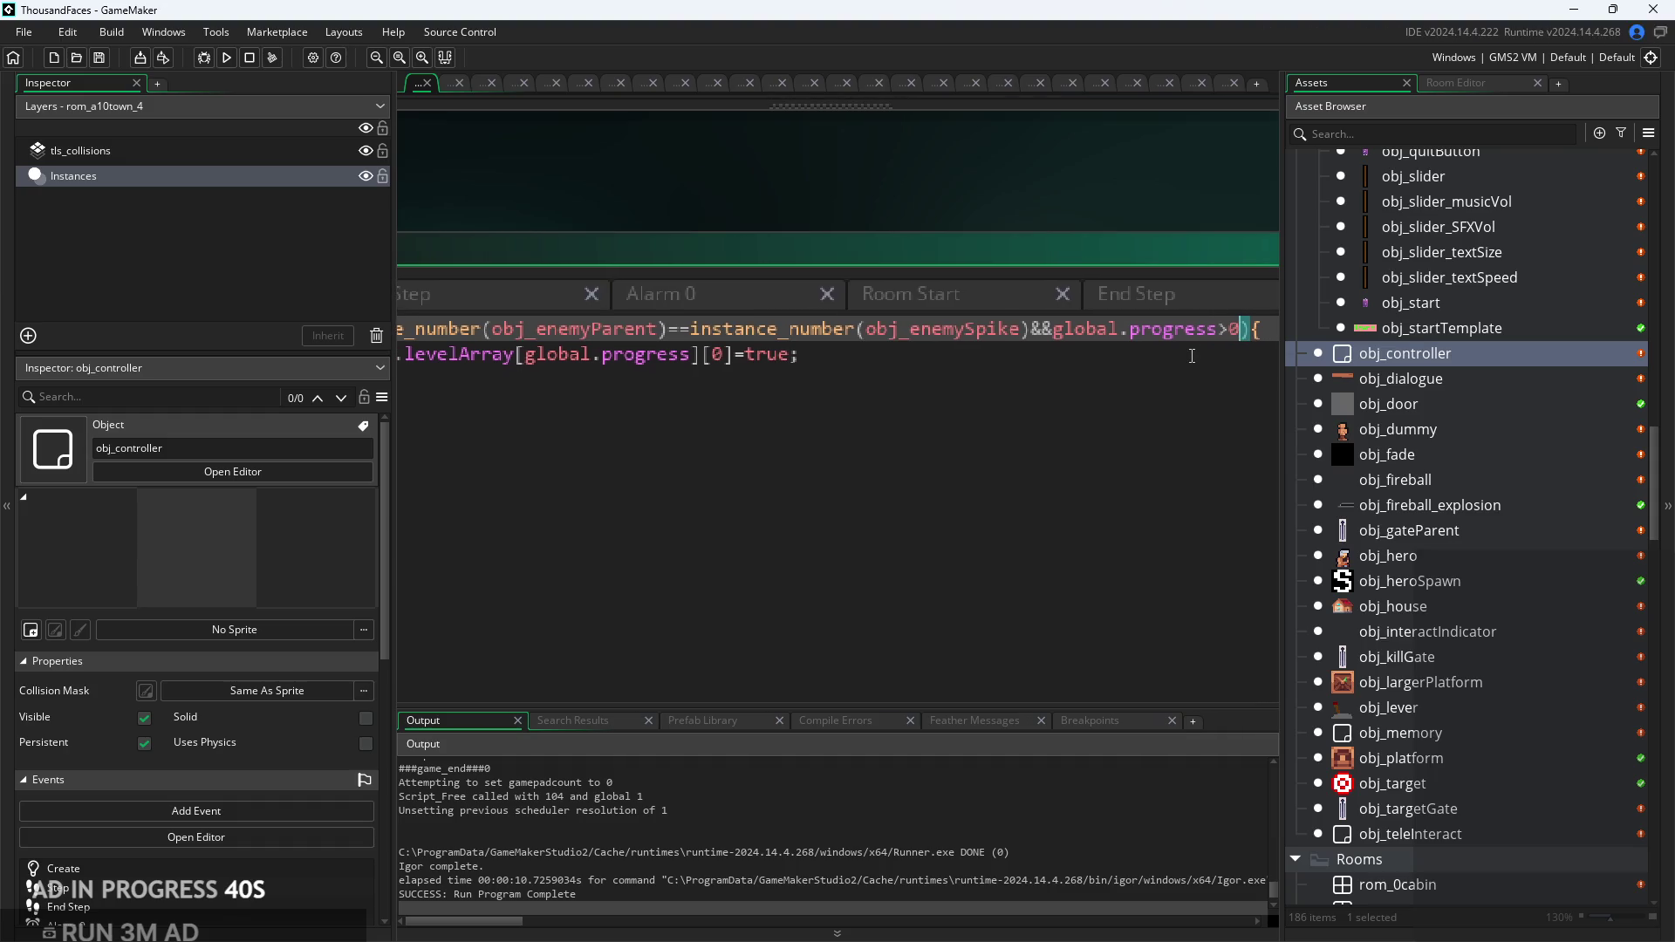
Step: Review the level-complete assignment and the Create event's levelArray reset loop
left_click(1061, 321)
left_click(1081, 304)
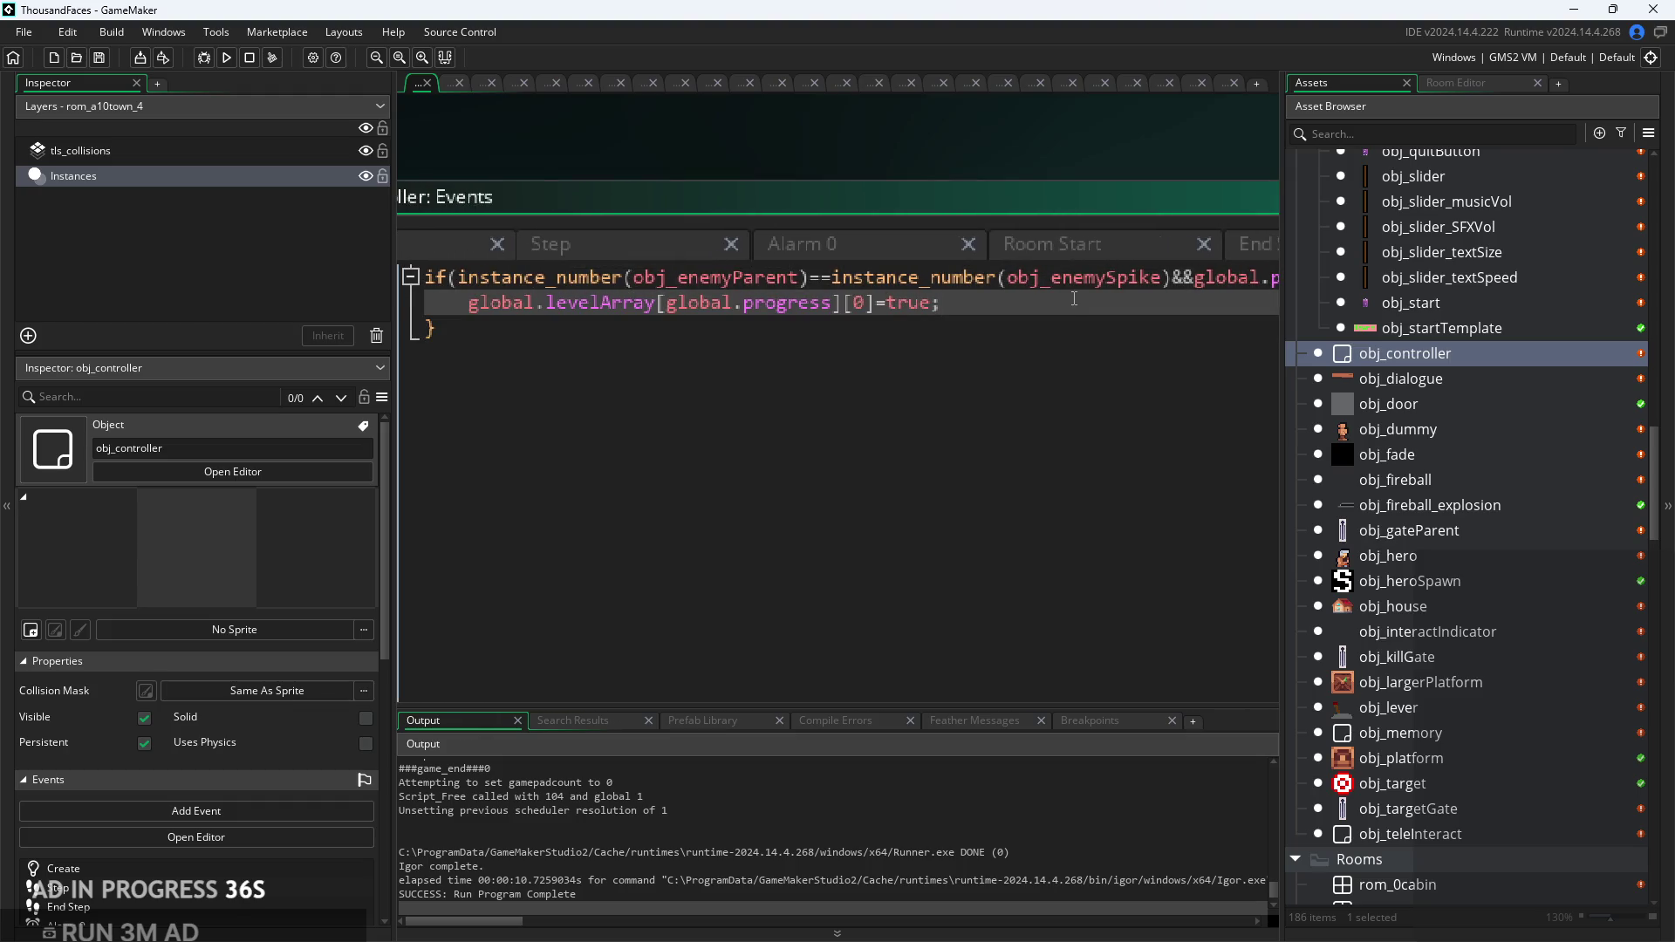
scroll(459, 259, "down", 2)
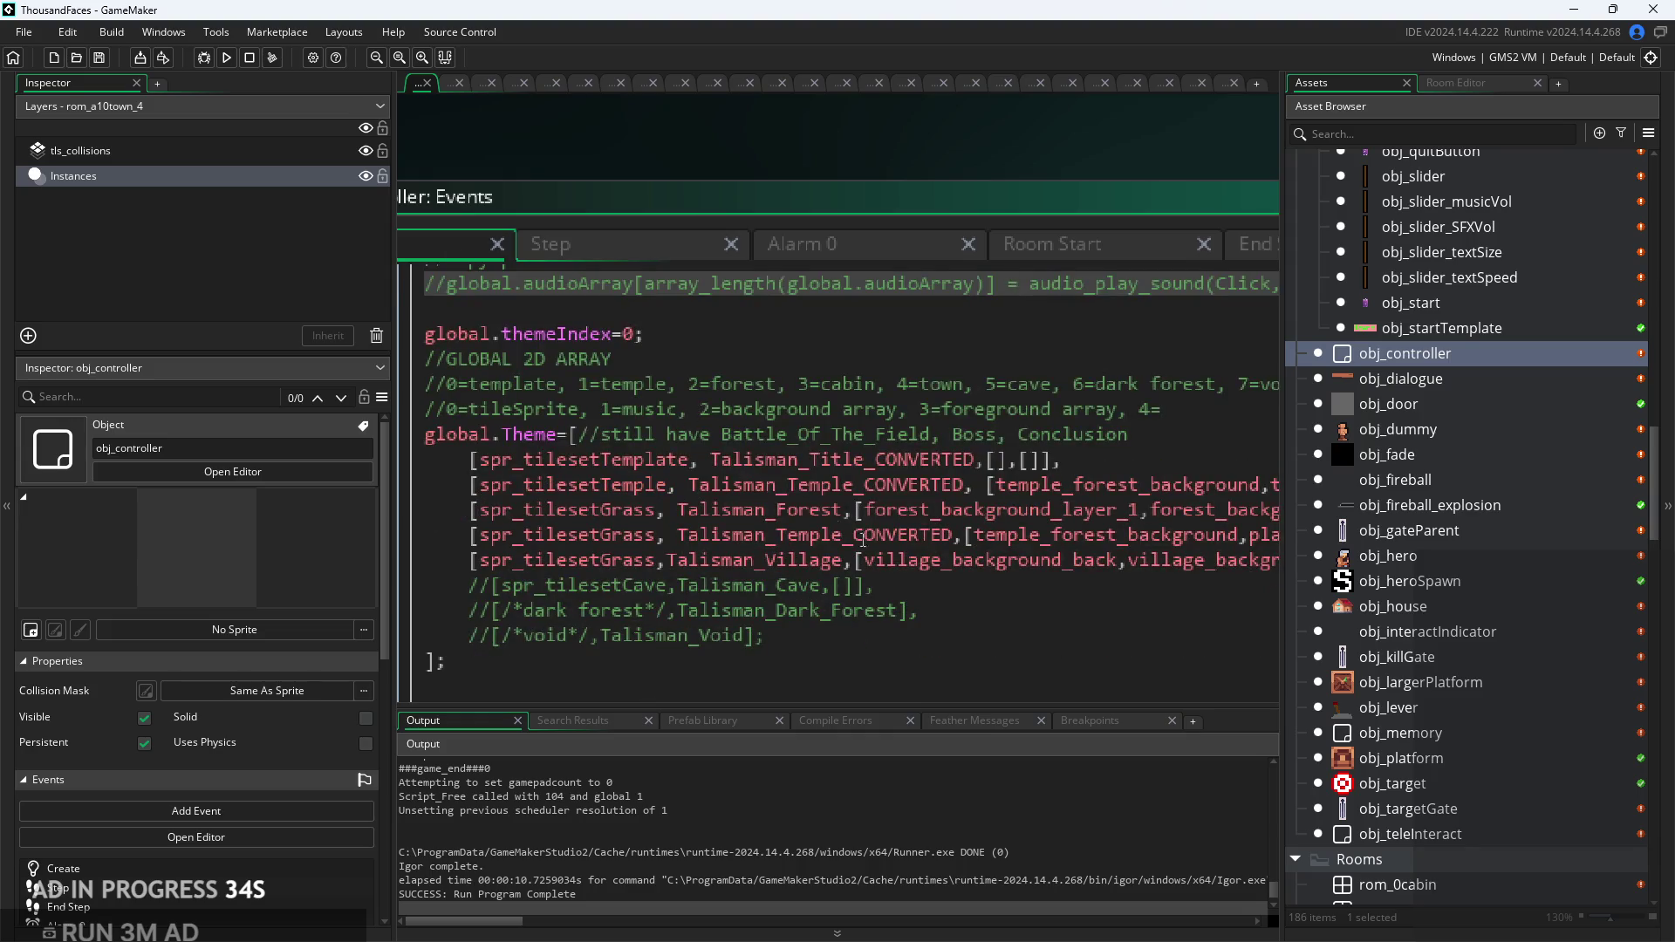
scroll(1030, 548, "down", 3)
scroll(942, 597, "up", 5)
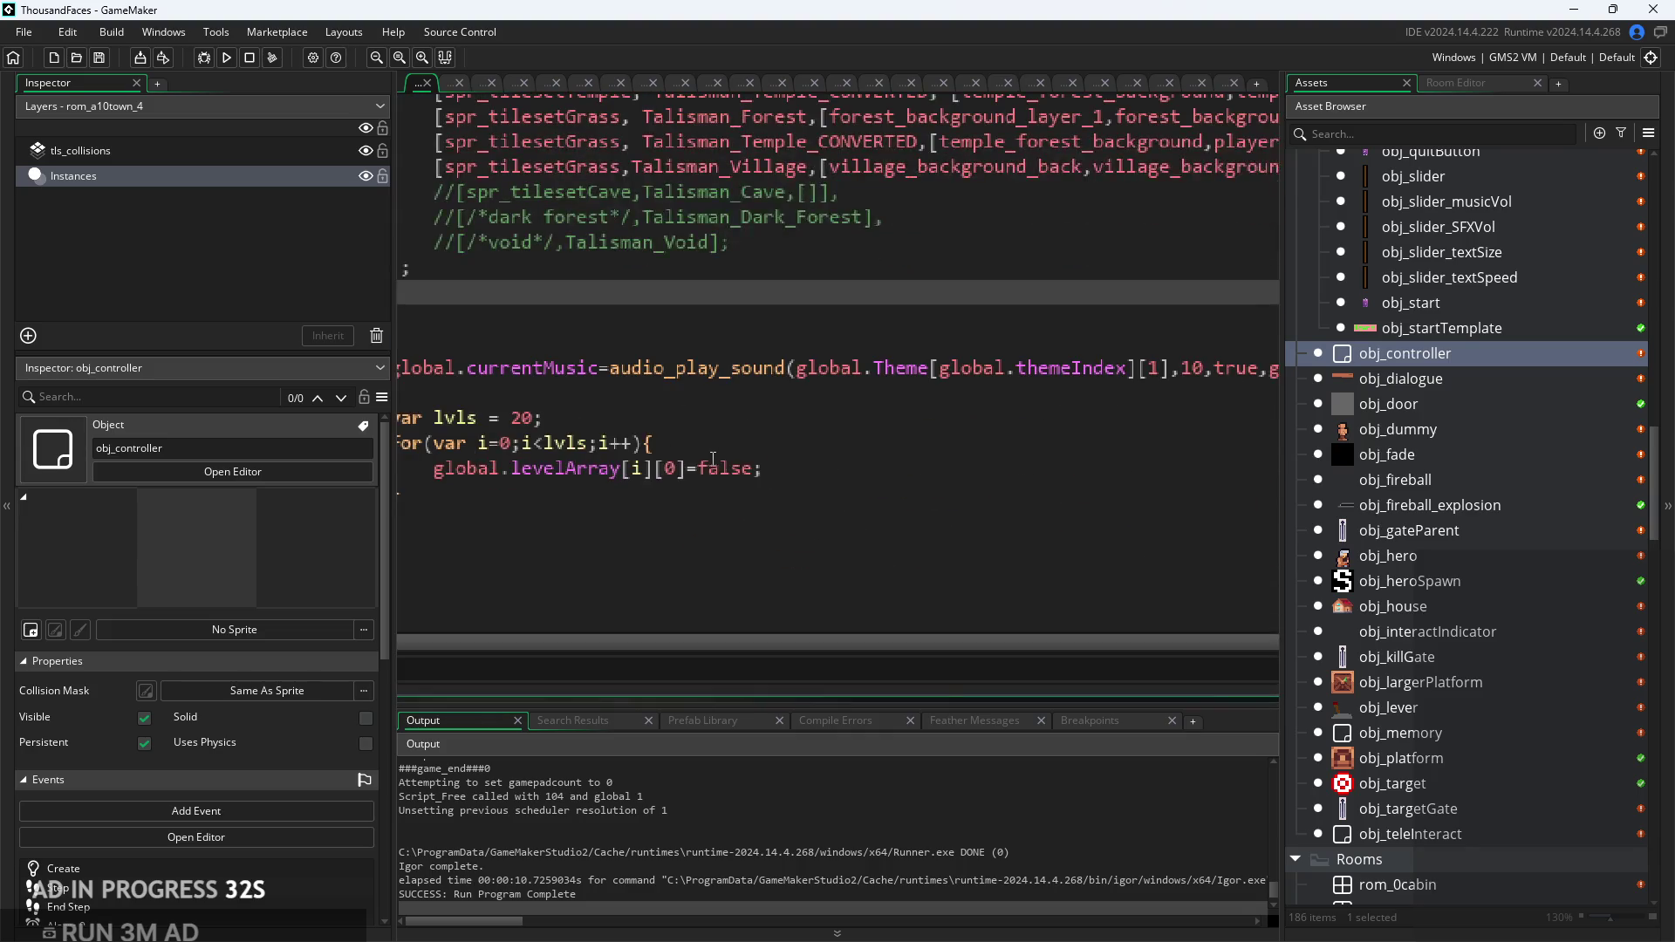
left_click(628, 351)
scroll(778, 480, "down", 5)
Step: Delete global.progress>0&& from the Room Start if condition
key("Up")
key("Up")
left_click(673, 211)
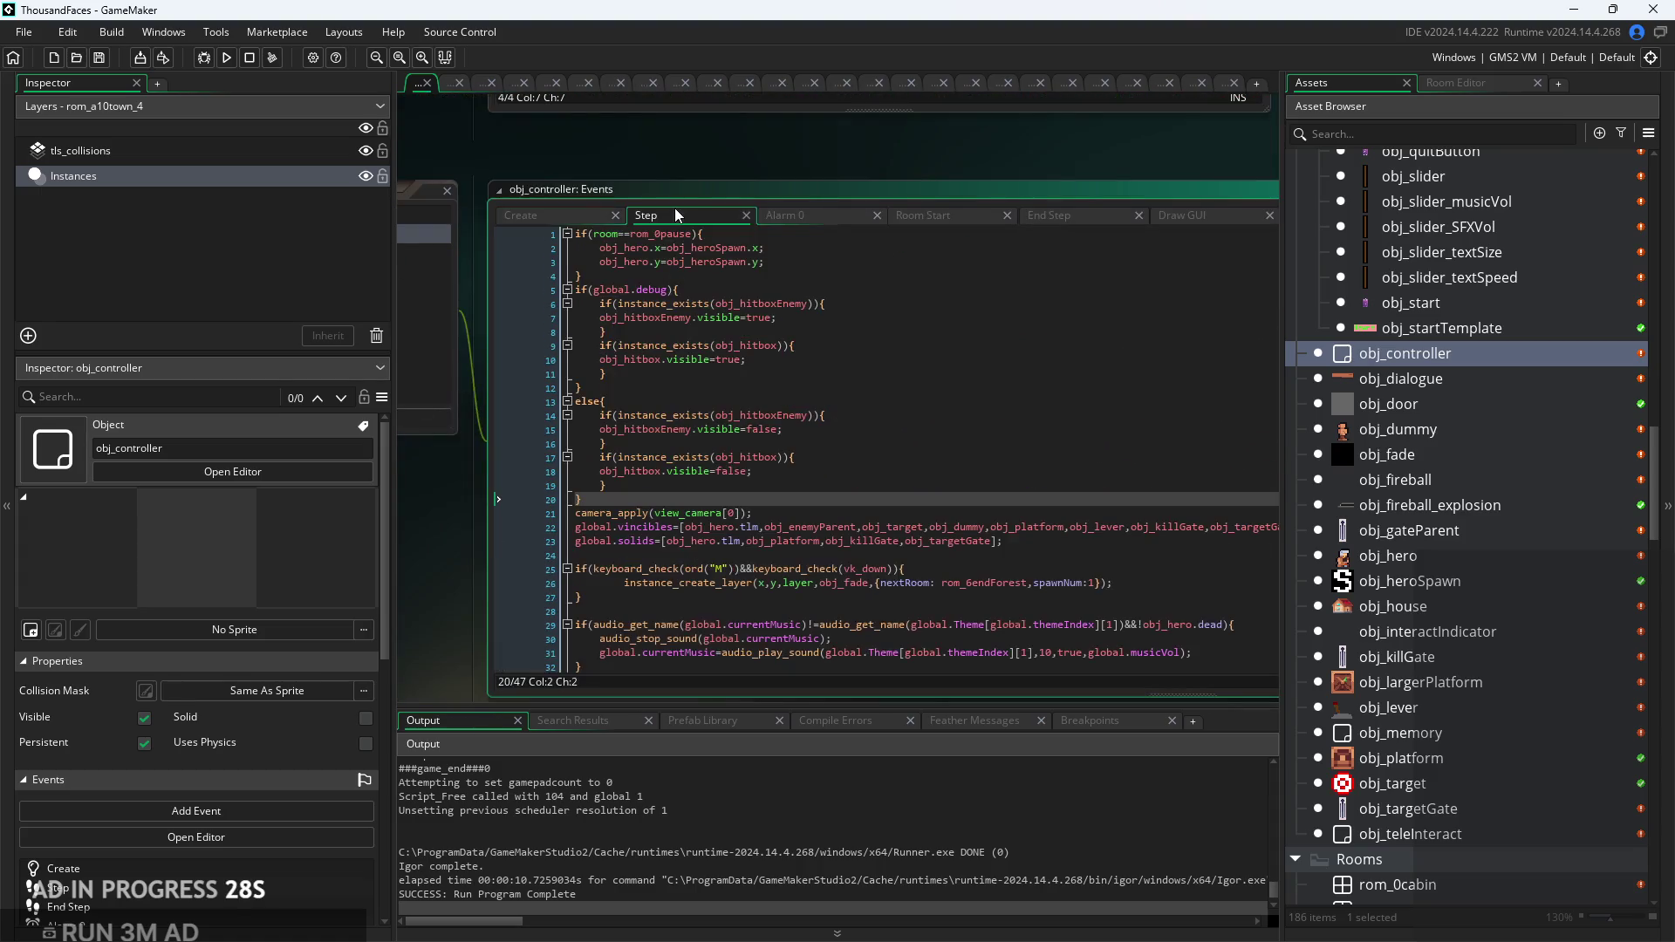
left_click(801, 218)
left_click(958, 218)
left_click(698, 290)
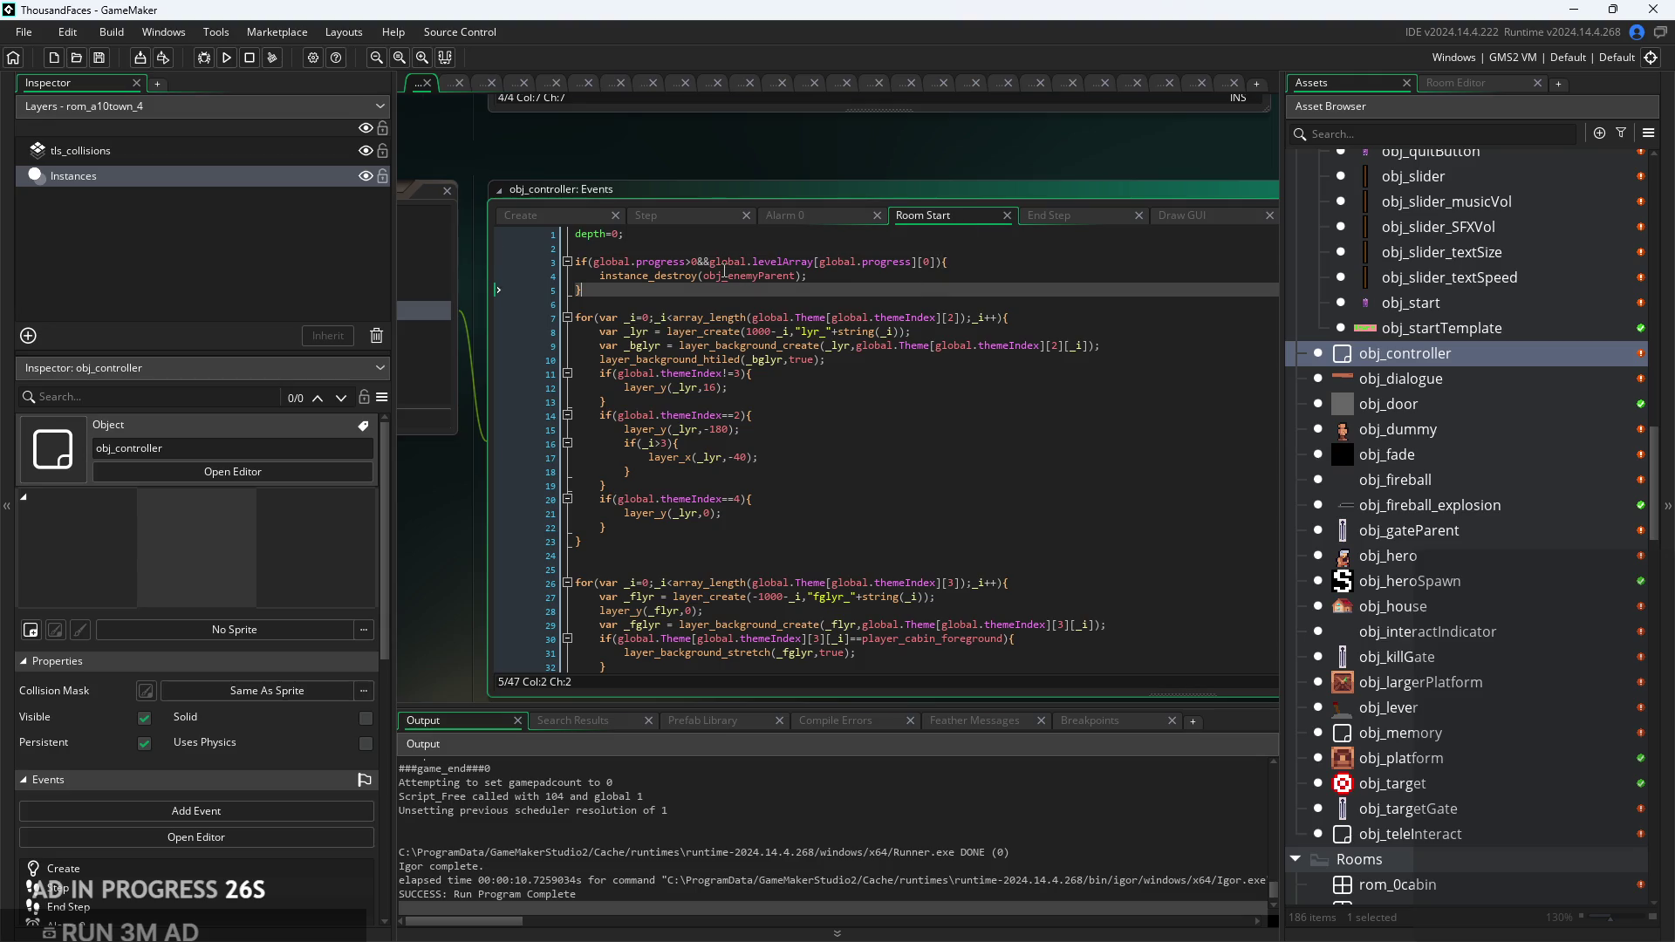
scroll(711, 262, "up", 3)
left_click_drag(703, 256, 516, 257)
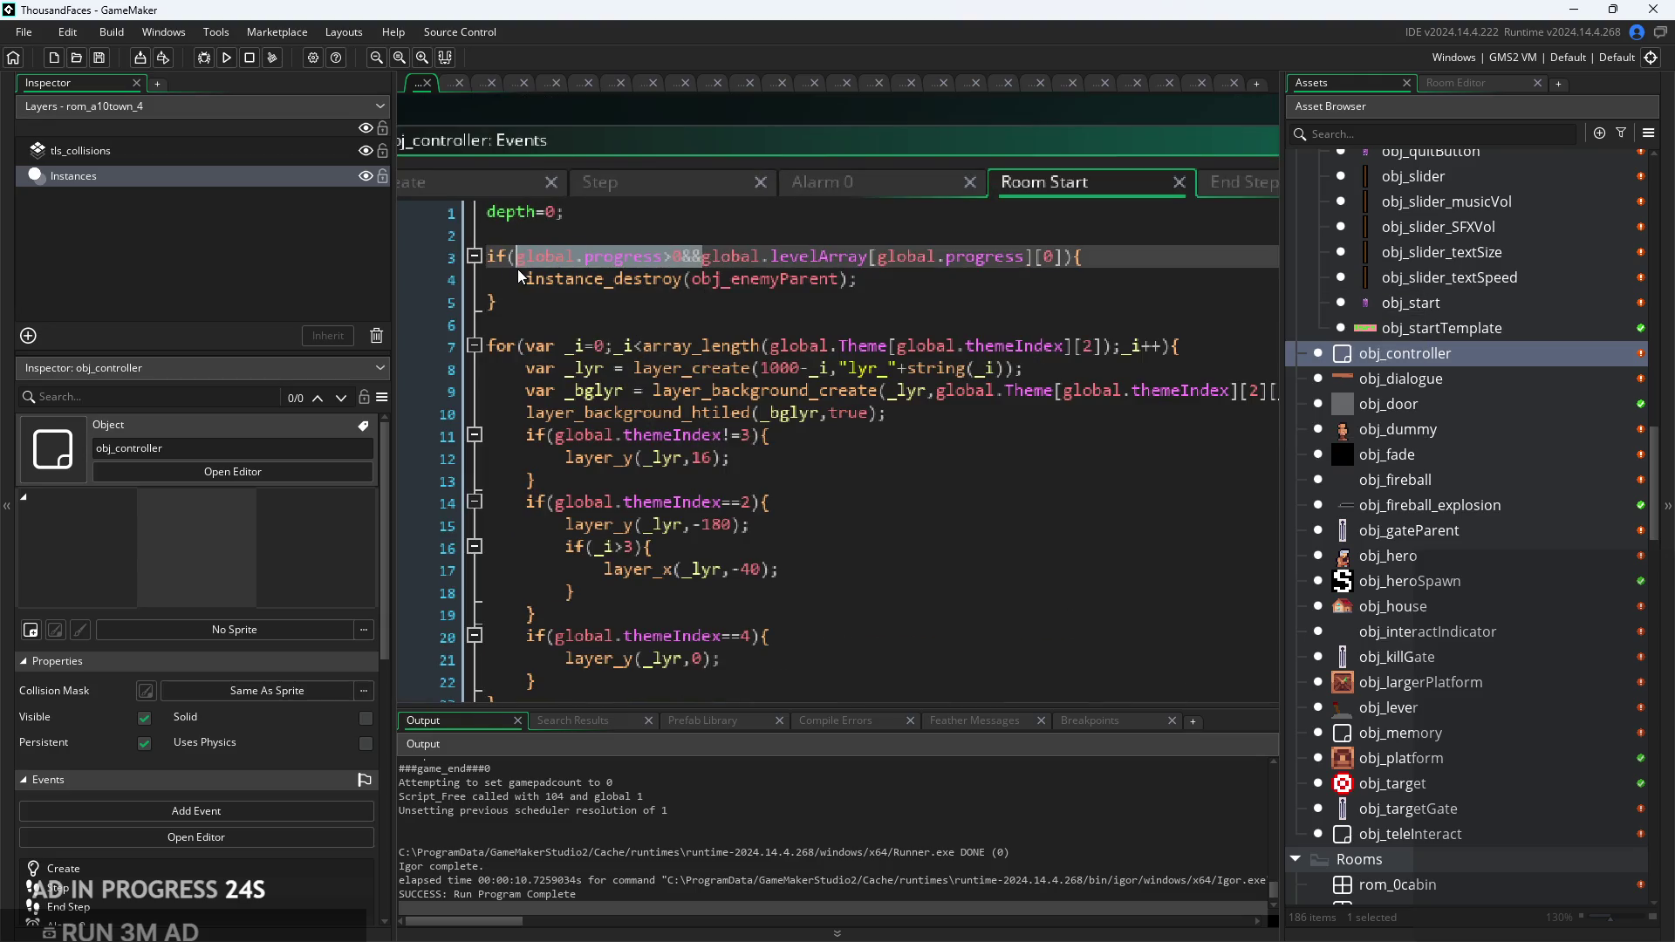
key("Delete")
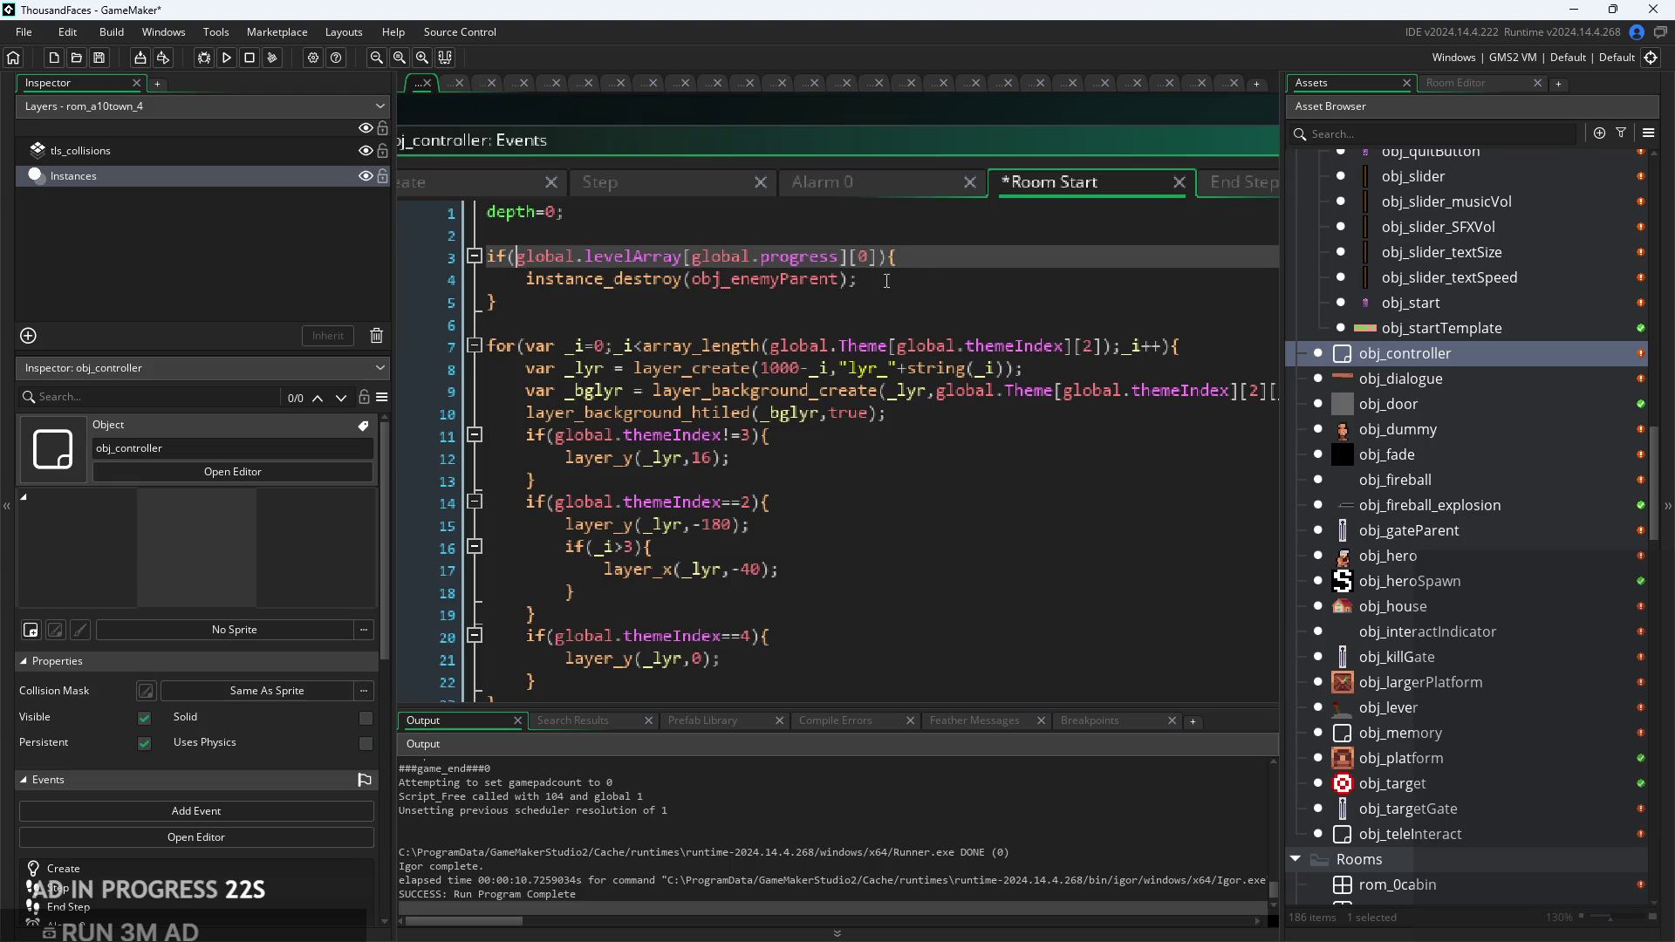
Step: Review the Room Start destroy line and its levelArray condition
left_click(939, 280)
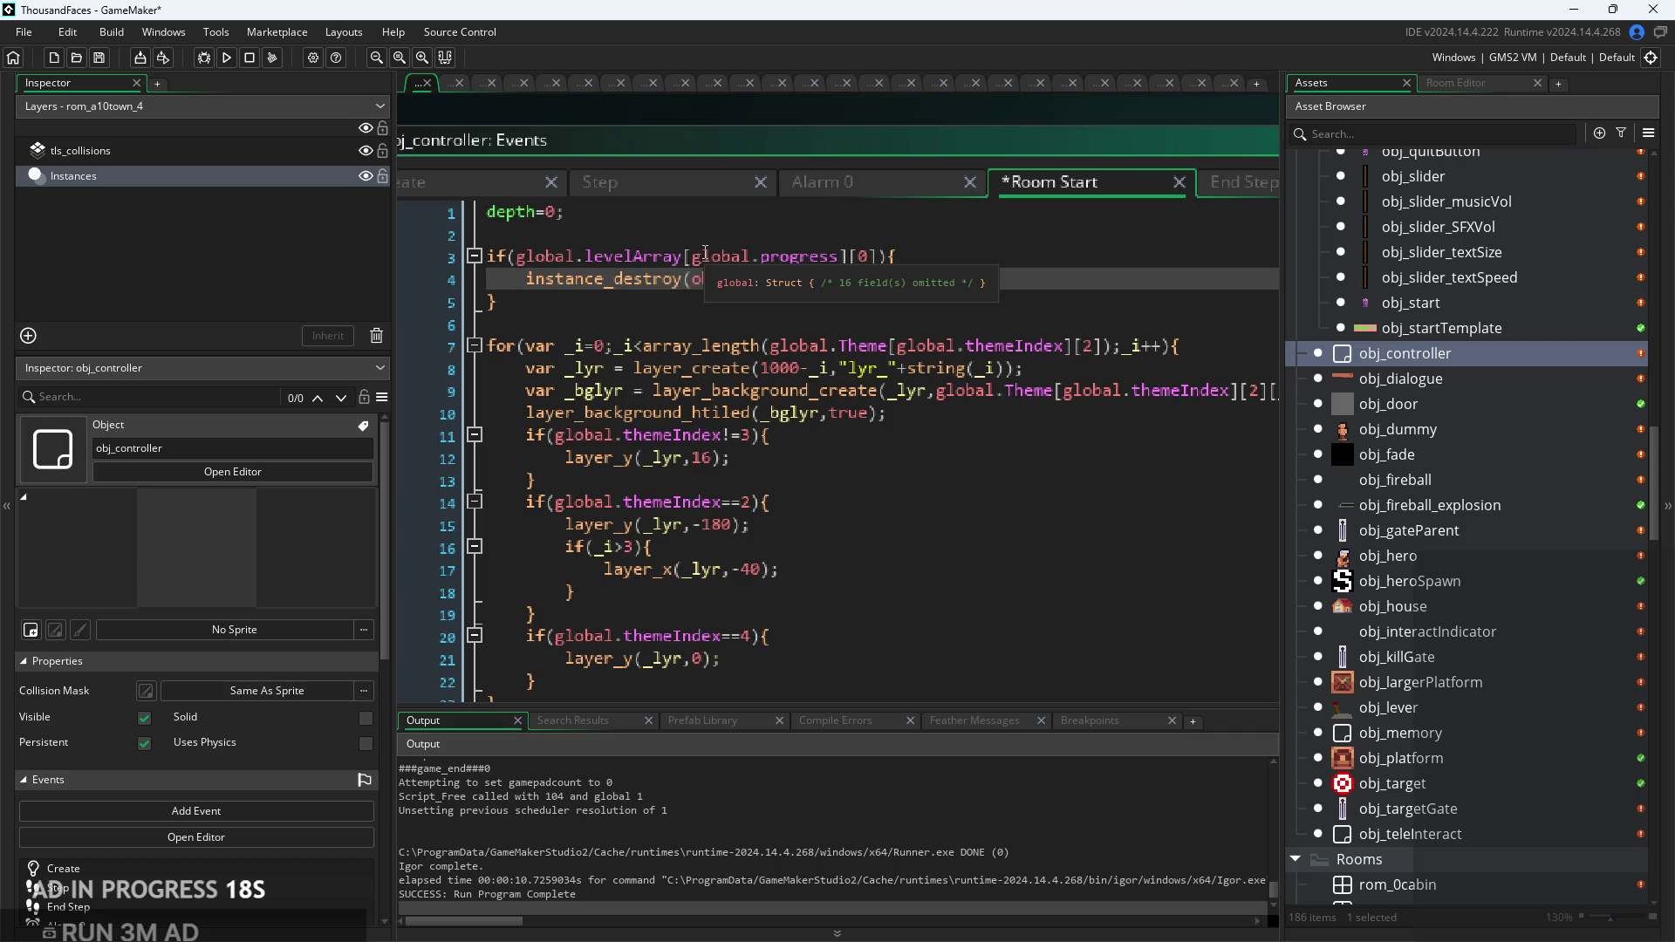
left_click(653, 257)
scroll(1001, 295, "down", 4)
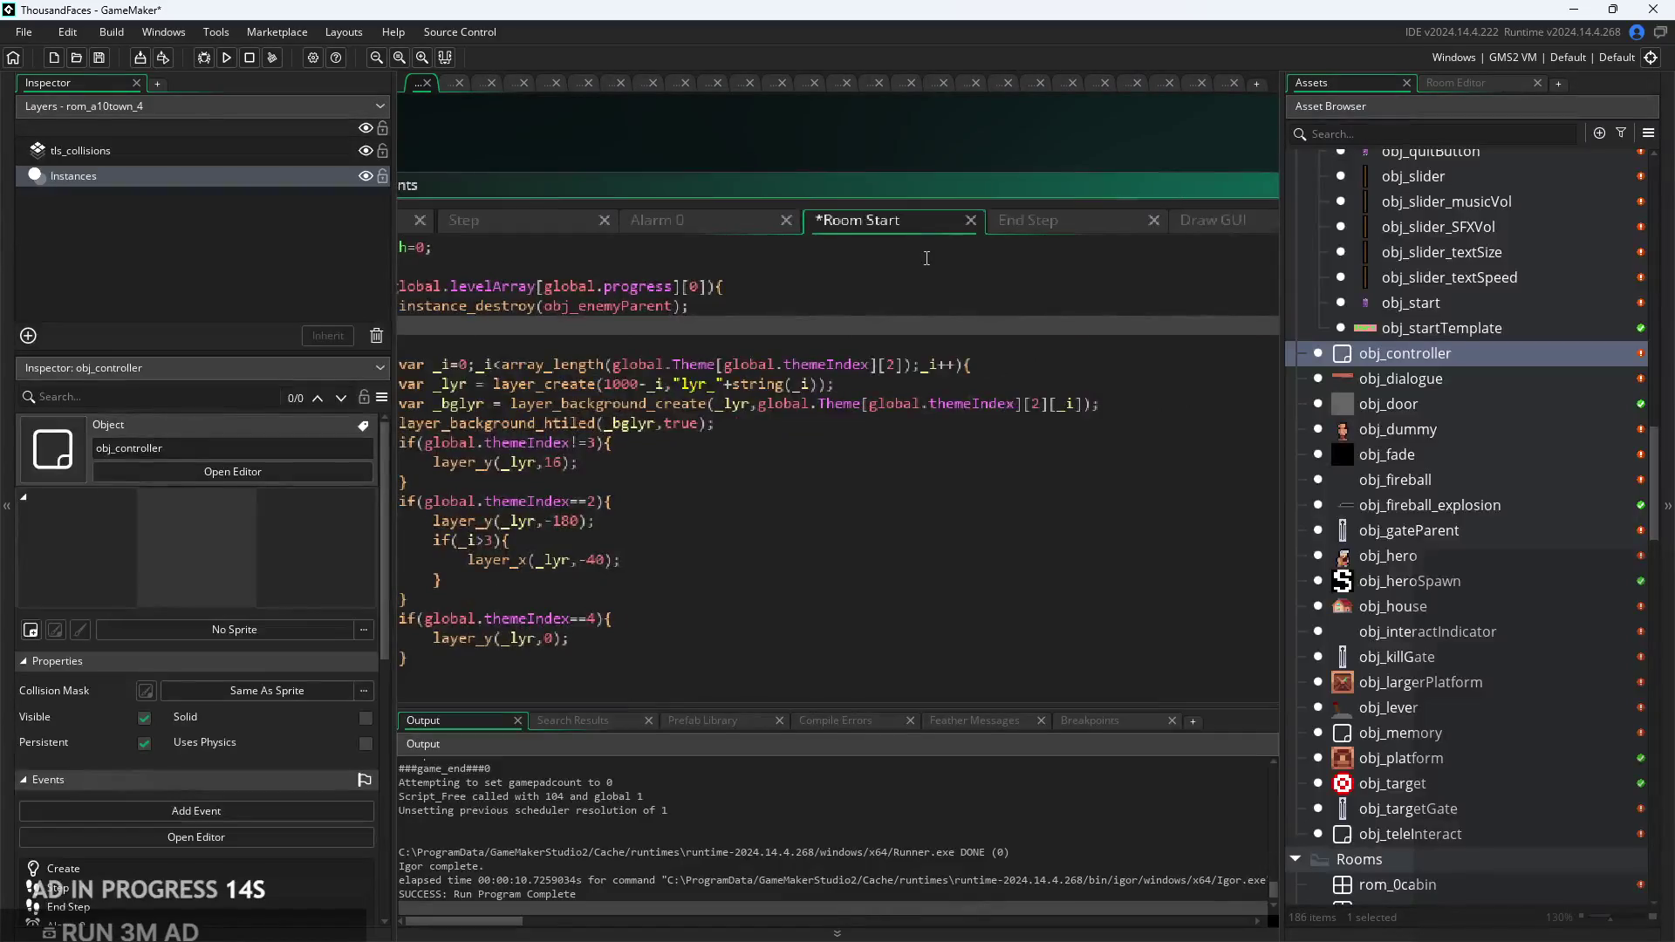
left_click(458, 231)
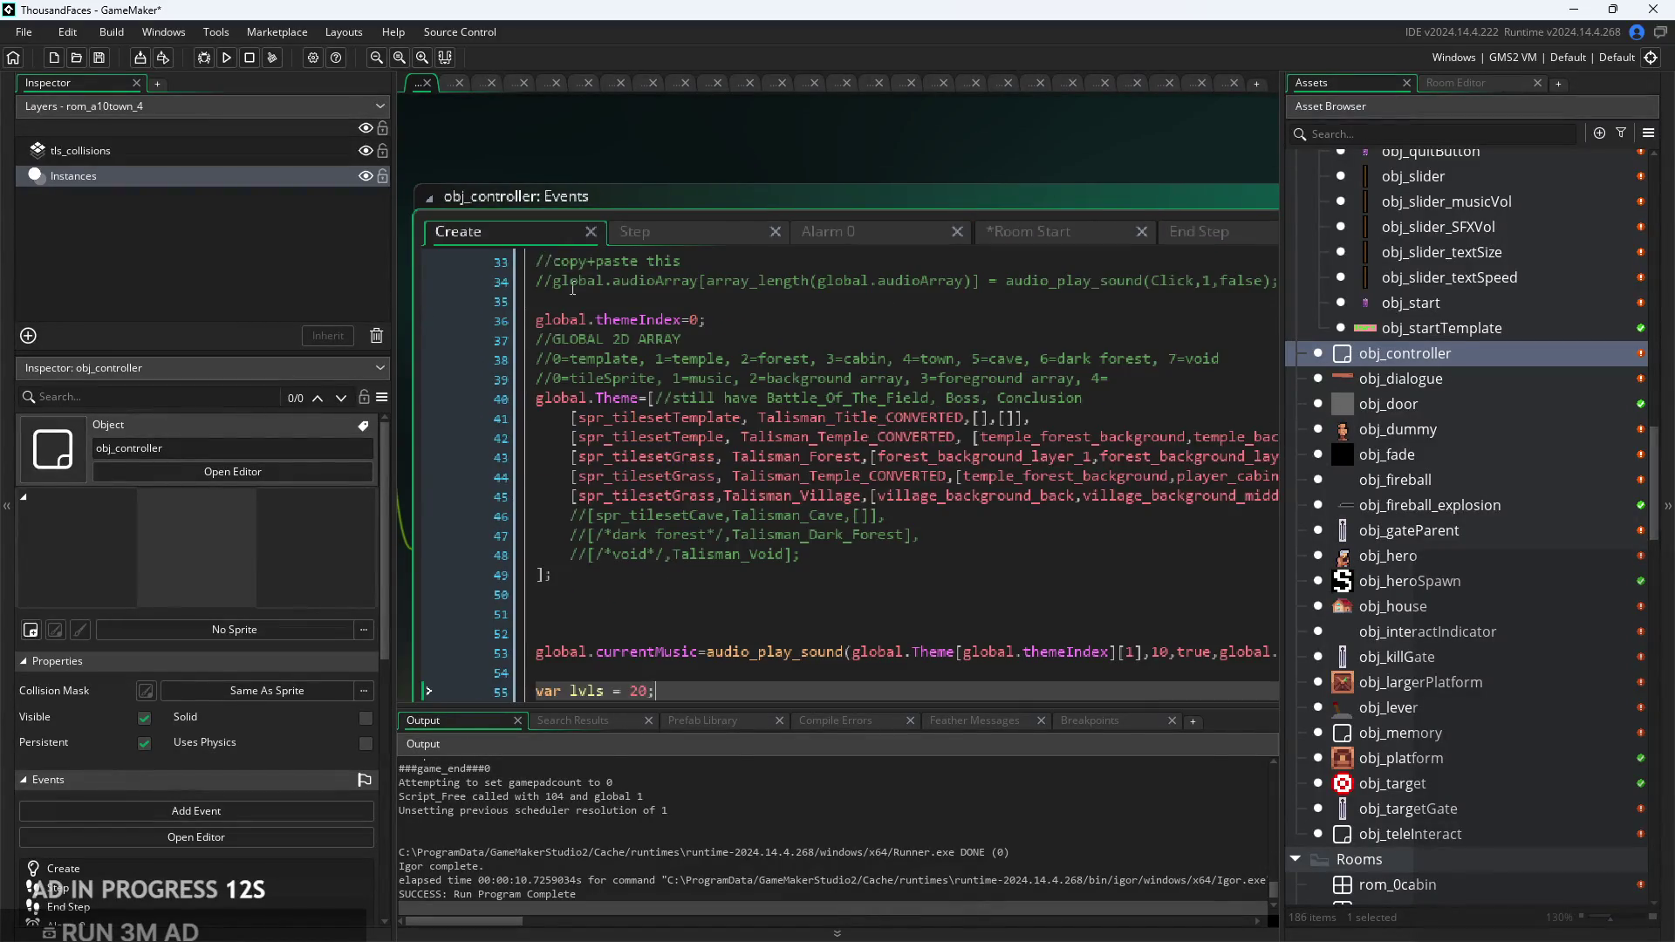
scroll(748, 230, "up", 3)
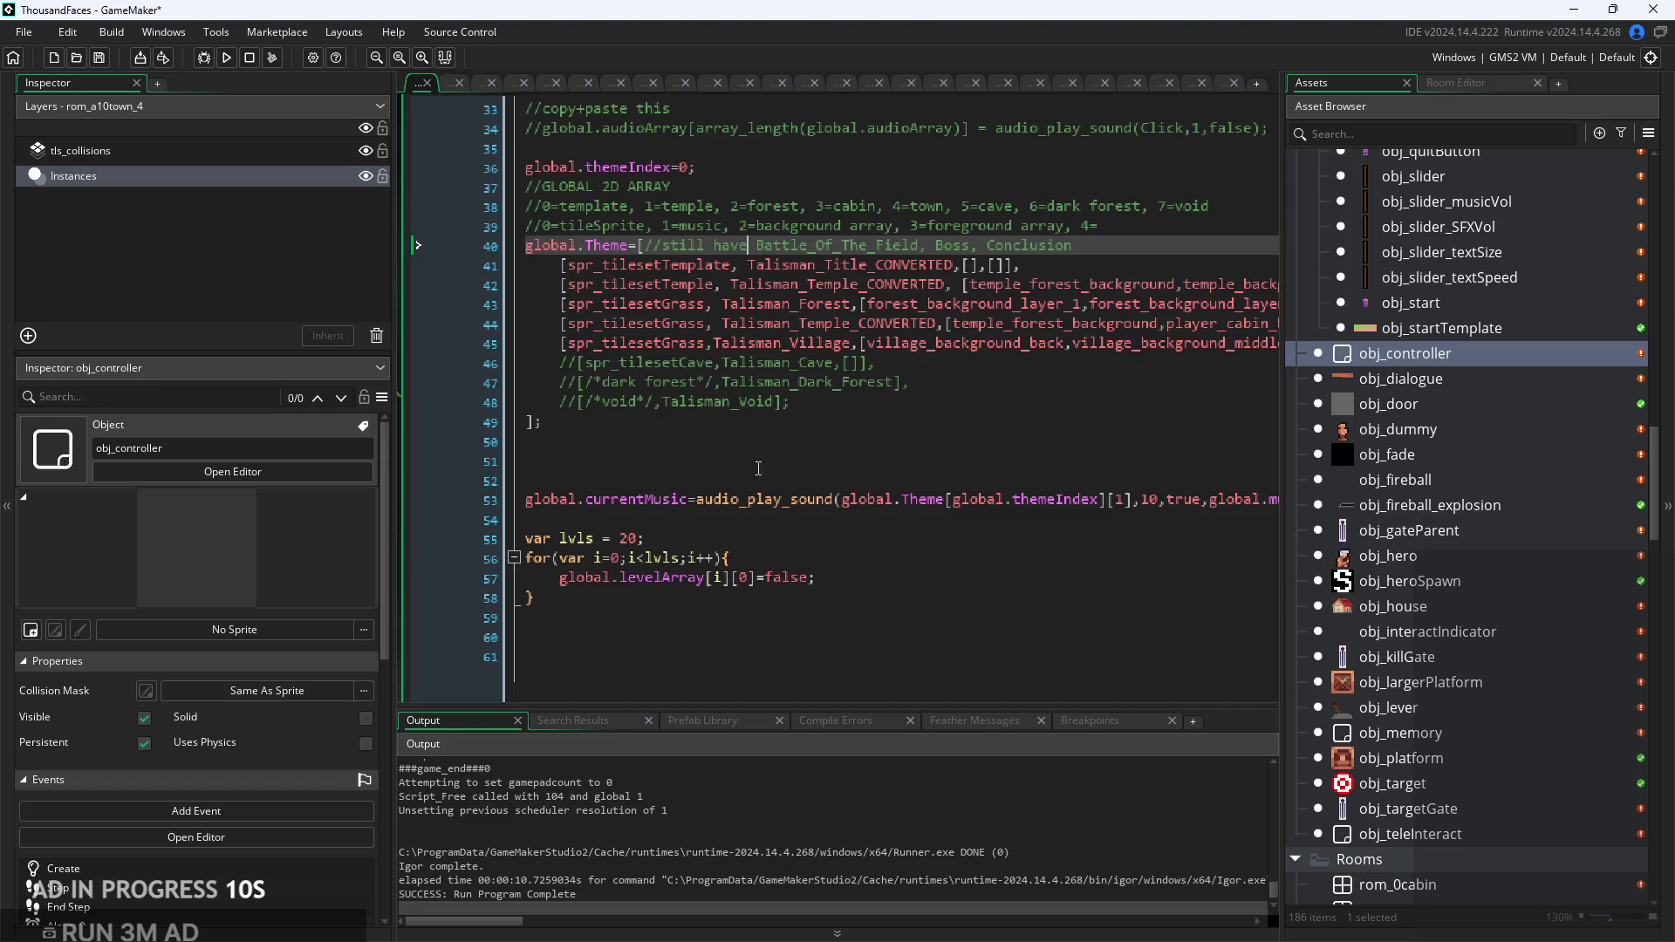
left_click(747, 533)
scroll(755, 563, "up", 1)
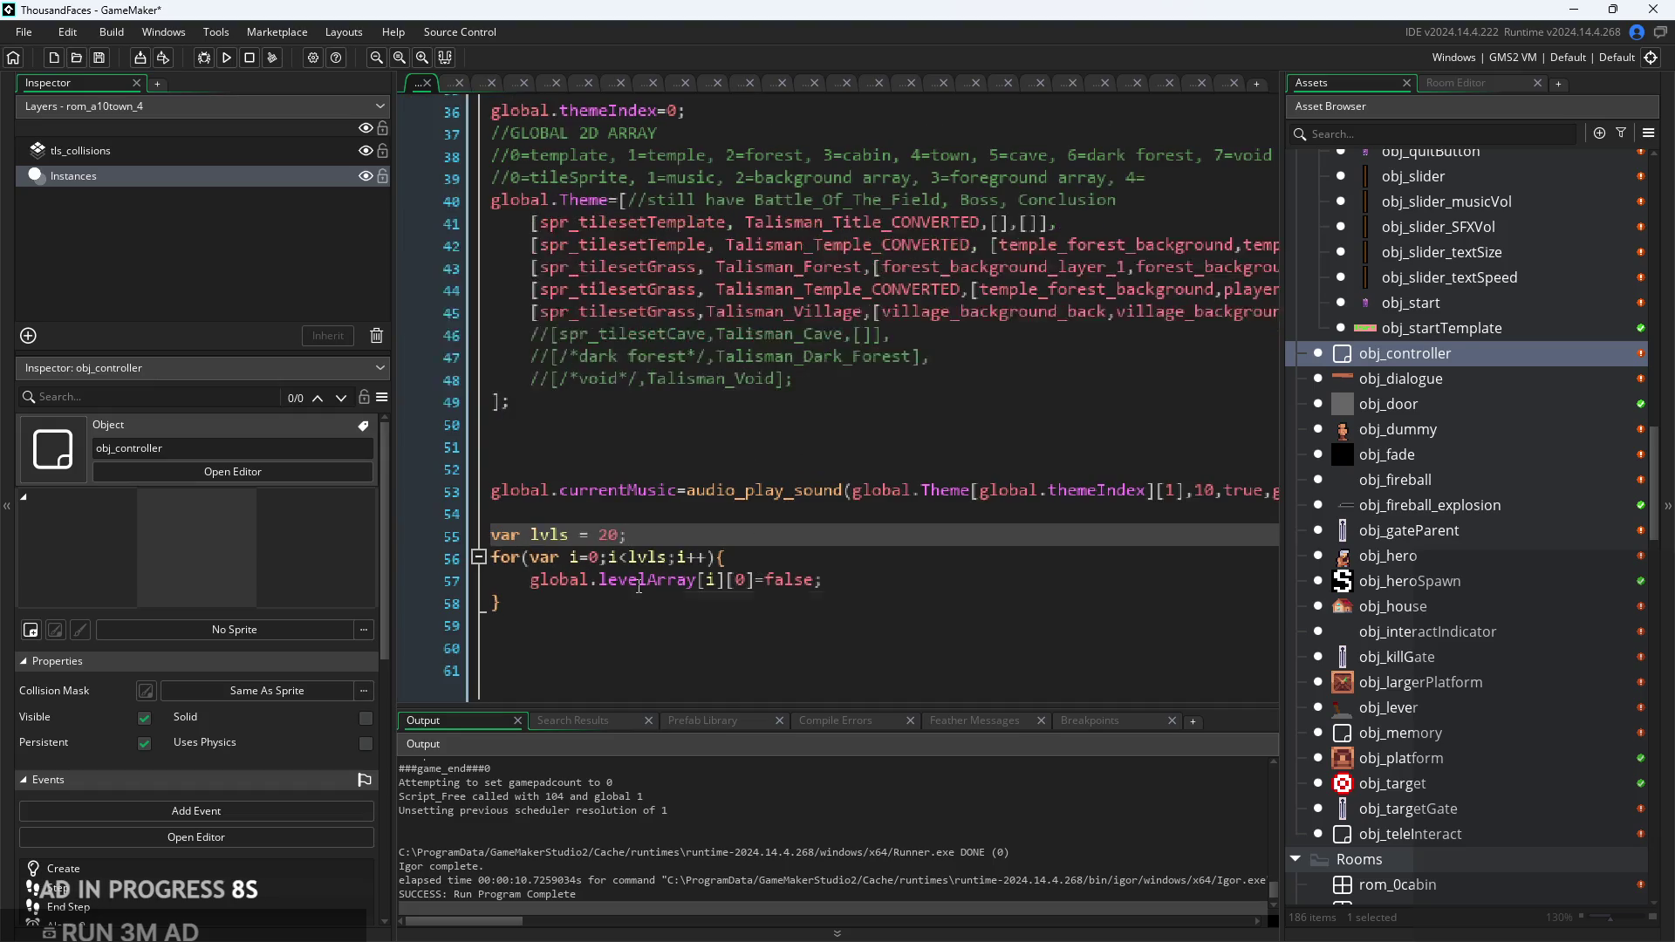
scroll(738, 544, "down", 1)
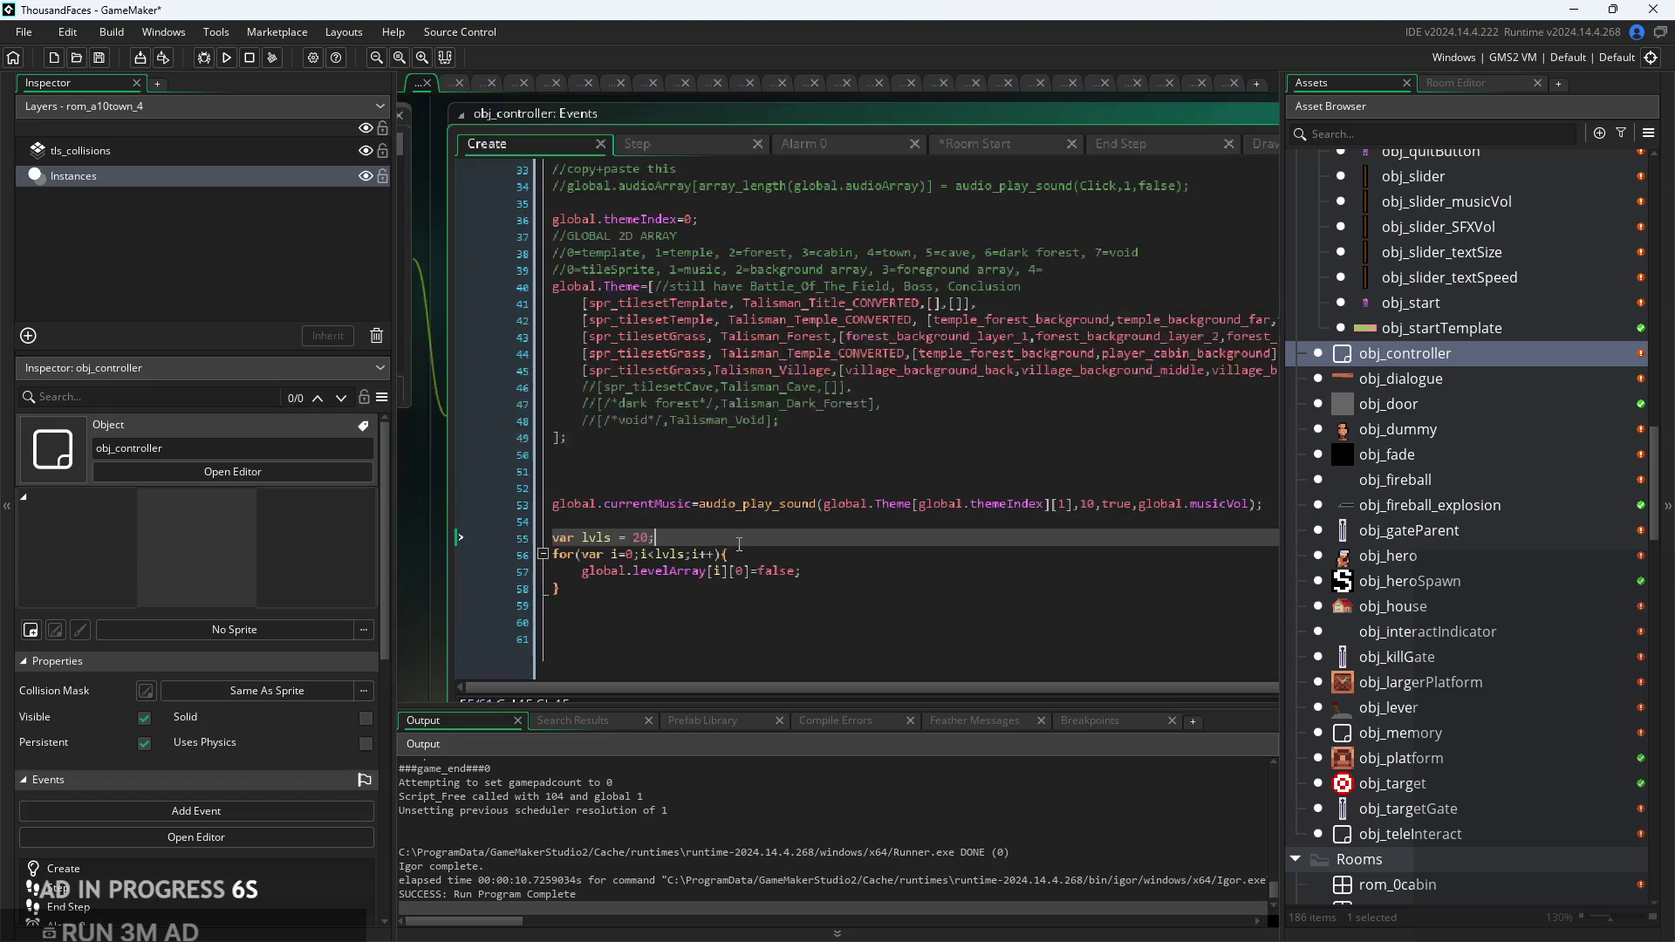
scroll(690, 574, "up", 1)
left_click(690, 575)
scroll(706, 550, "down", 1)
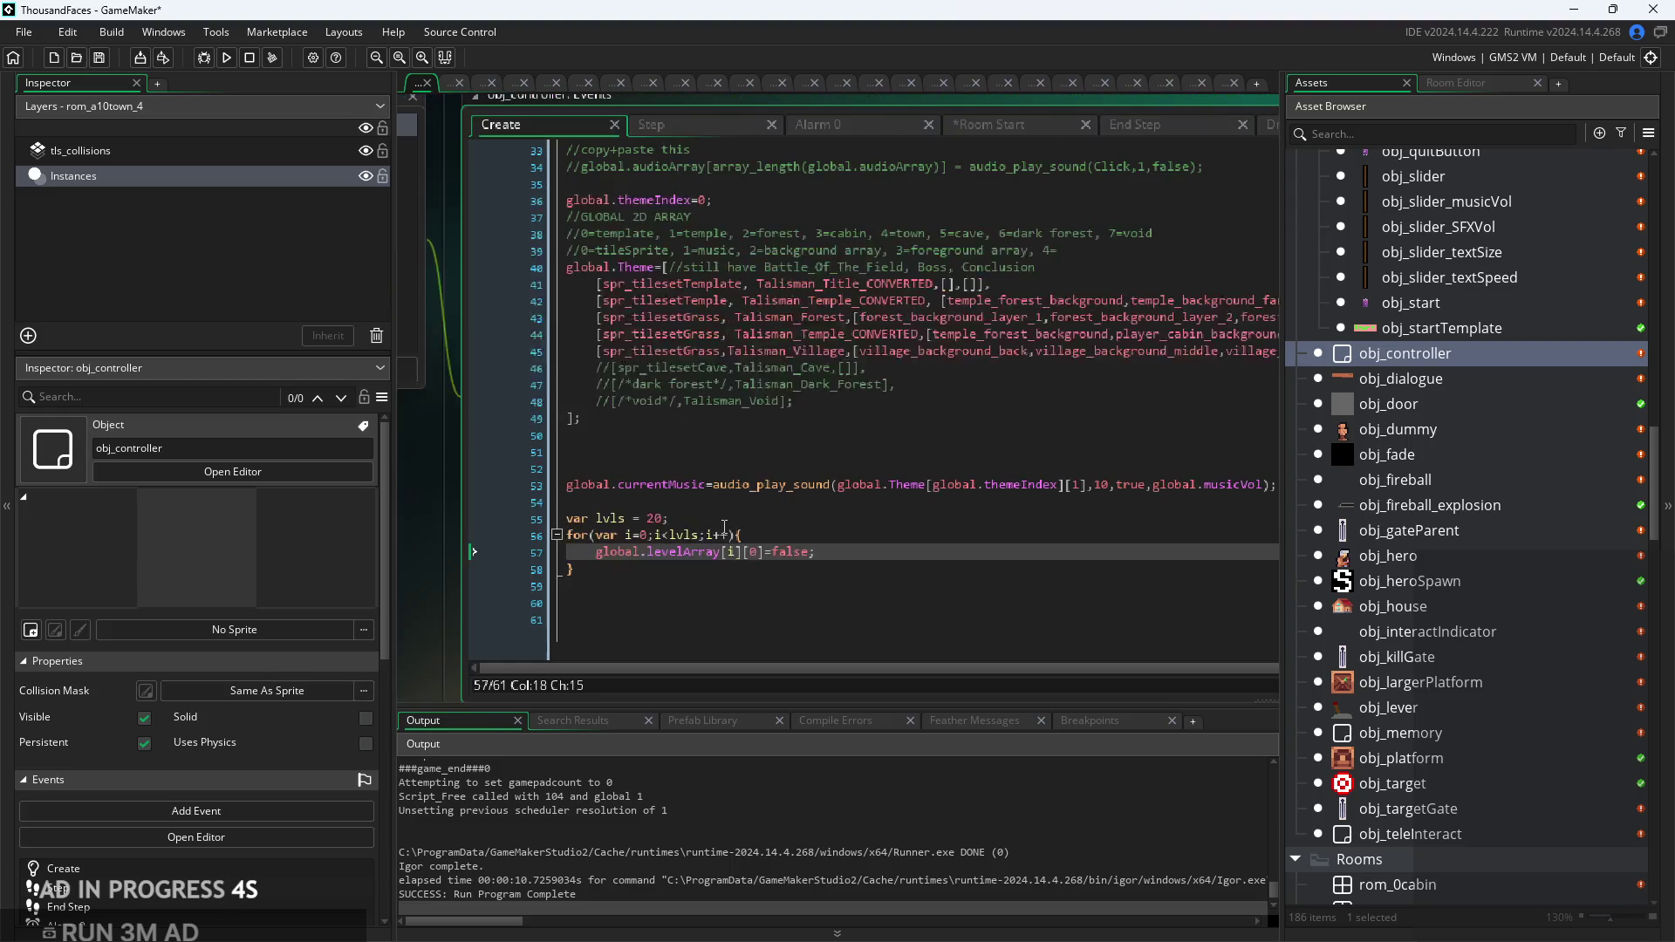
scroll(809, 573, "up", 10)
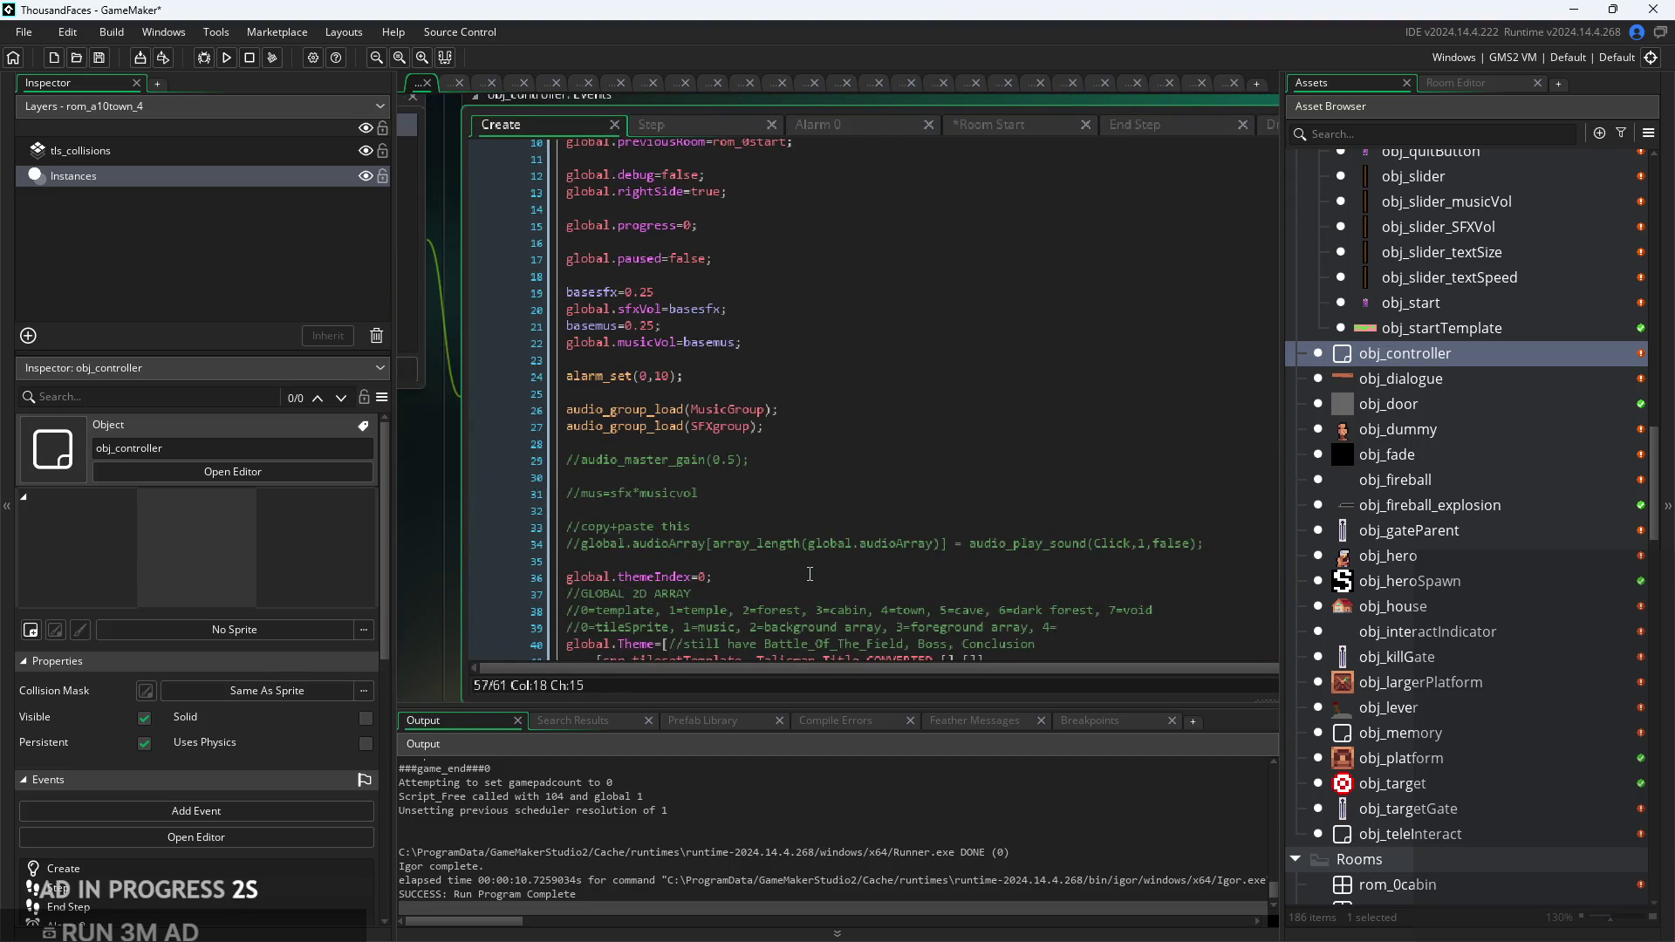
scroll(809, 574, "down", 10)
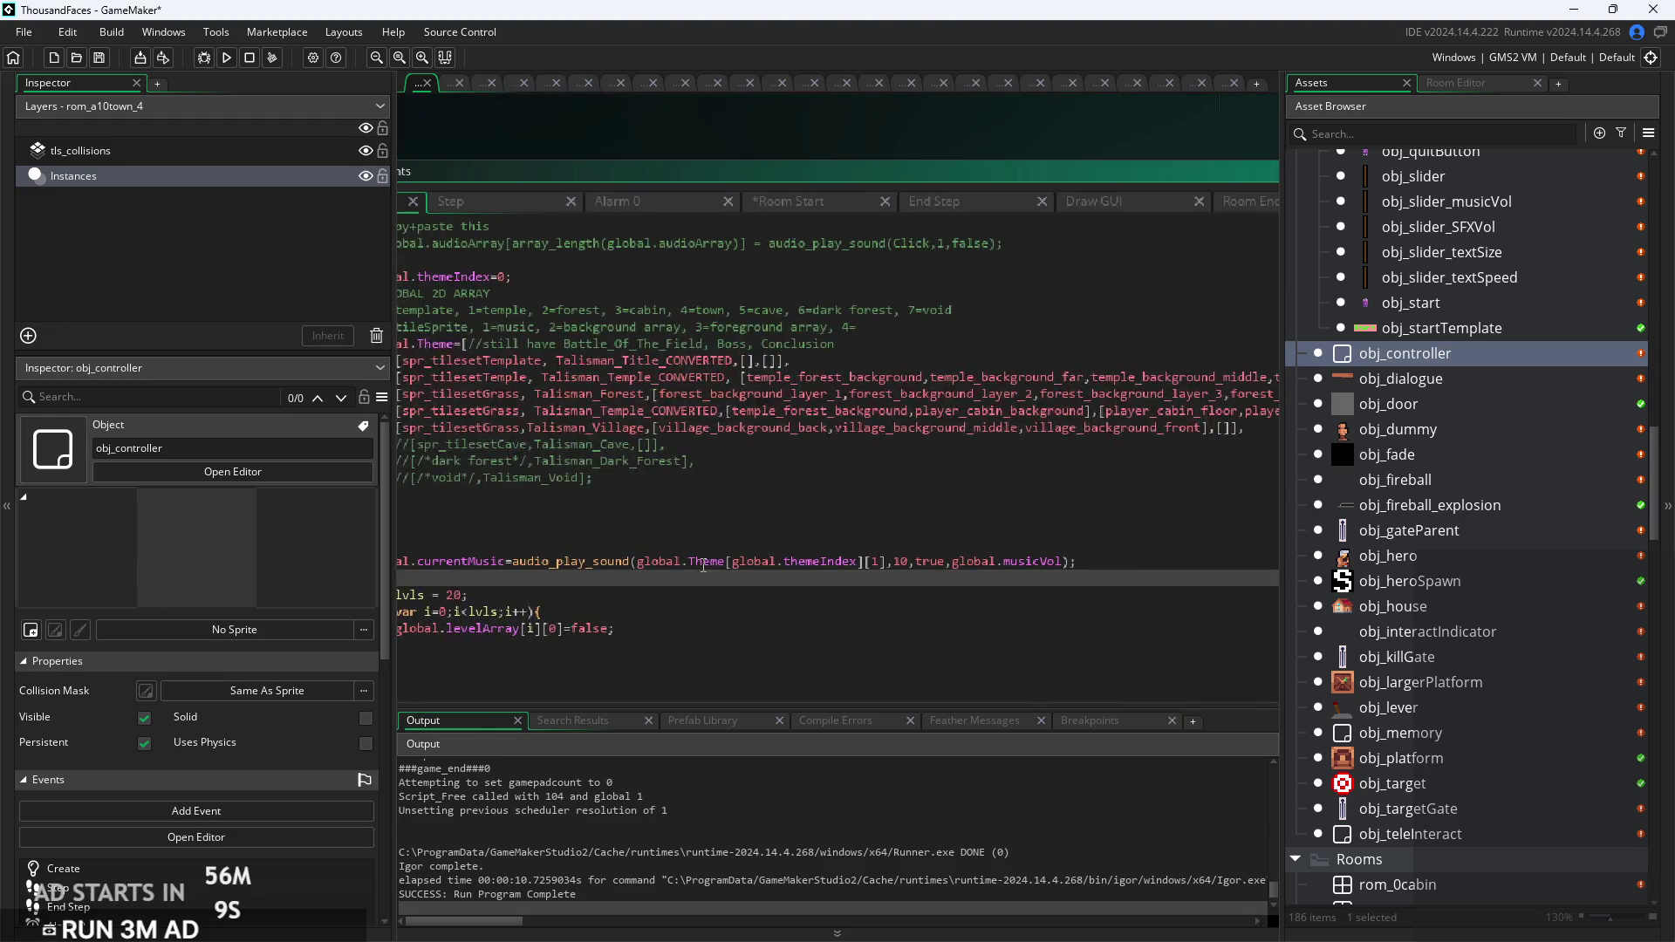
left_click(843, 204)
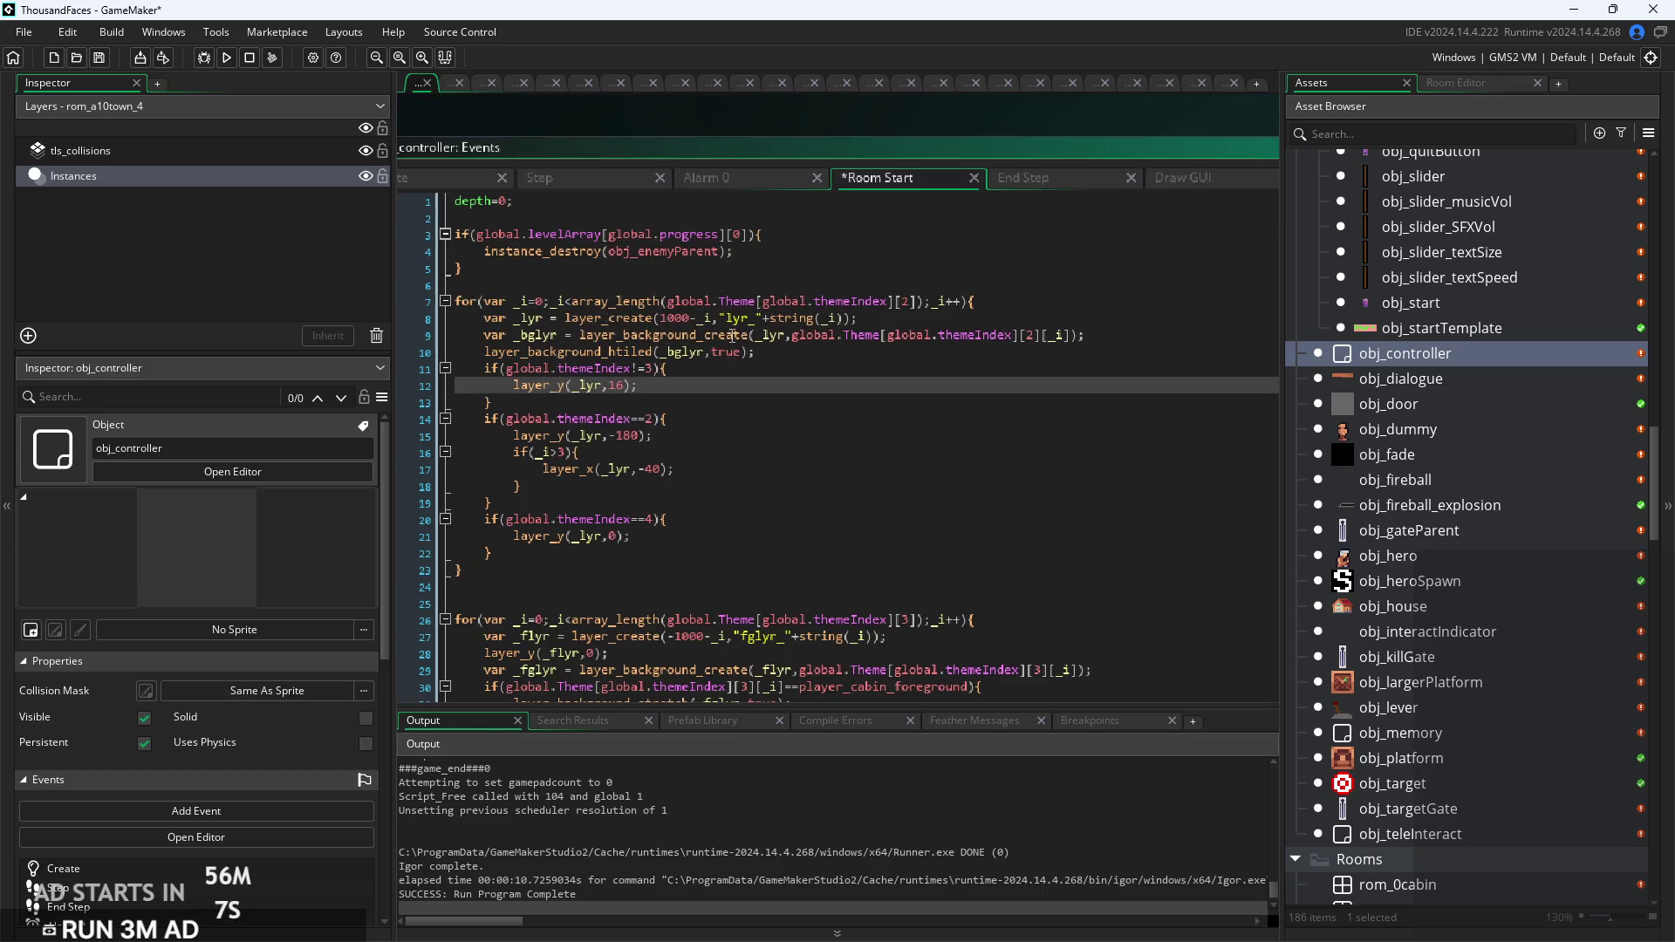
Step: Check the Room Start completed-level block that destroys obj_enemyParent
left_click(566, 299)
scroll(727, 283, "up", 3, "ctrl")
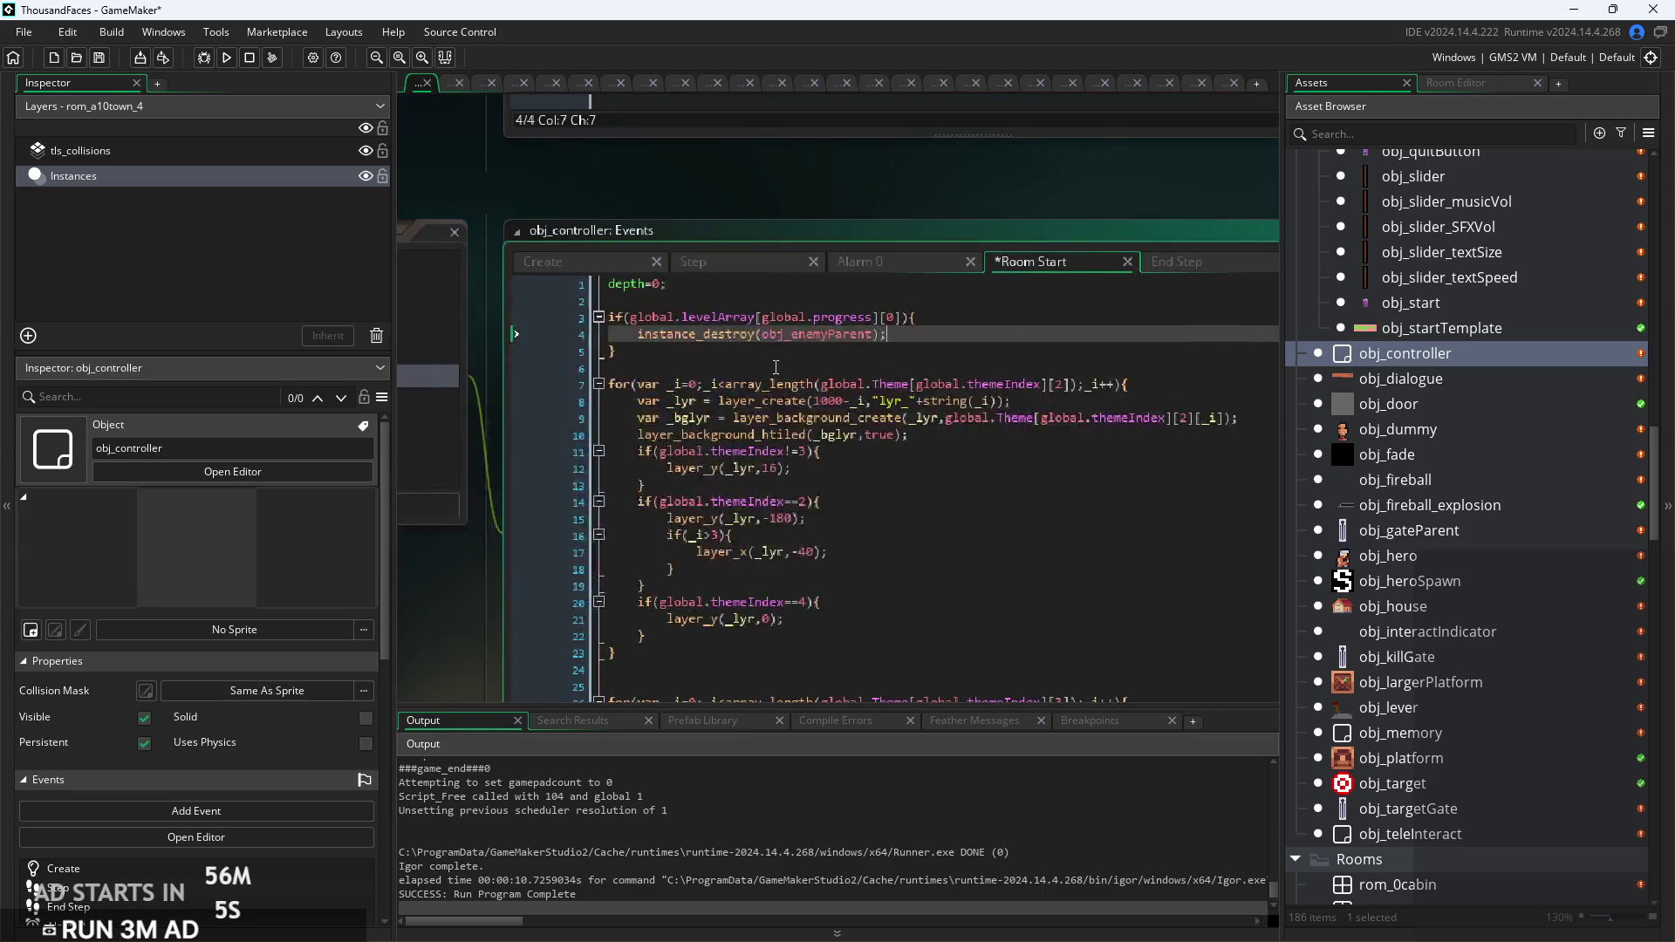
left_click(950, 301)
left_click(954, 314)
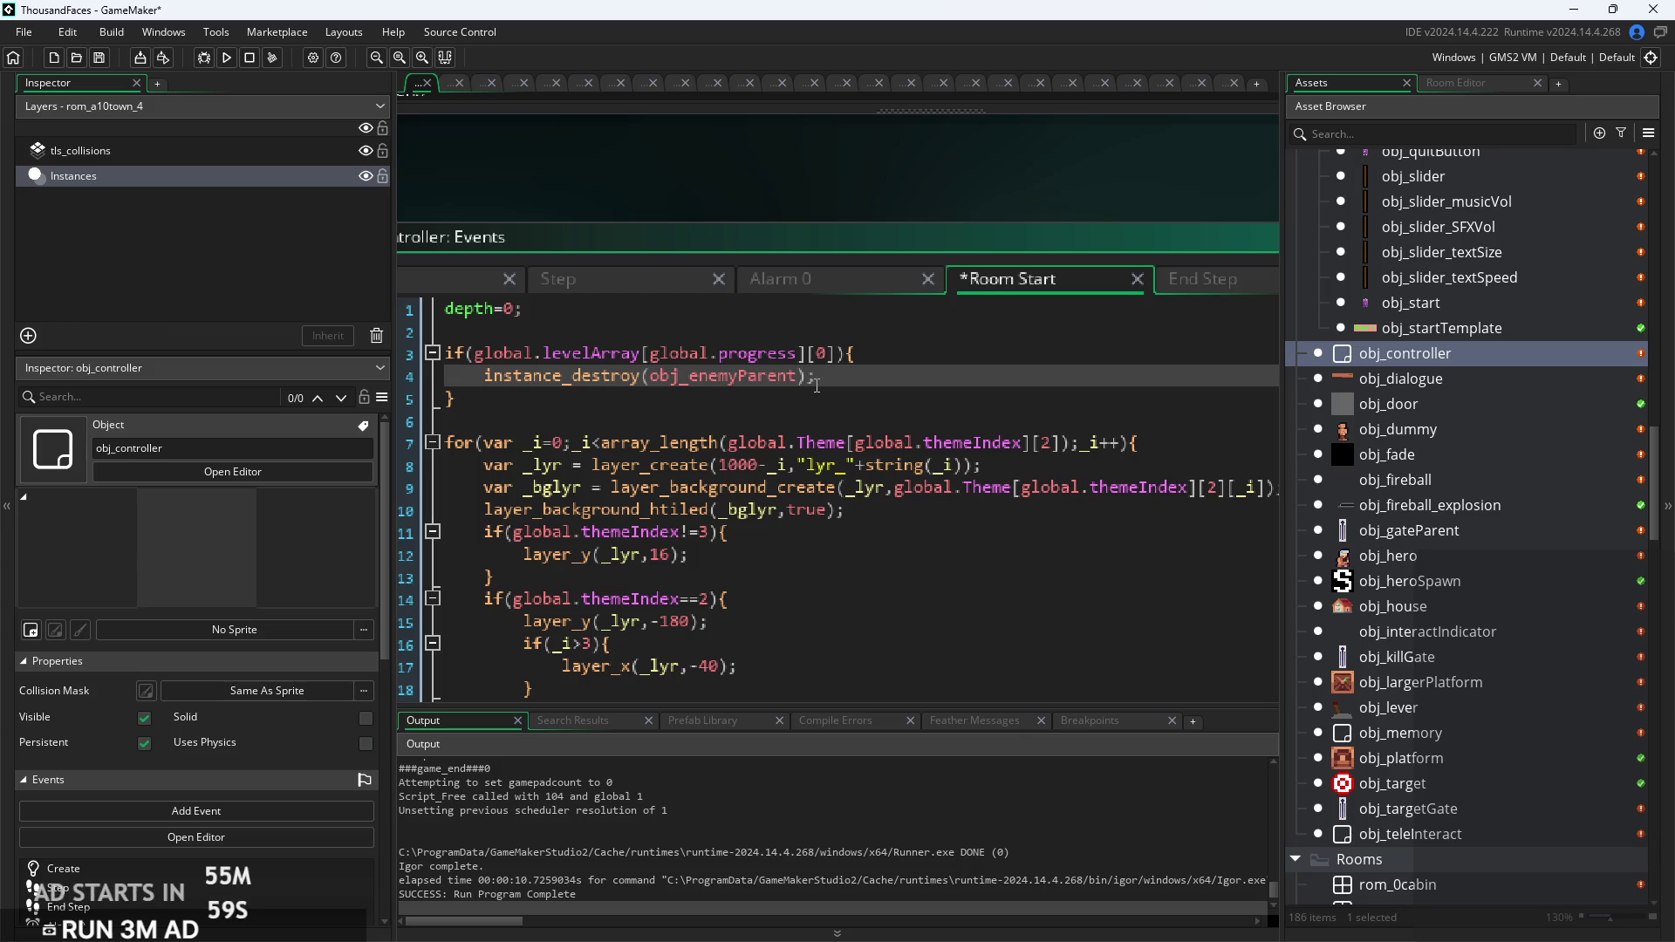
left_click_drag(809, 369, 447, 353)
left_click(547, 349)
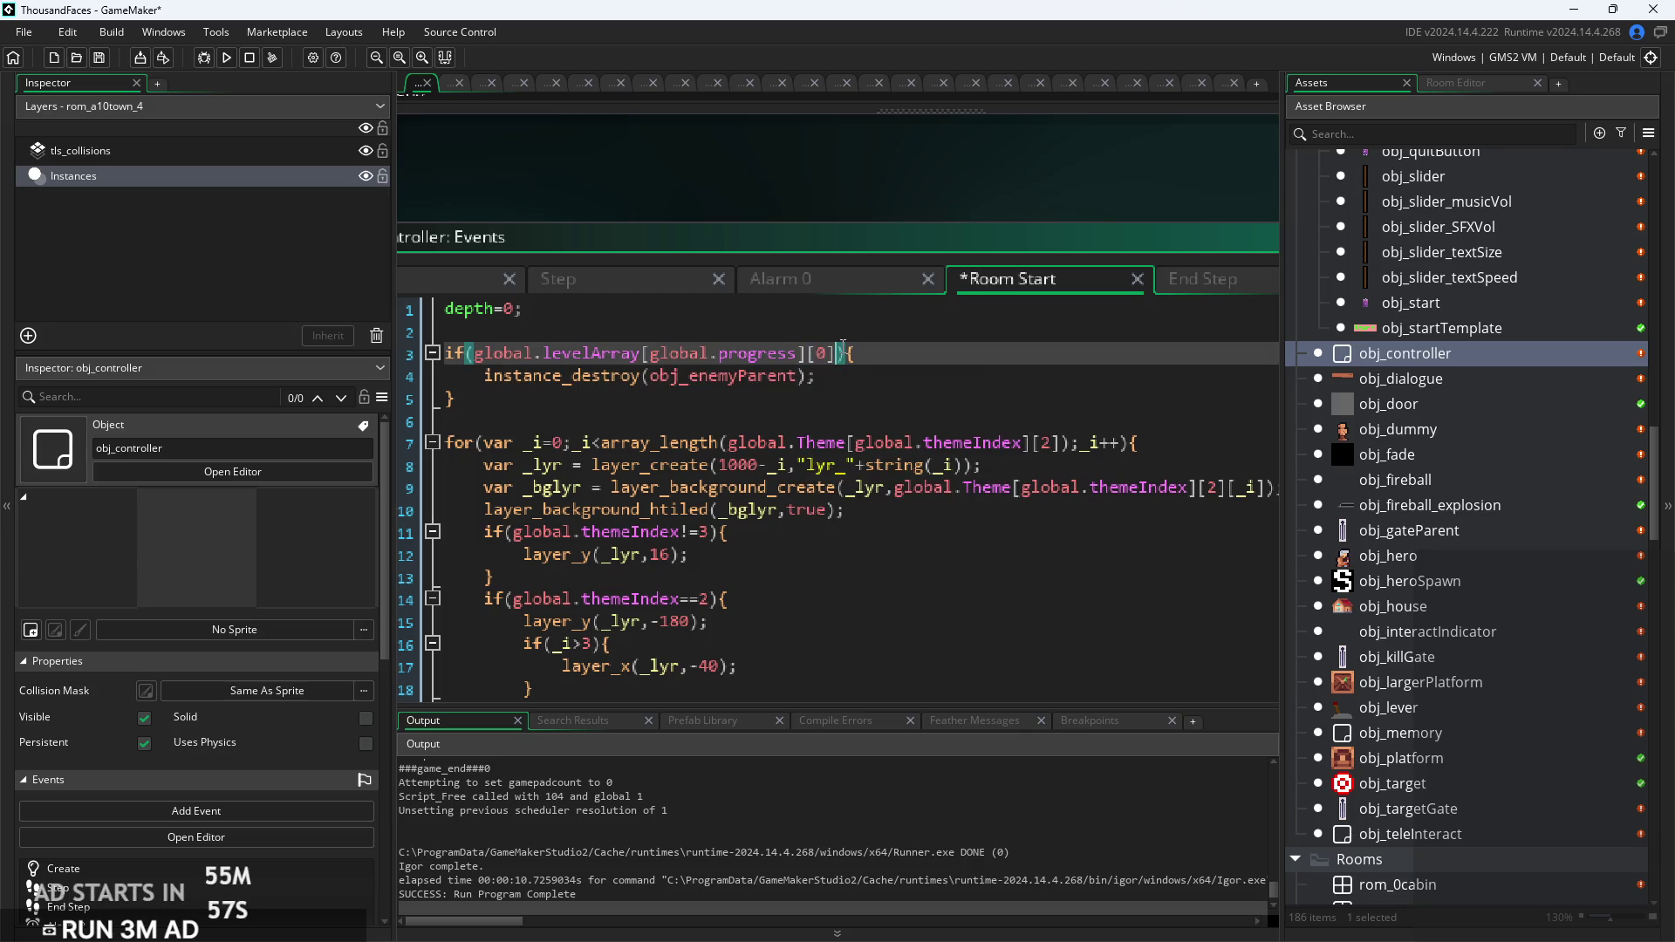
left_click(591, 352)
scroll(898, 358, "down", 5)
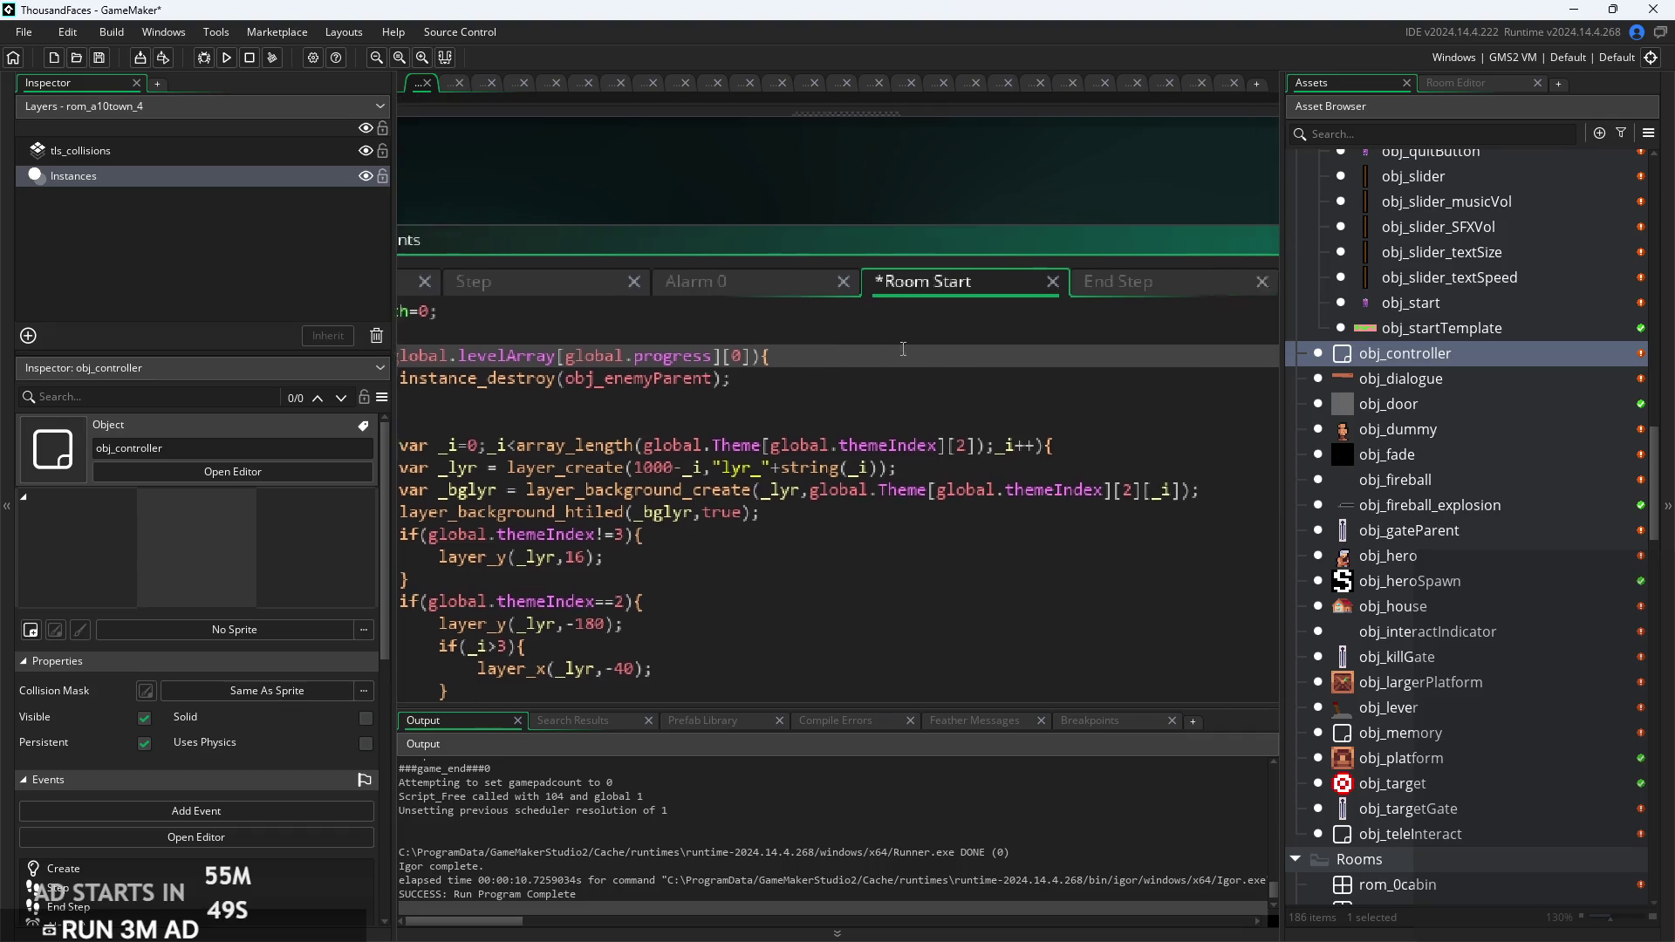
Step: Check the Room End line that marks the level complete
left_click(987, 256)
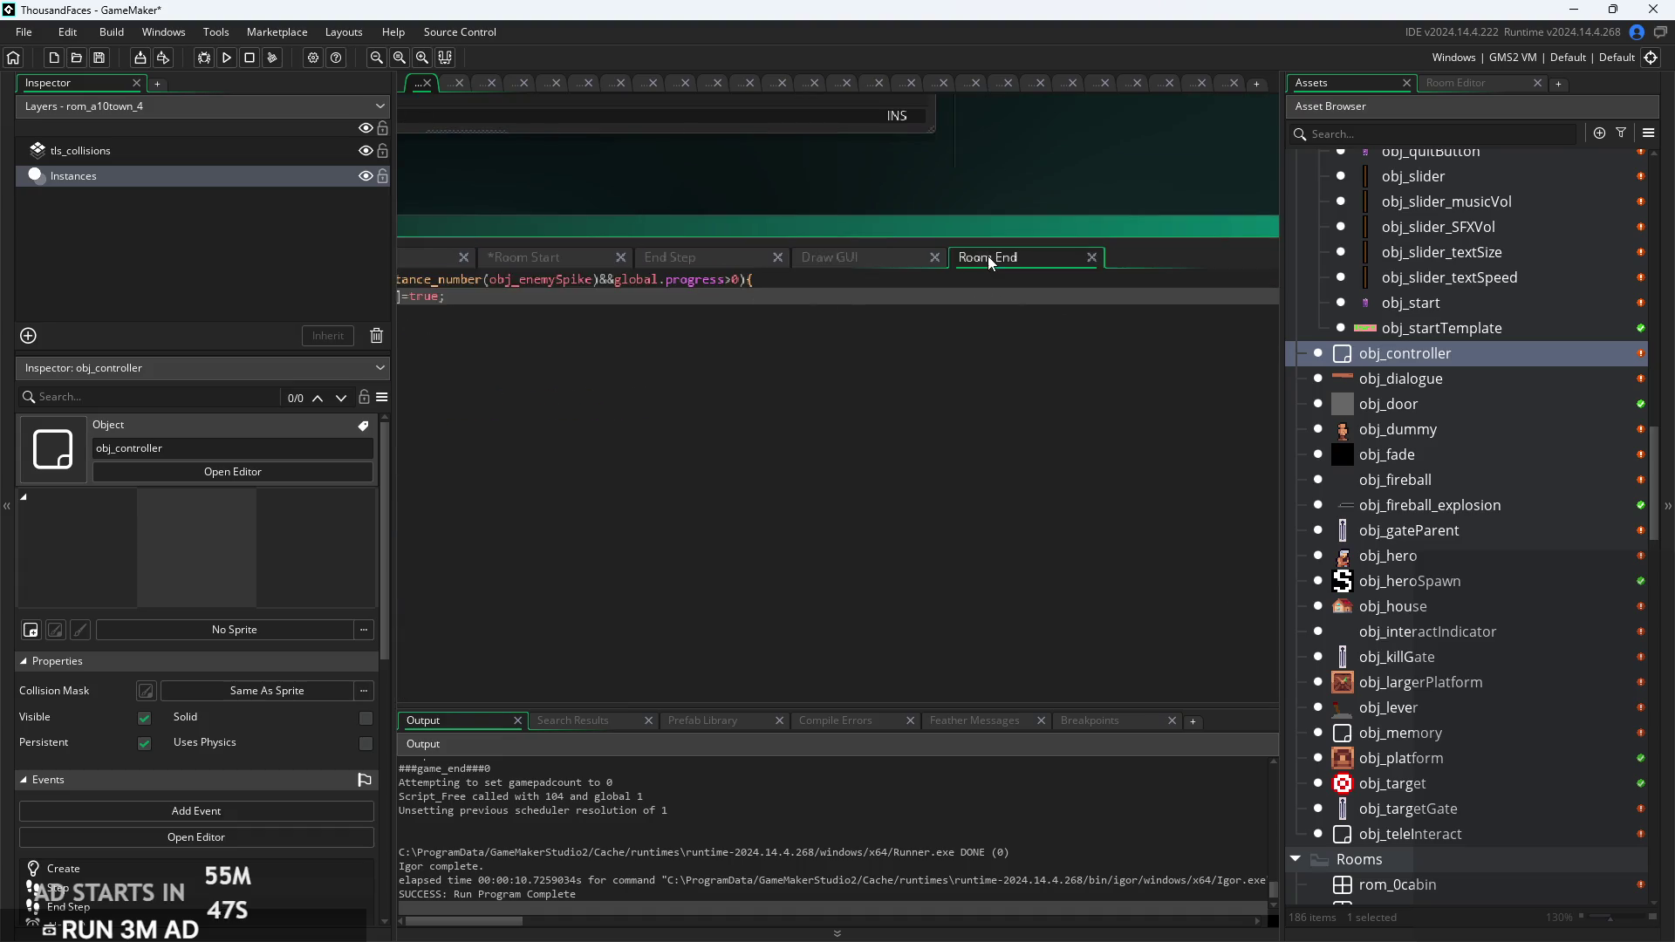
scroll(1008, 379, "up", 5)
scroll(1007, 380, "up", 2)
scroll(912, 369, "down", 1)
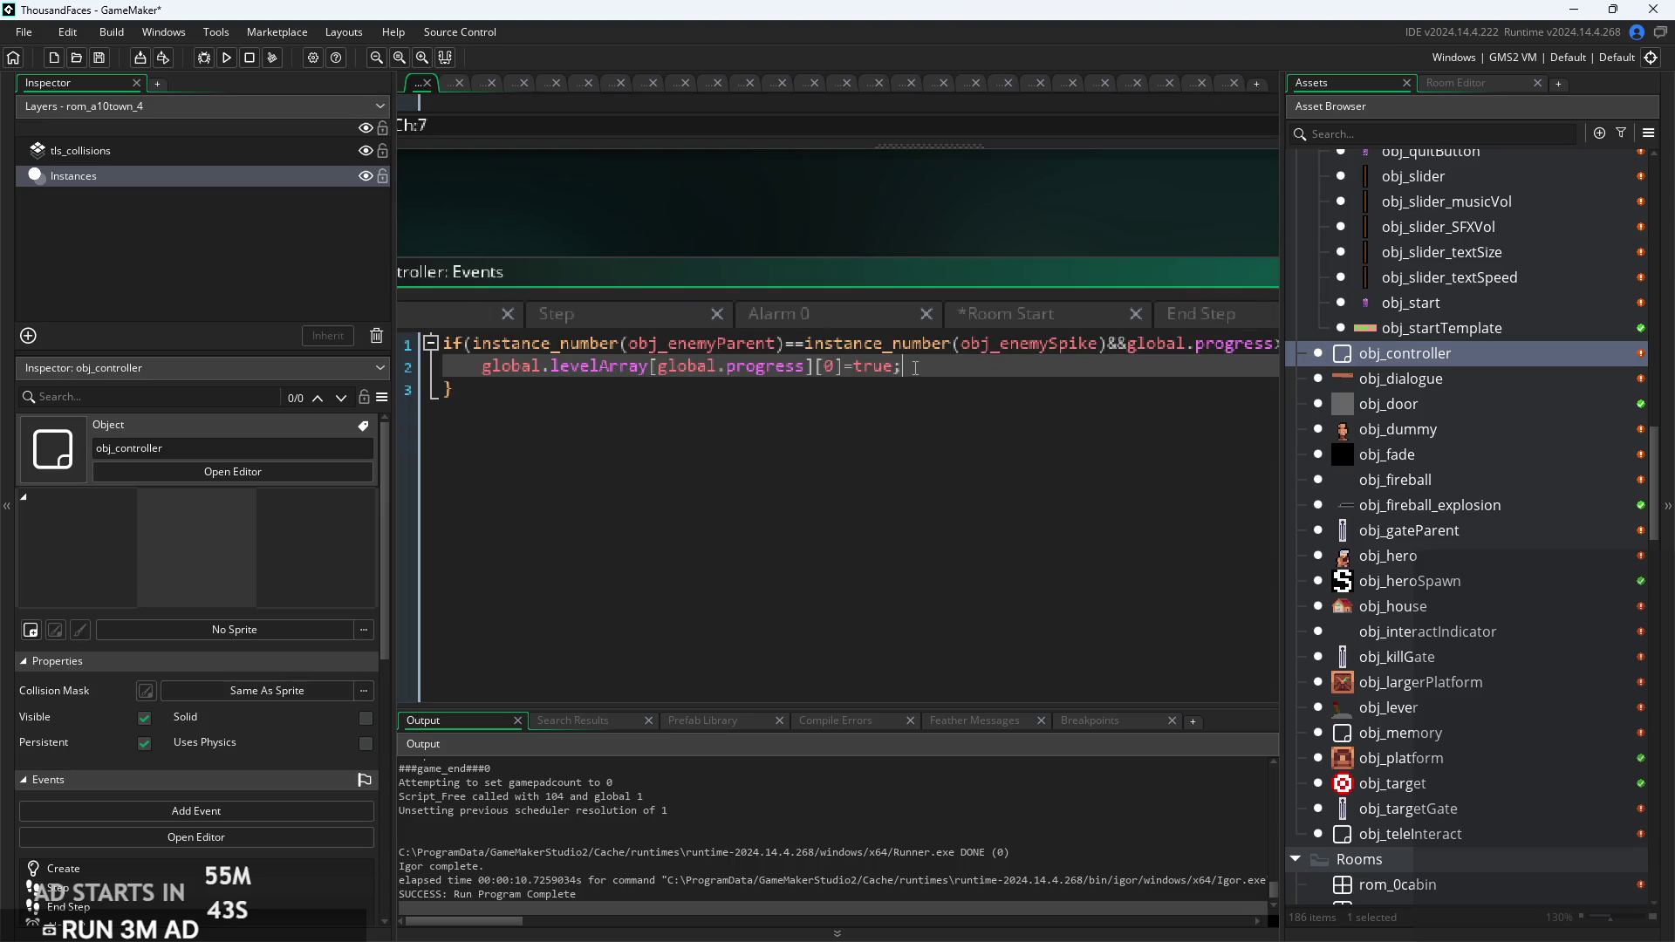
scroll(915, 367, "down", 2)
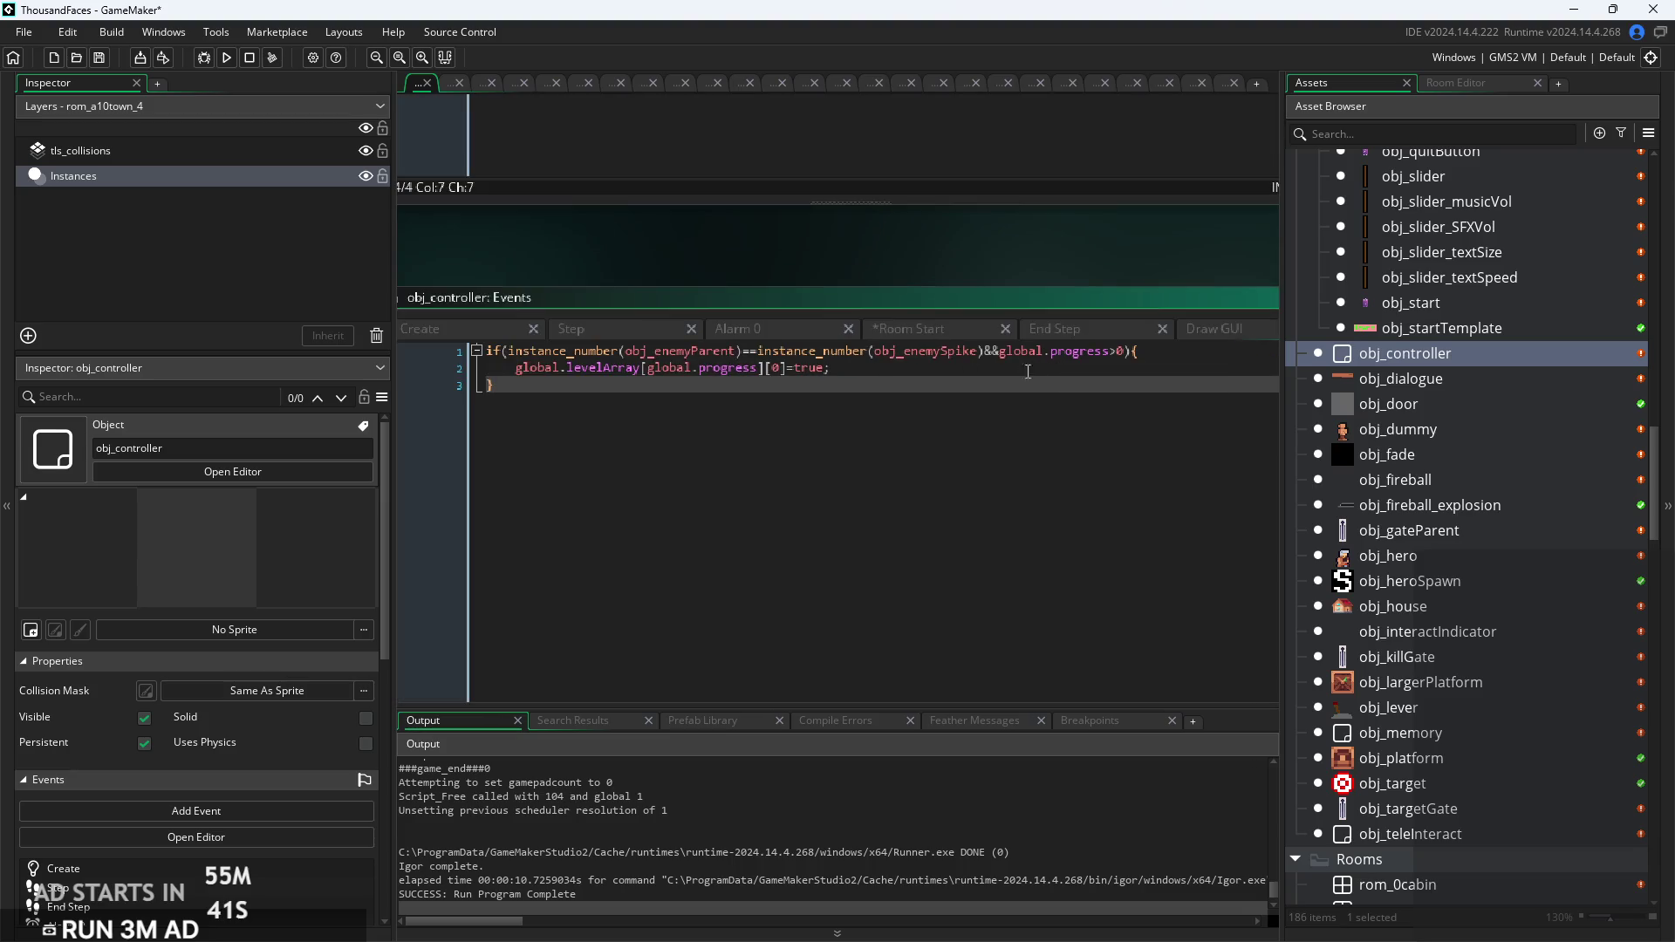
left_click(996, 367)
scroll(510, 361, "up", 1)
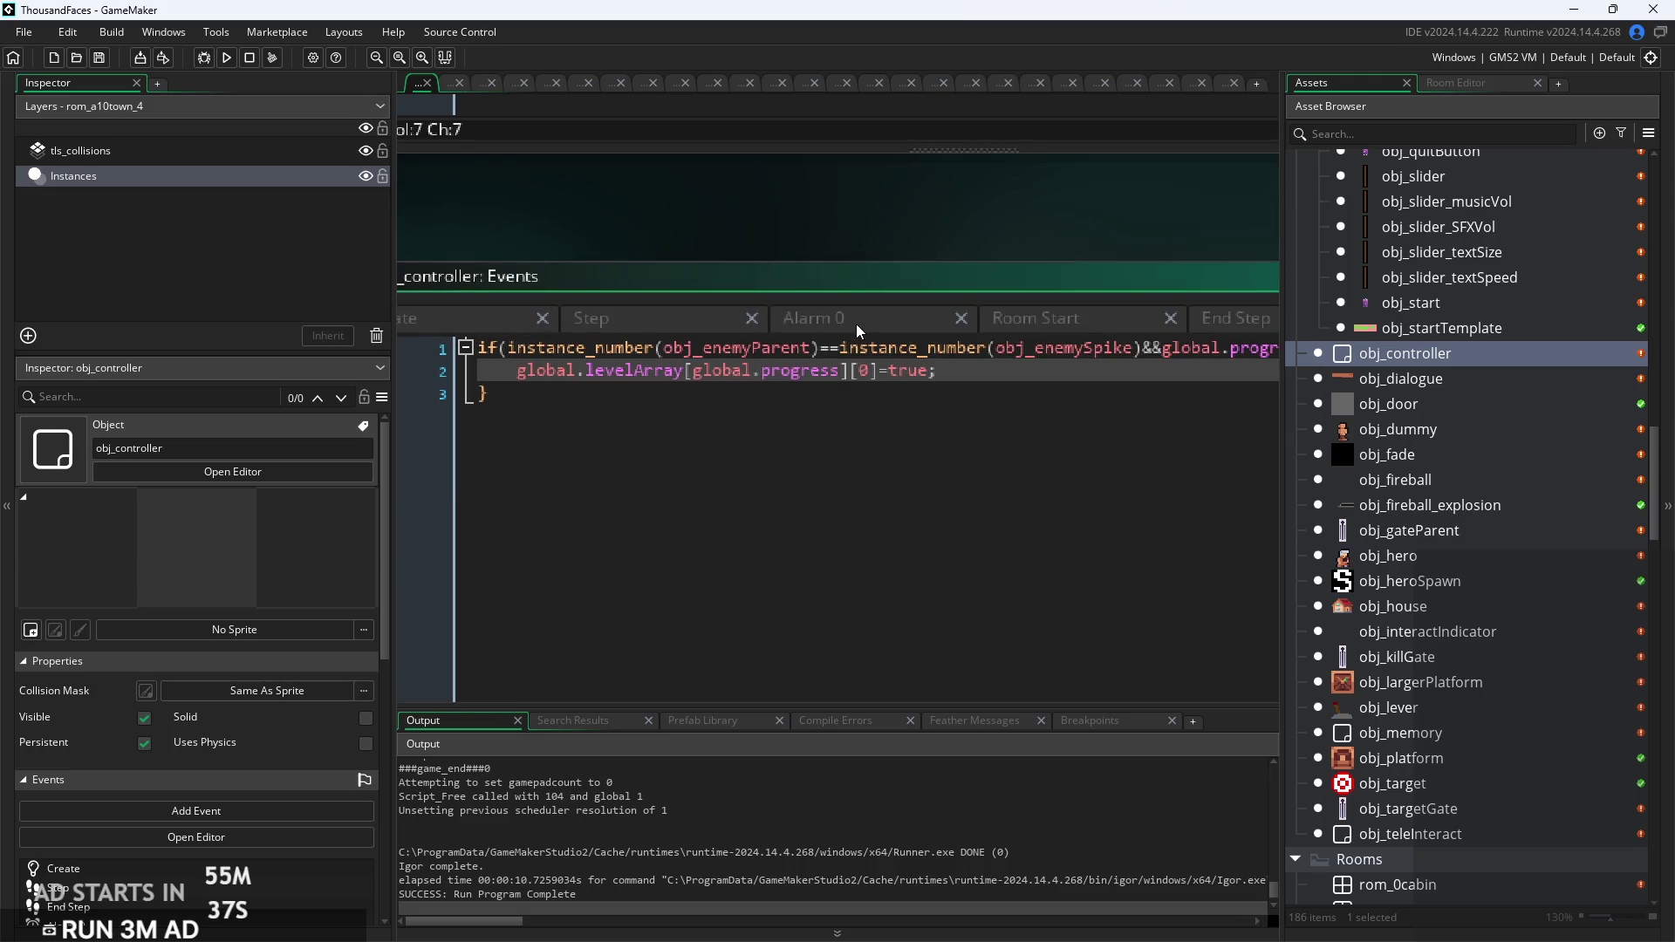
Step: Recheck the Room Start instance_destroy line
left_click(986, 320)
left_click(899, 418)
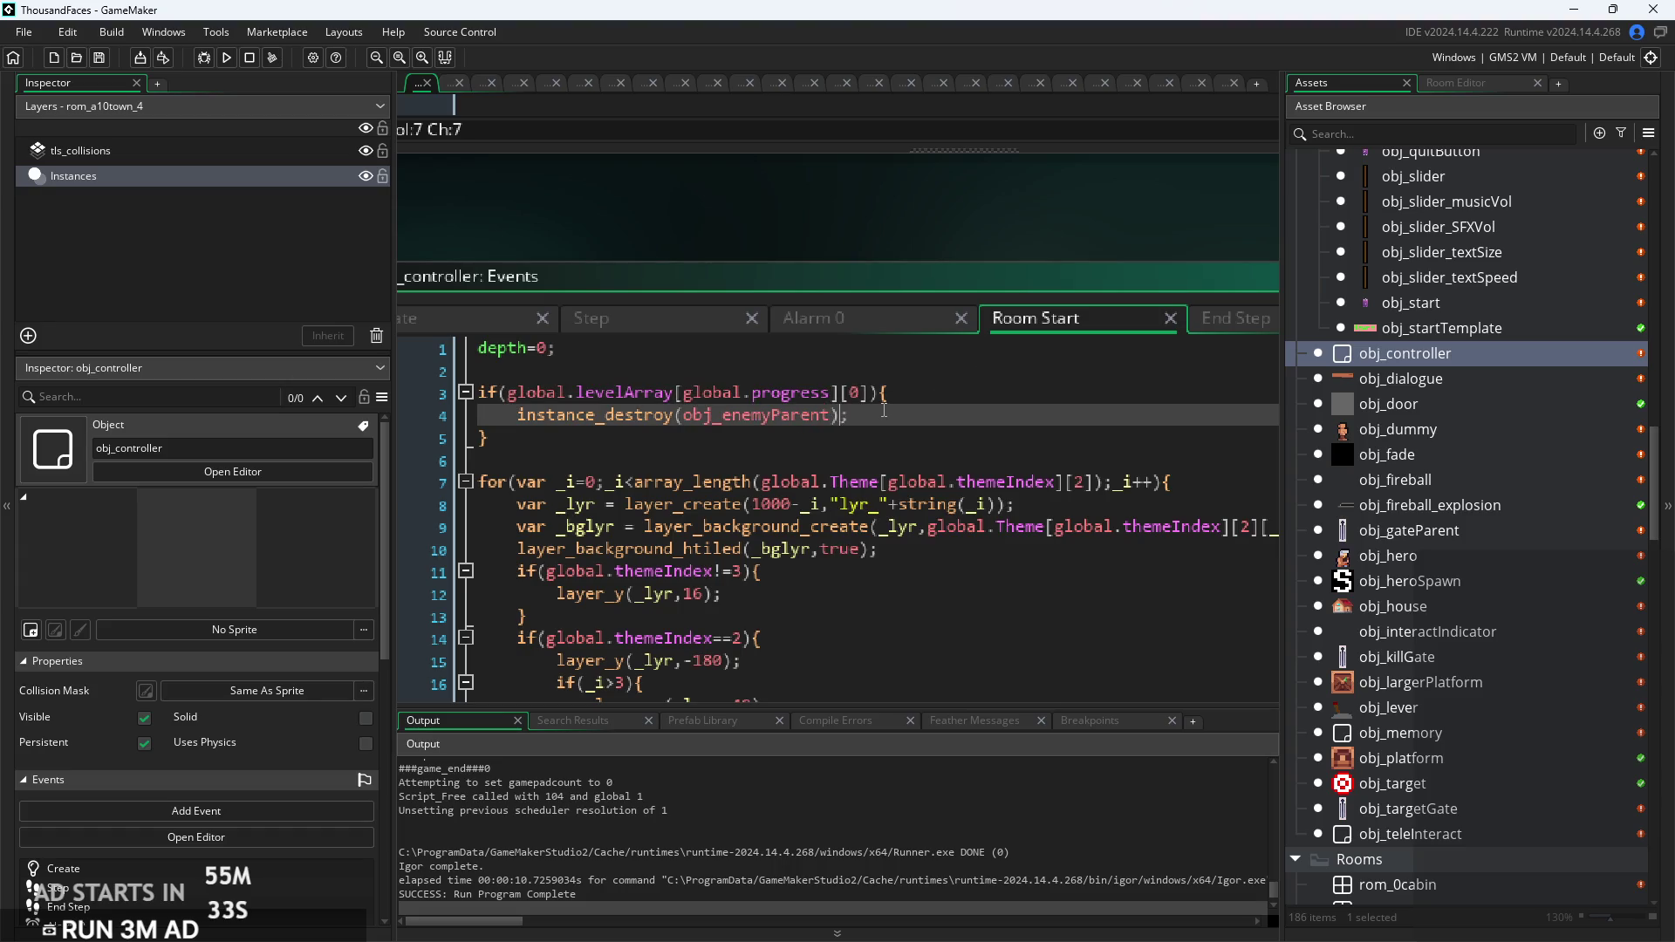
left_click(880, 415)
left_click(433, 316)
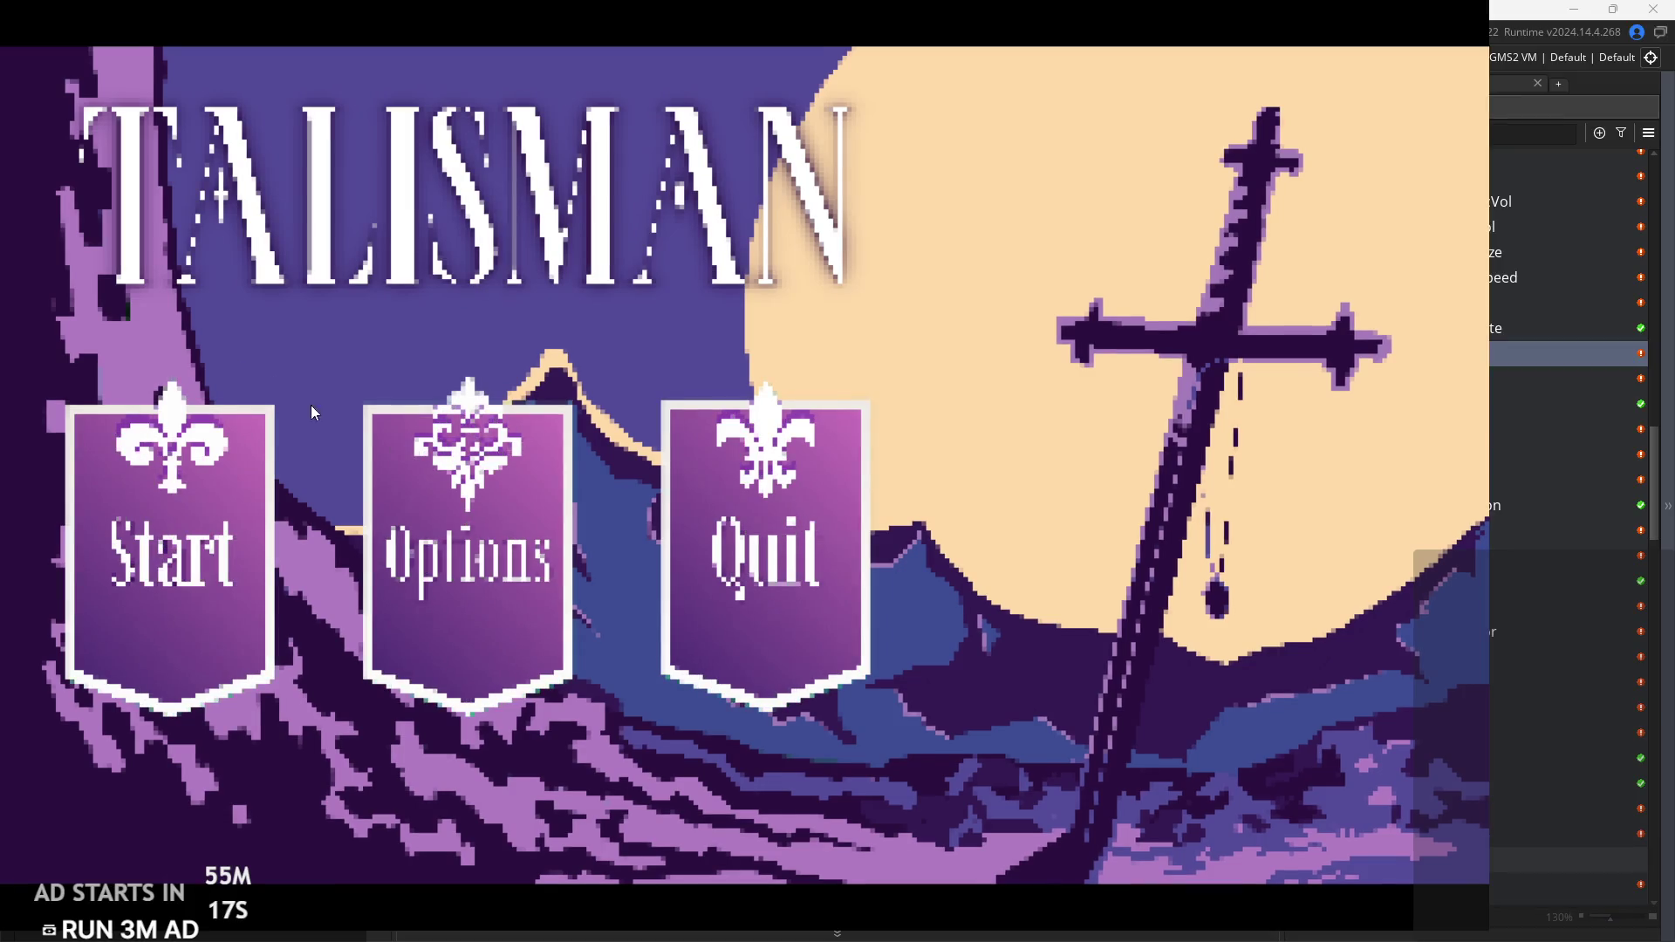
left_click(180, 494)
key("Right")
key("space")
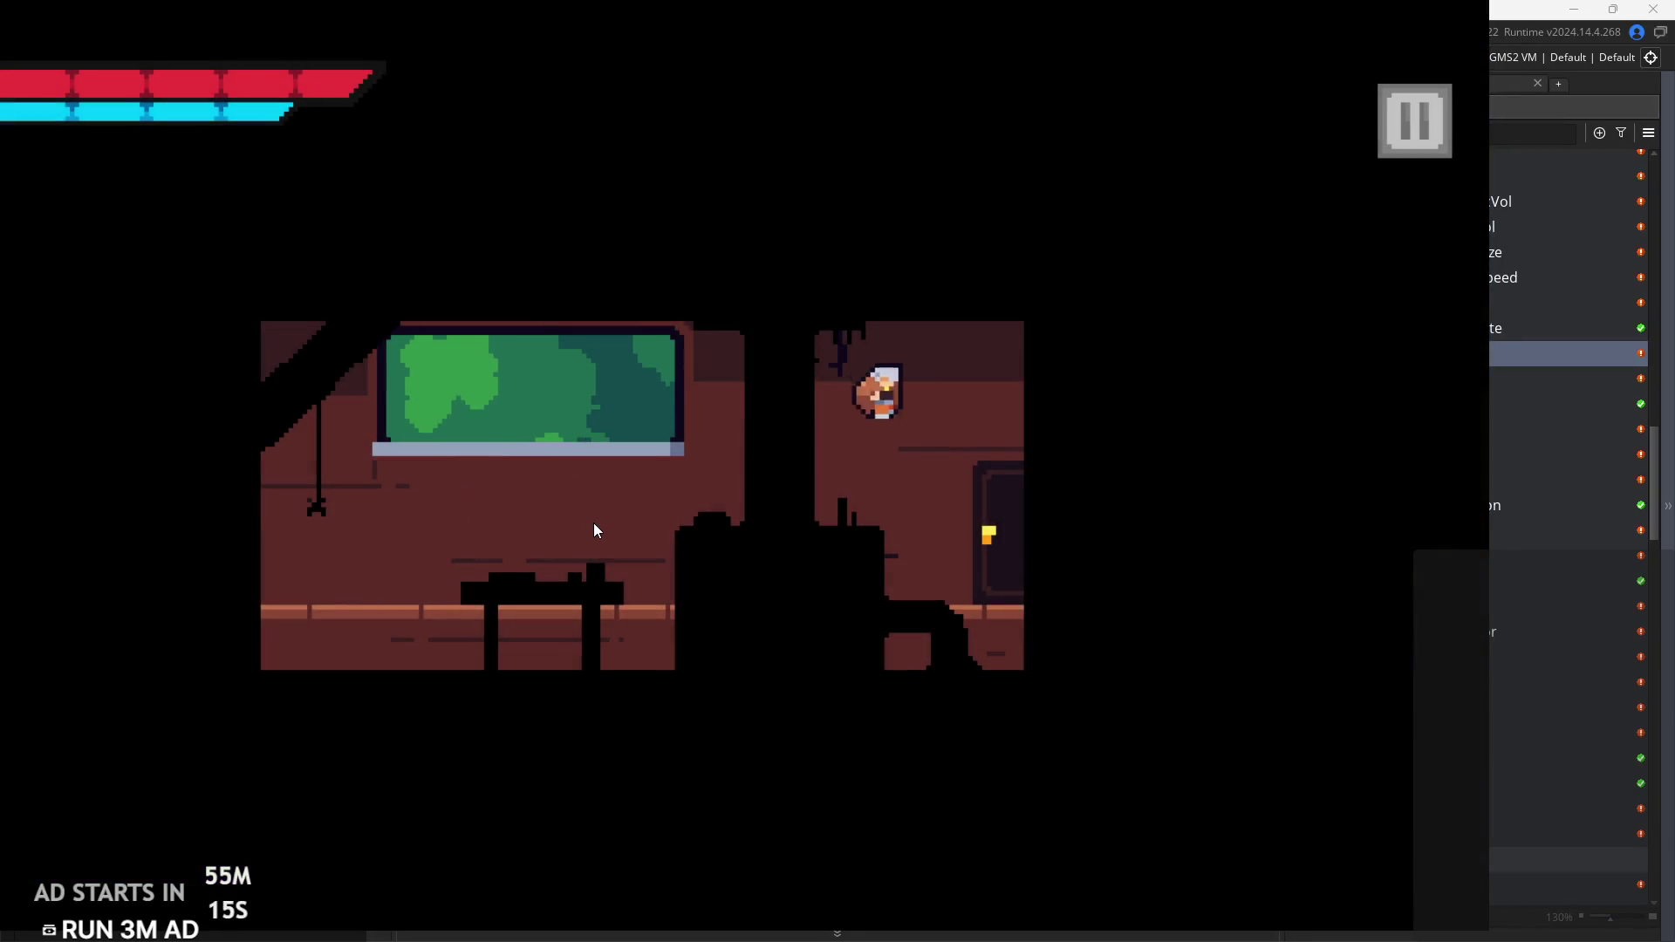
key("space")
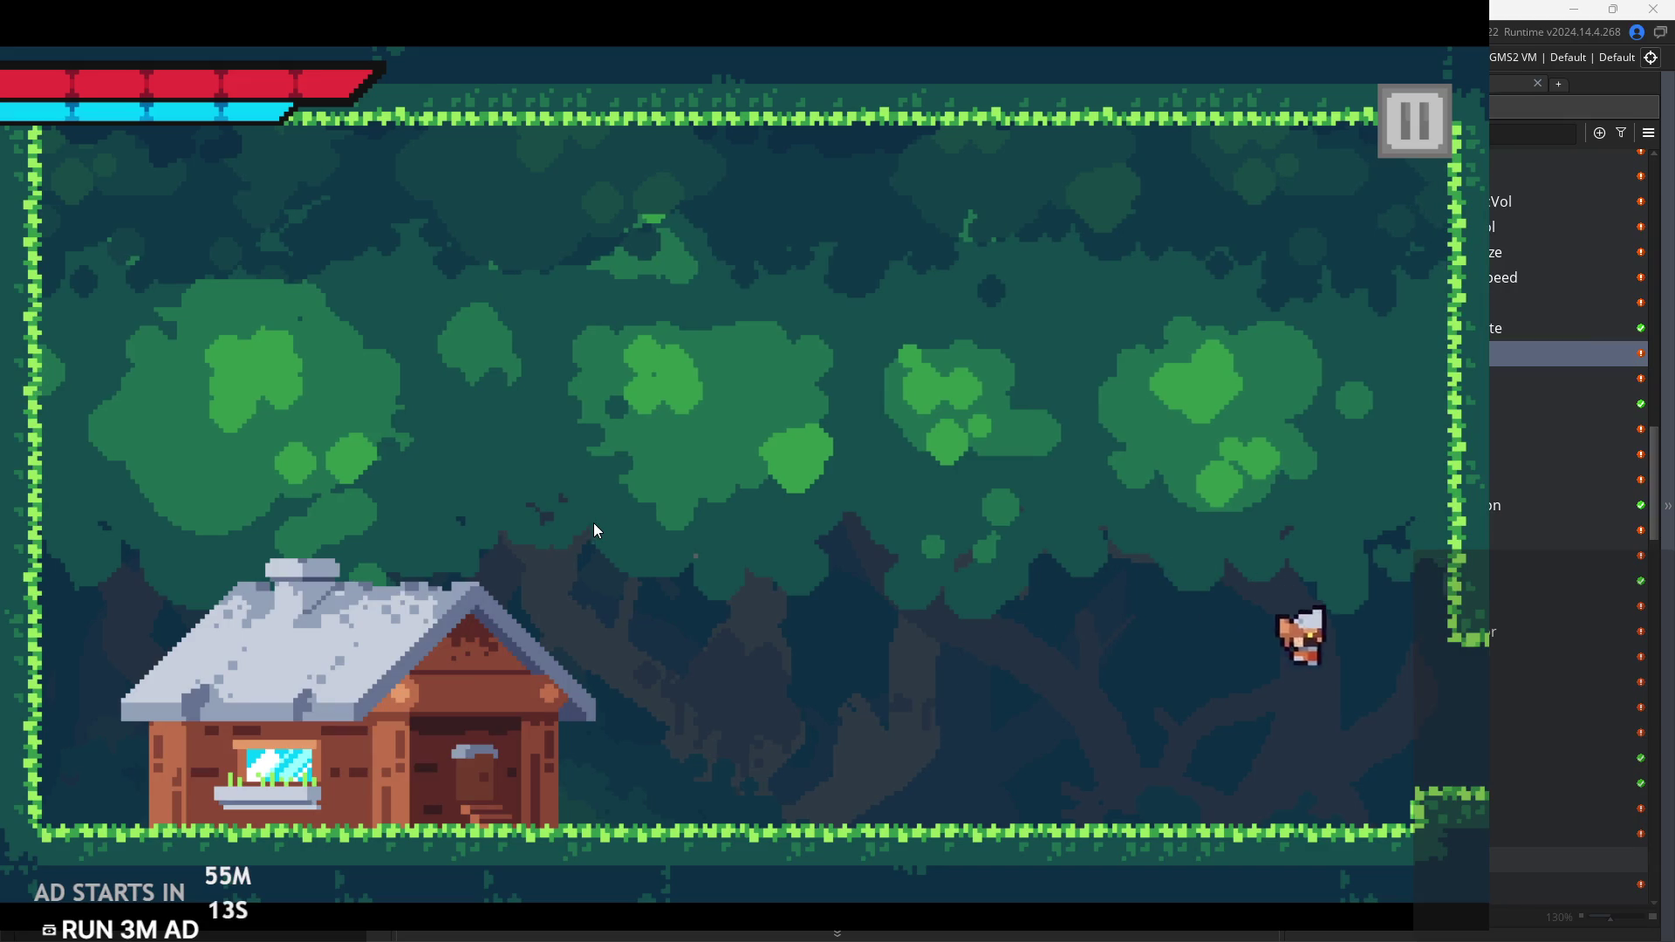
key("Right")
key("space")
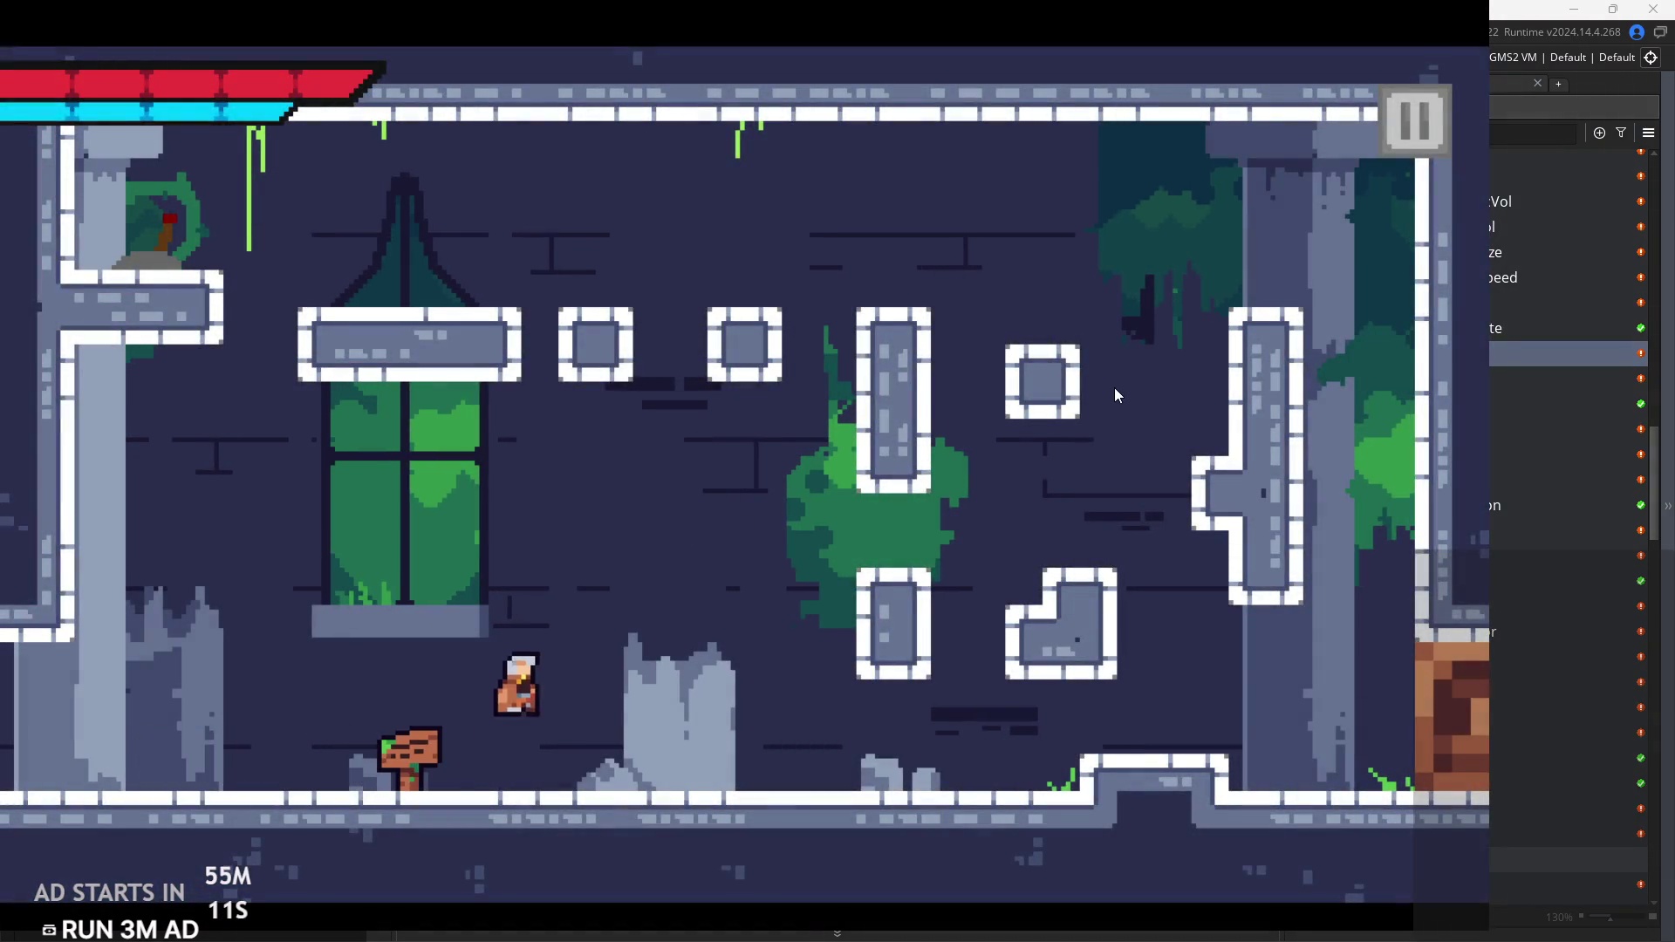
key("space")
key("space")
key("space")
key("Left")
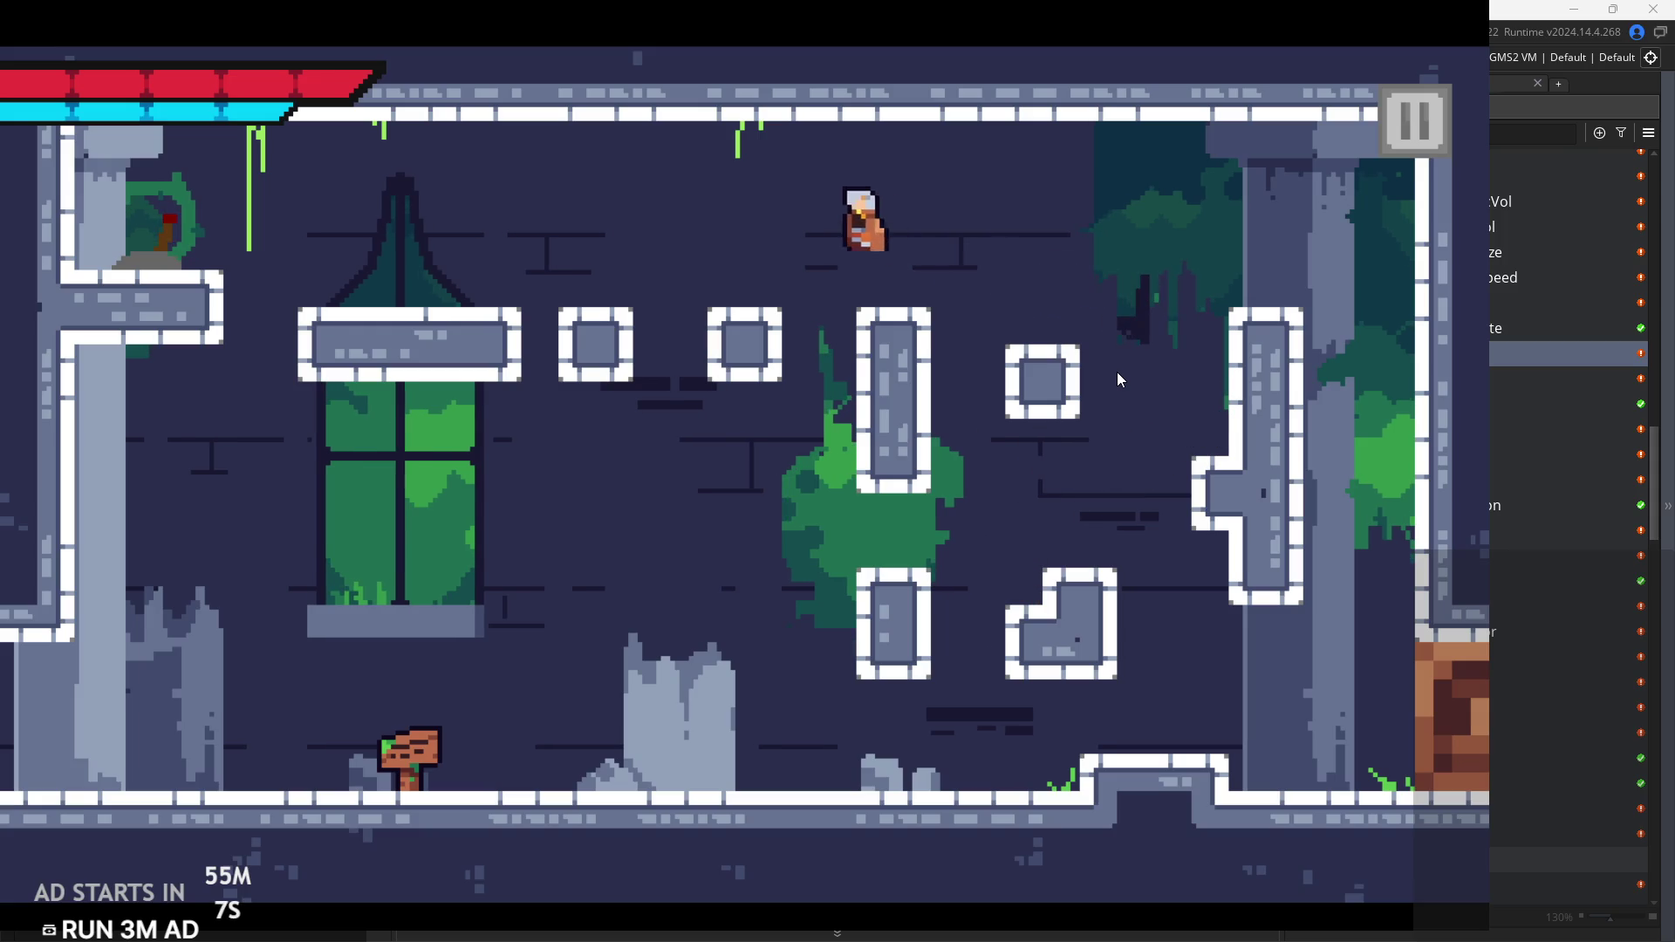
key("Right")
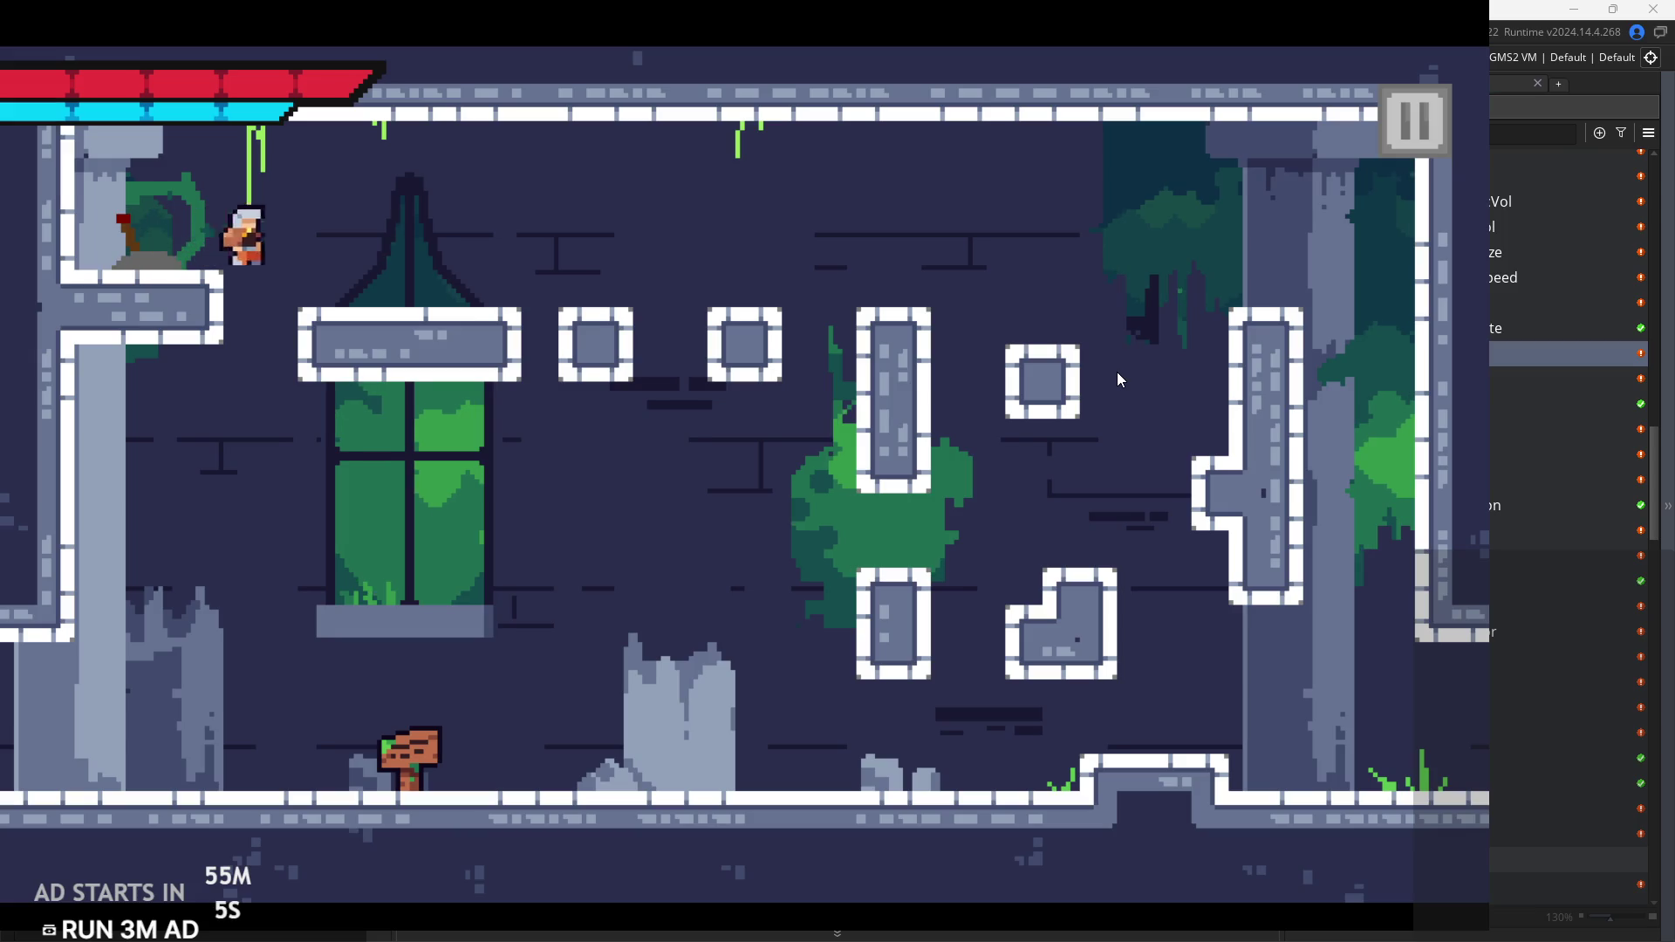
key("space")
left_click(1431, 114)
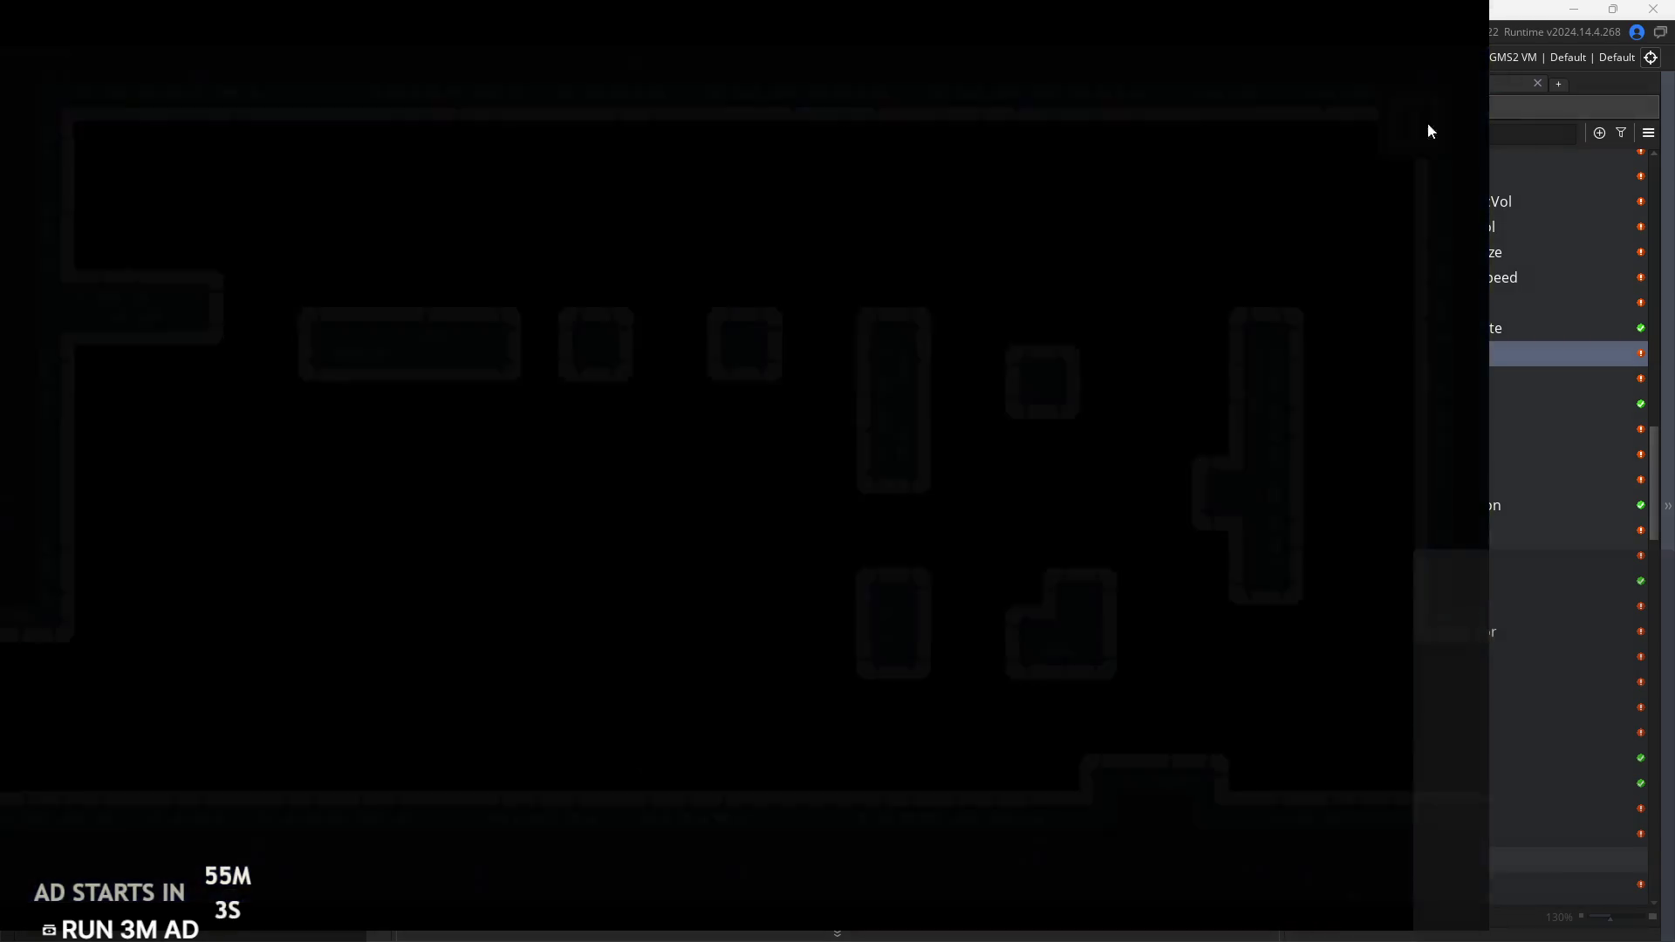
left_click(1357, 813)
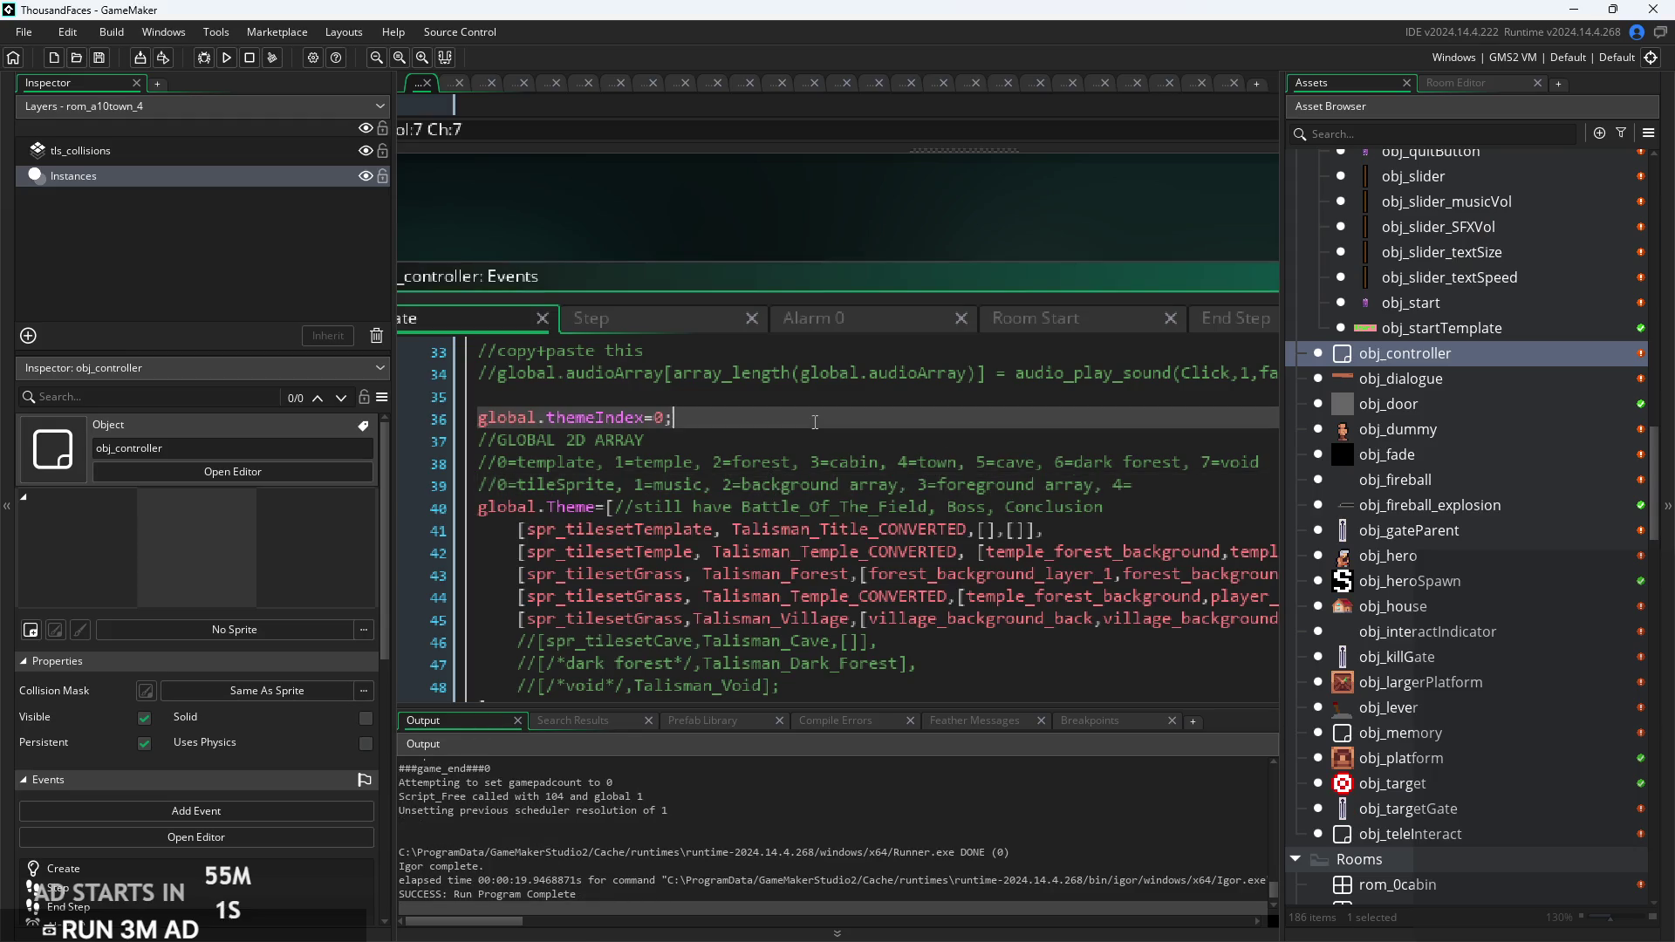
Step: Review the end of the Create event and its levelArray reset loop
scroll(835, 503, "down", 3)
left_click(788, 628)
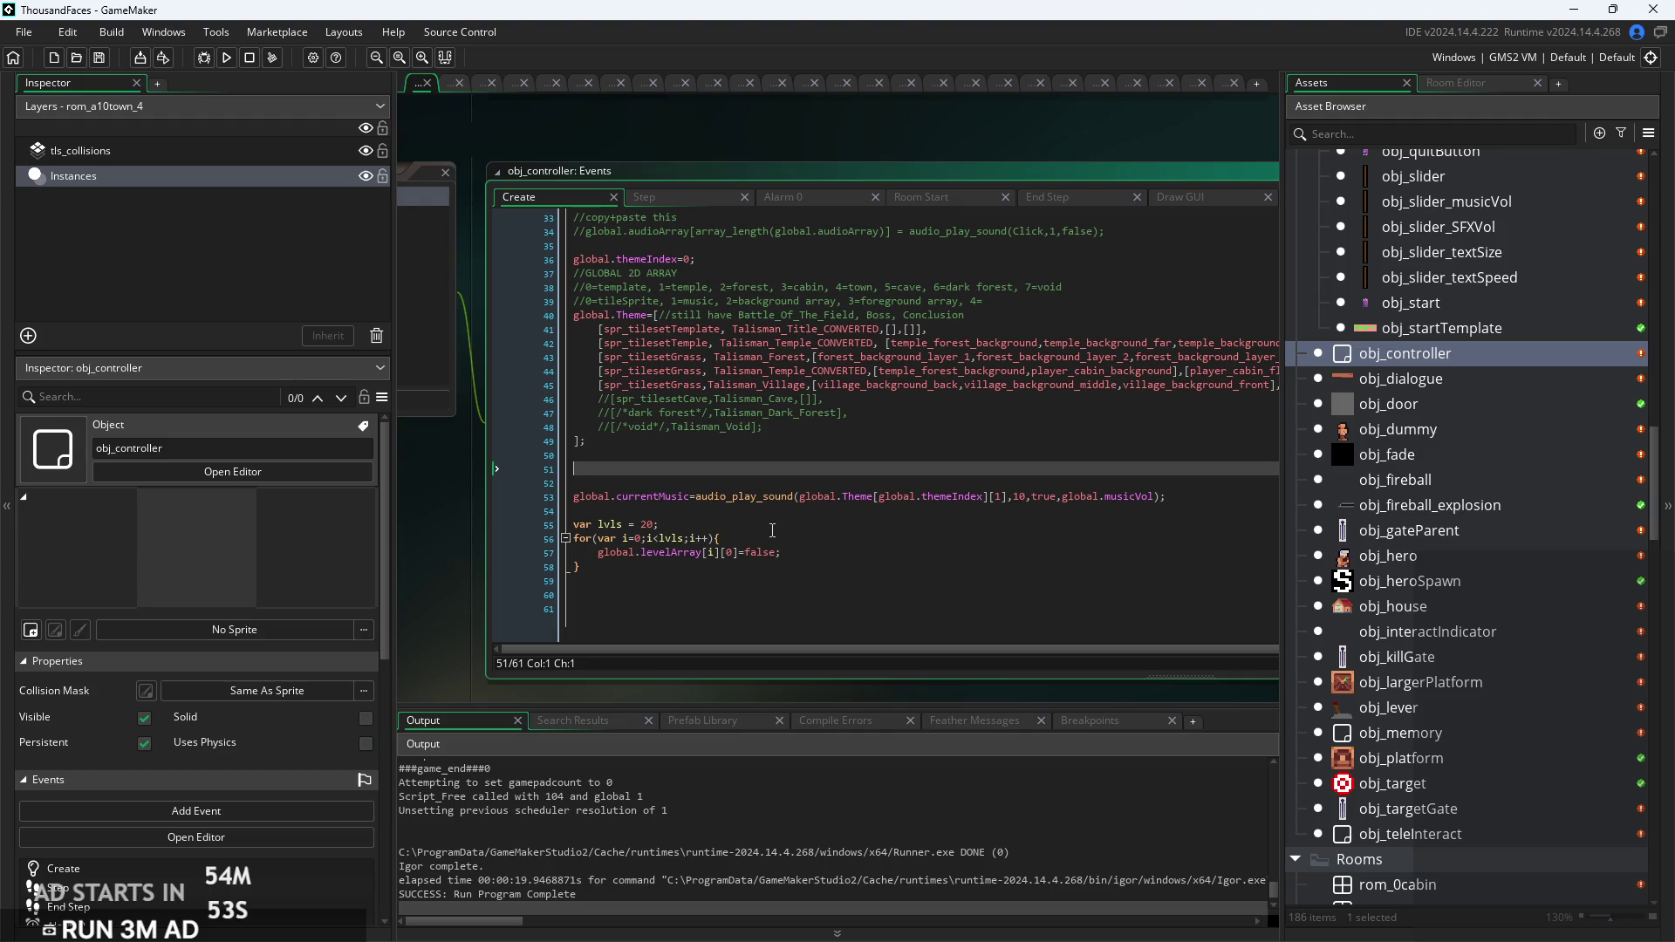
left_click(769, 541)
left_click(662, 197)
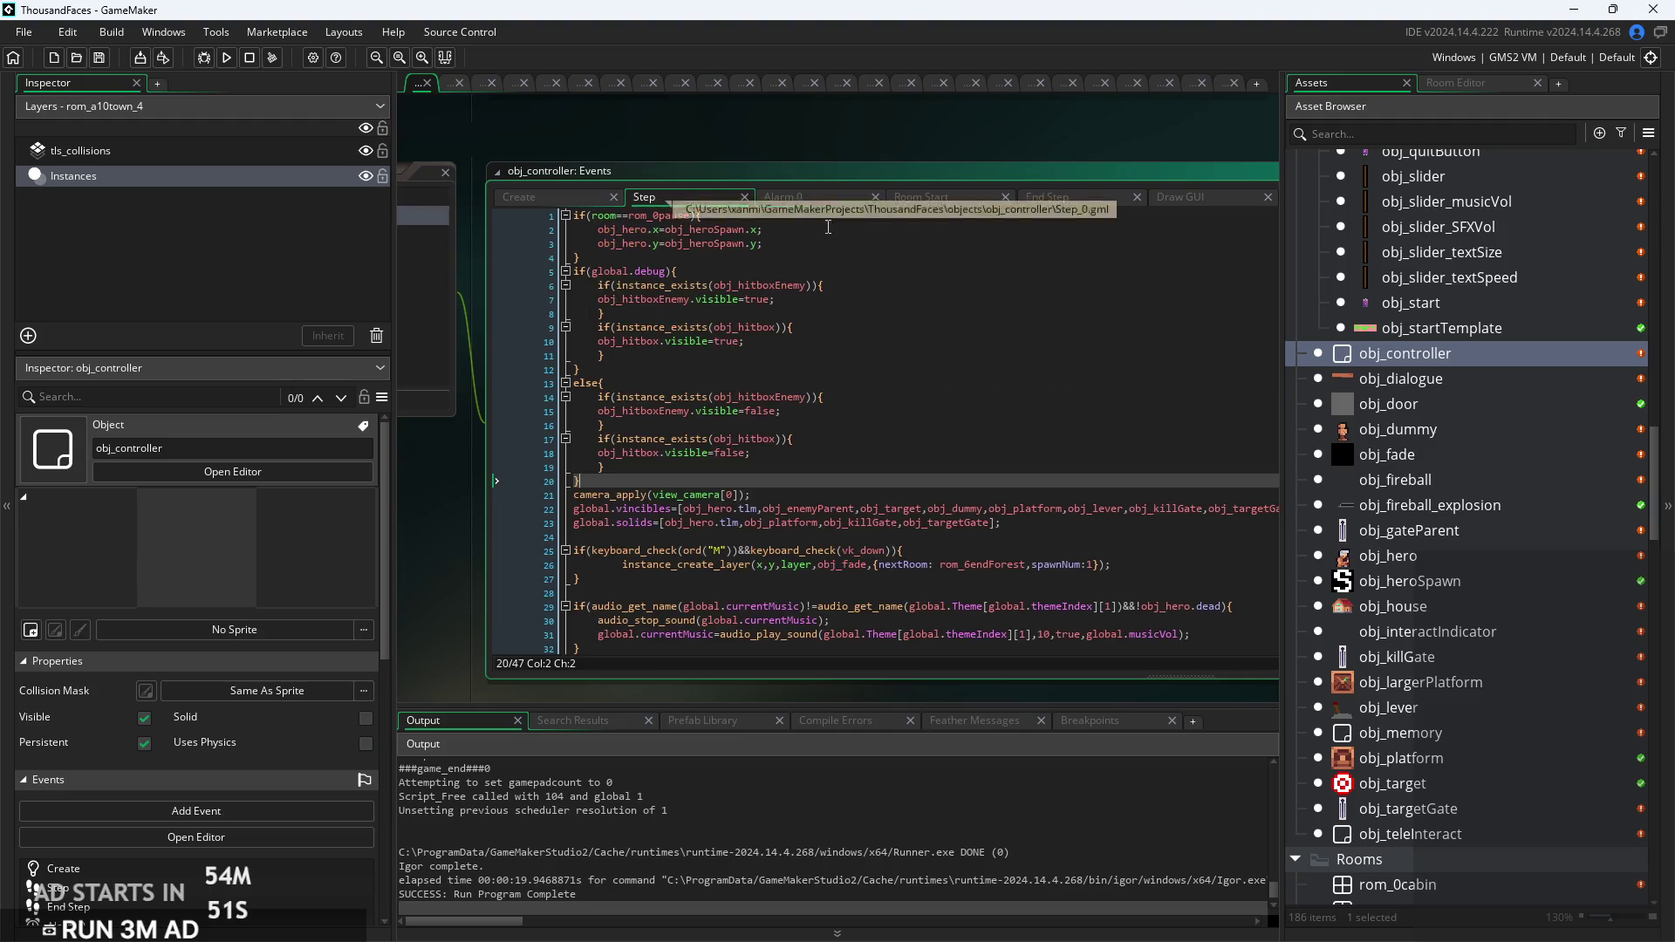
scroll(821, 160, "up", 1)
Step: Review Room Start's levelArray condition, instance_destroy line and background layer loop
left_click(928, 185)
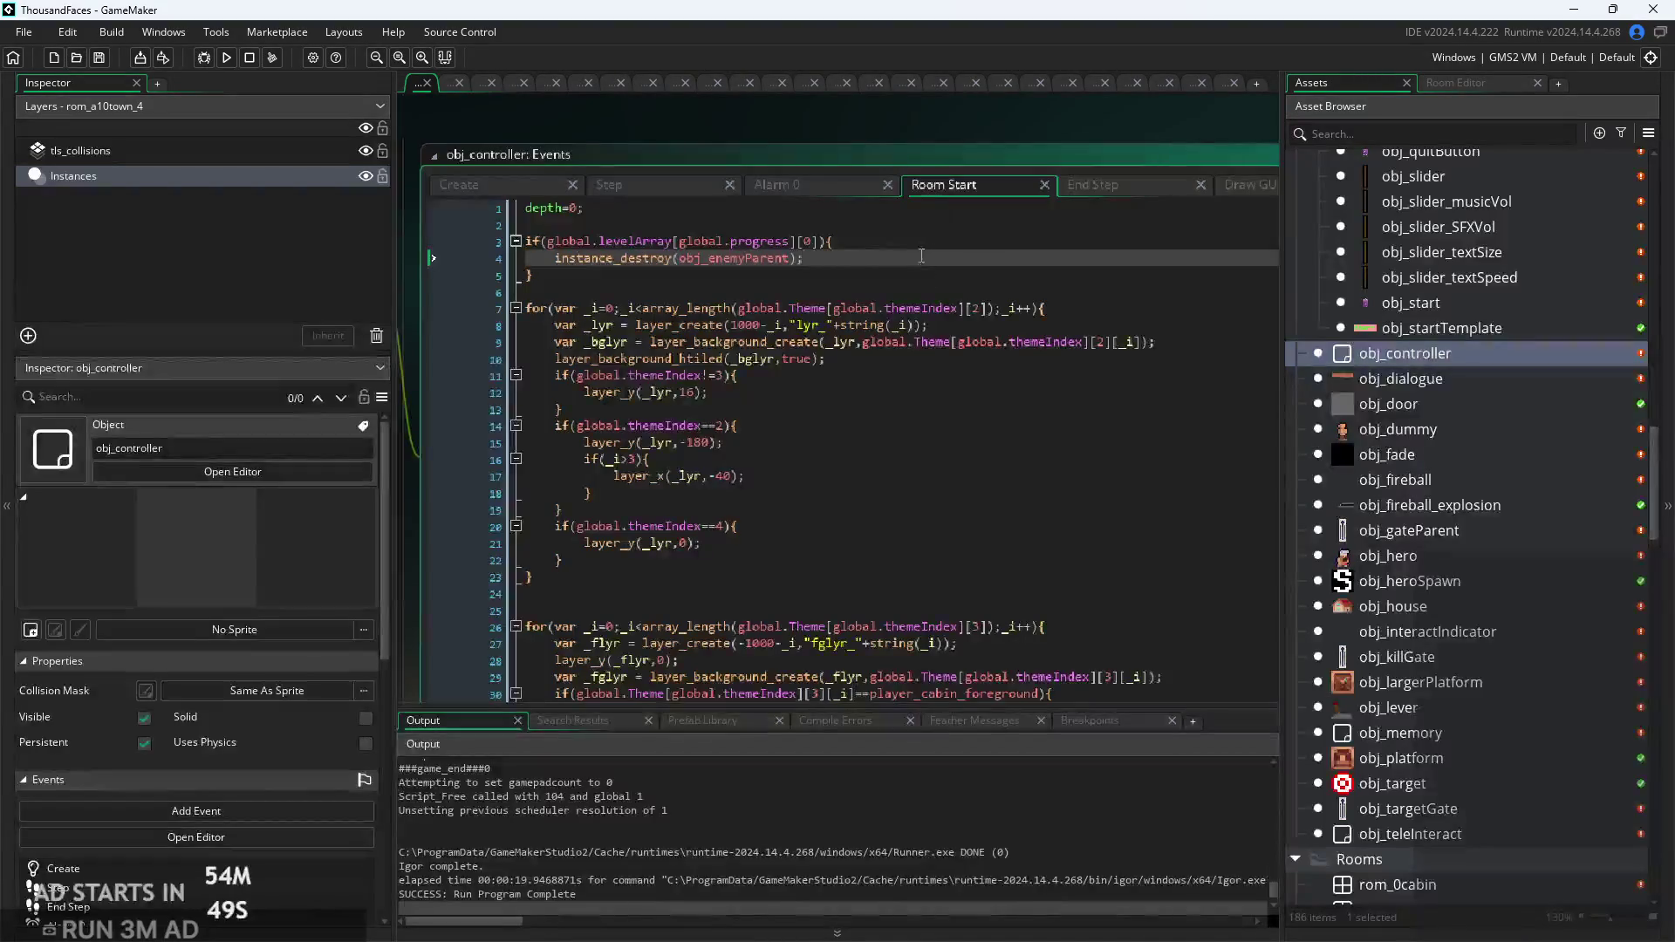
scroll(581, 300, "up", 1)
left_click(581, 299)
scroll(580, 299, "up", 1)
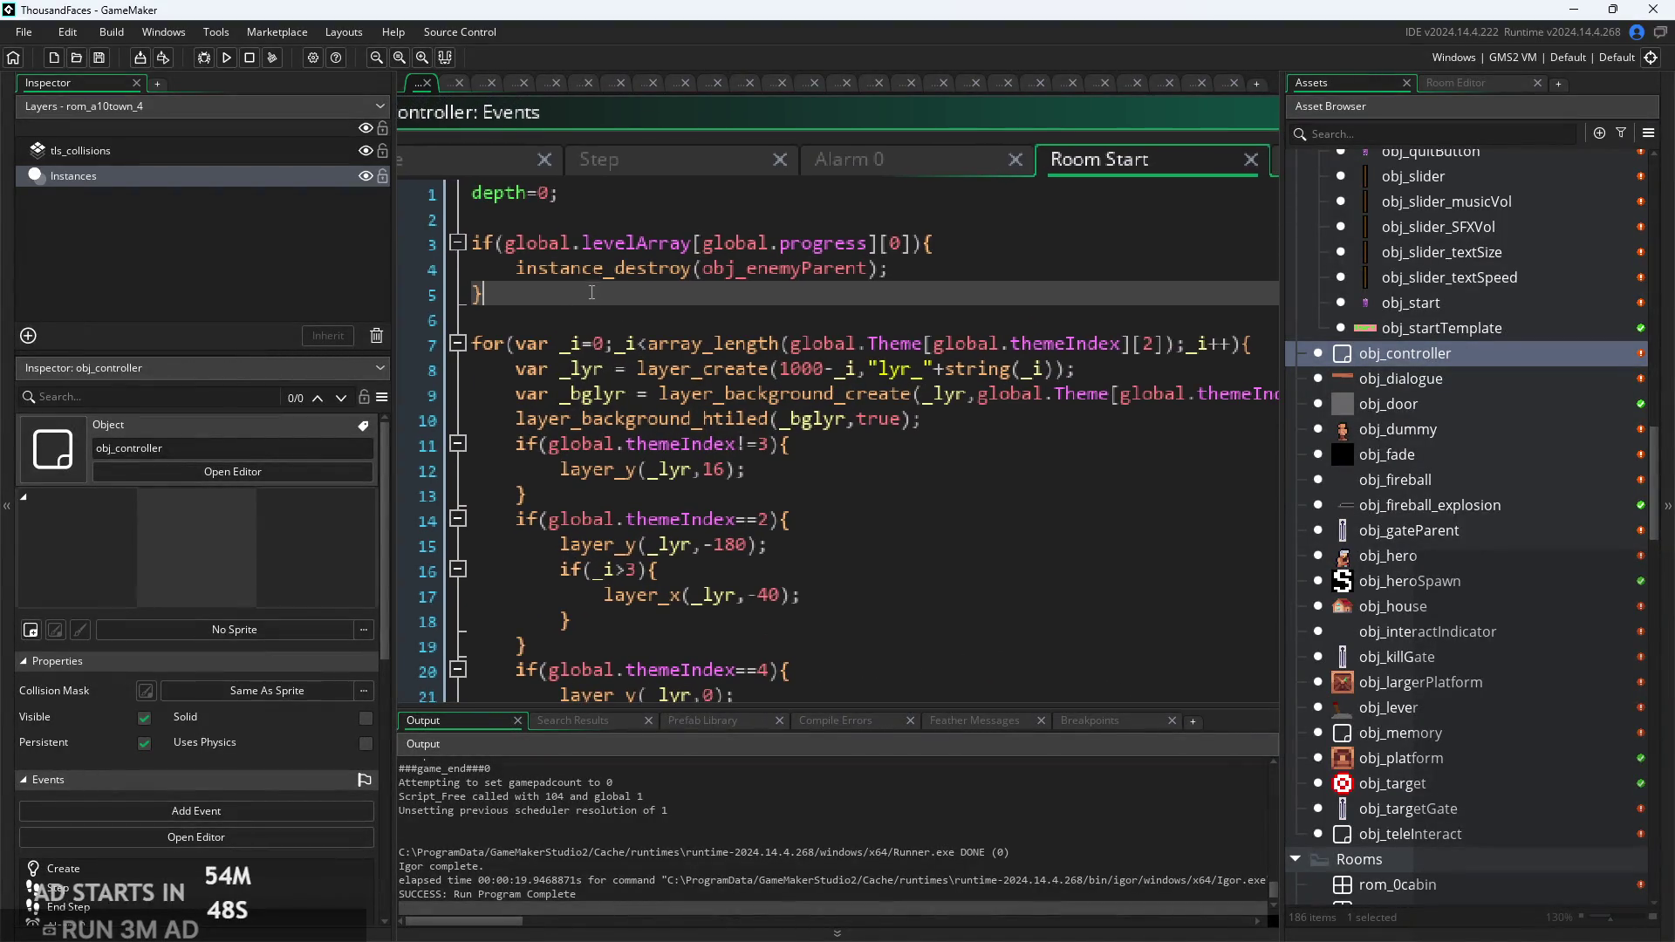
left_click(883, 271)
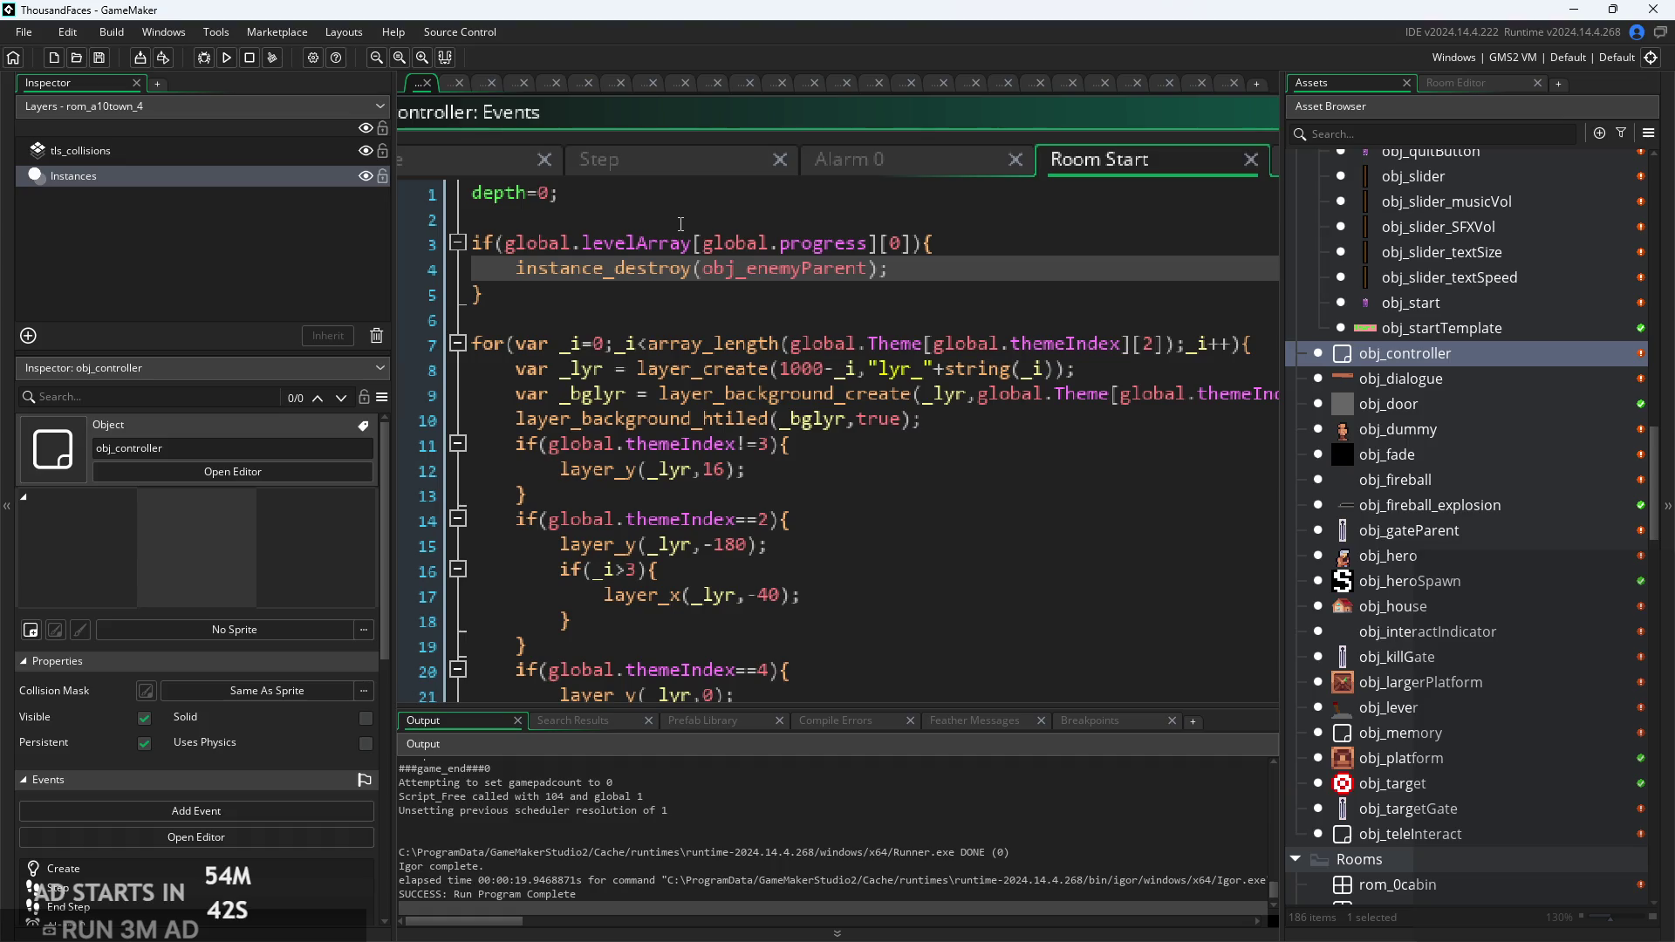
scroll(896, 248, "up", 1)
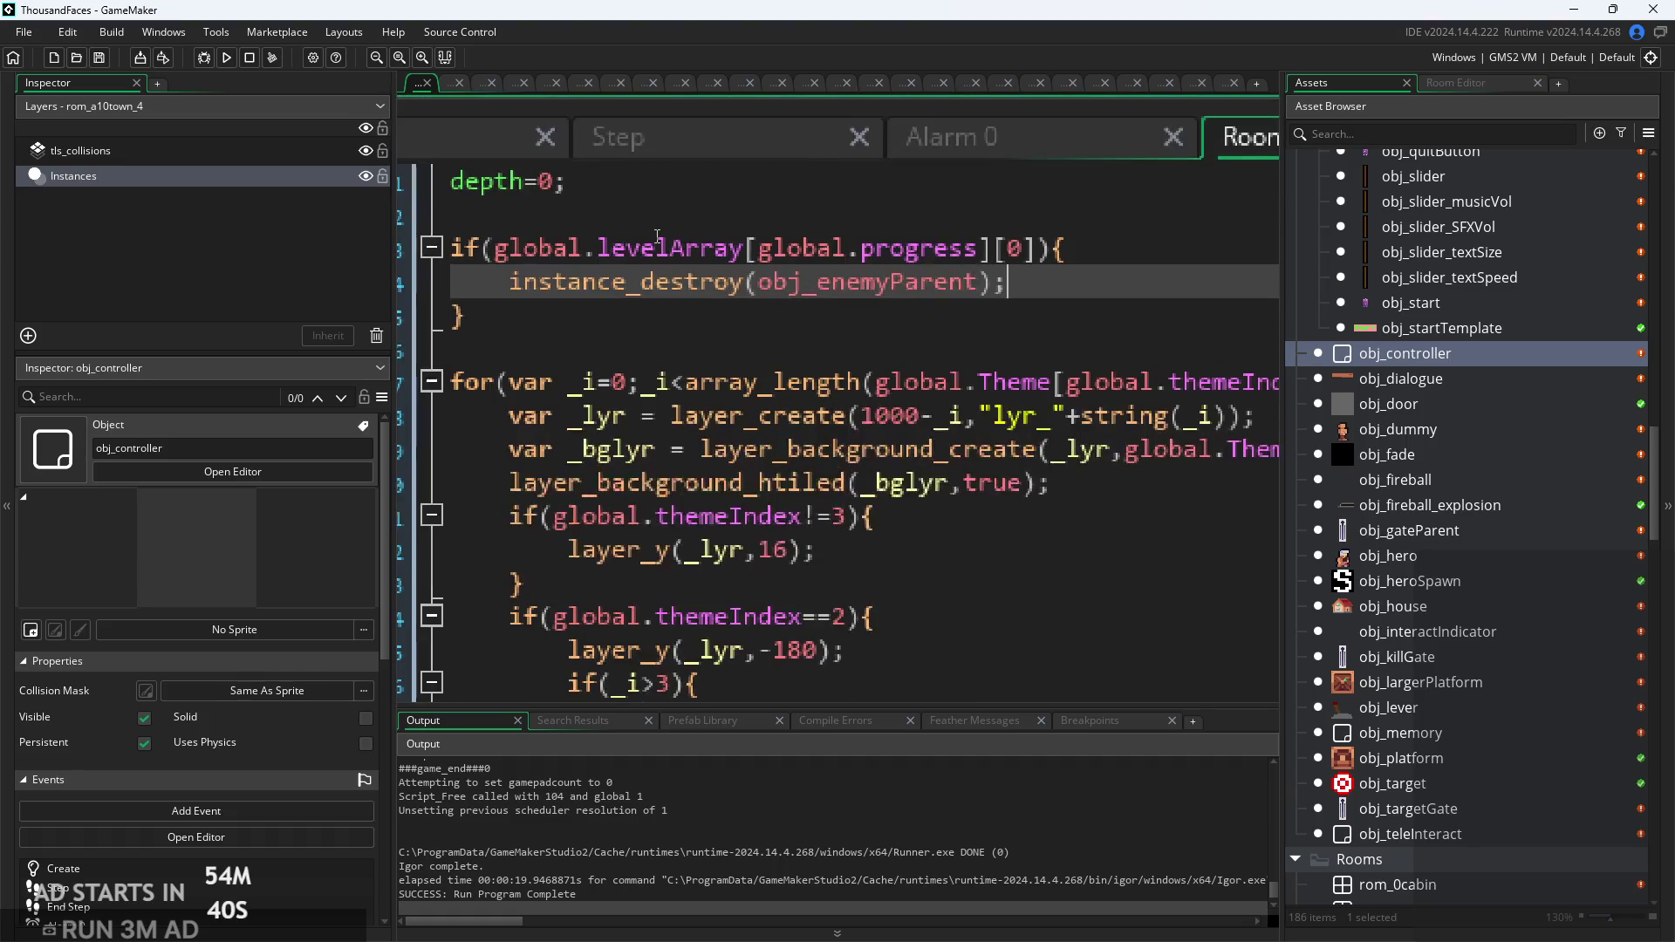
scroll(747, 262, "down", 1)
left_click(747, 261)
scroll(747, 262, "down", 1)
scroll(687, 244, "up", 2)
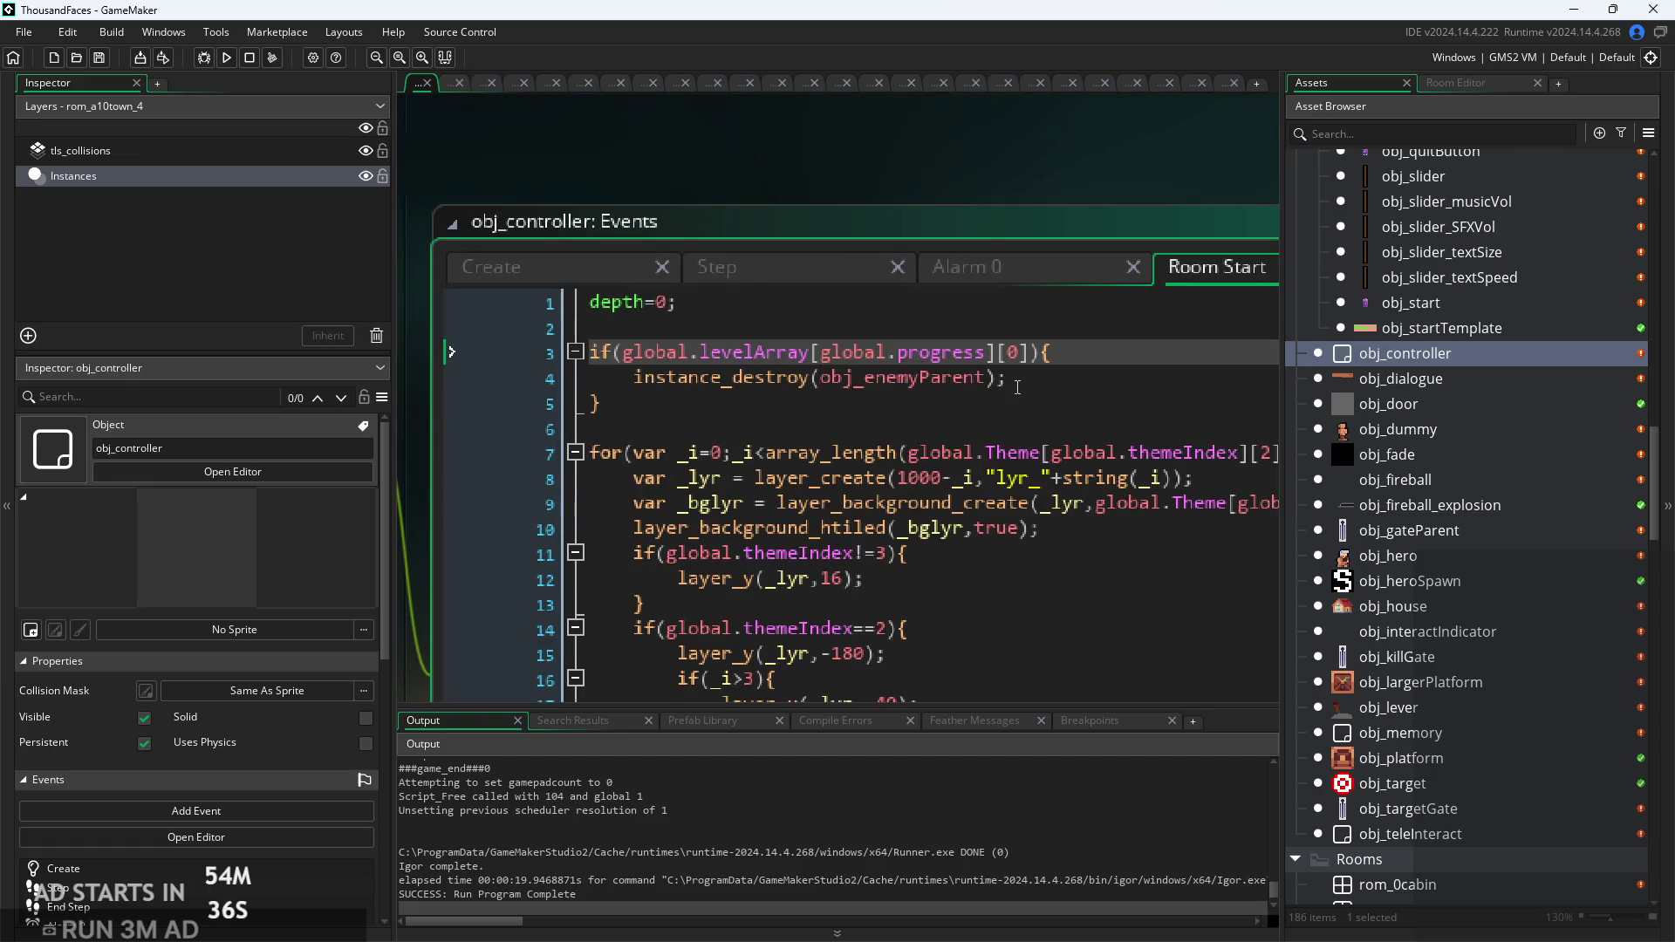
scroll(877, 425, "down", 2)
left_click(877, 444)
scroll(899, 342, "down", 1)
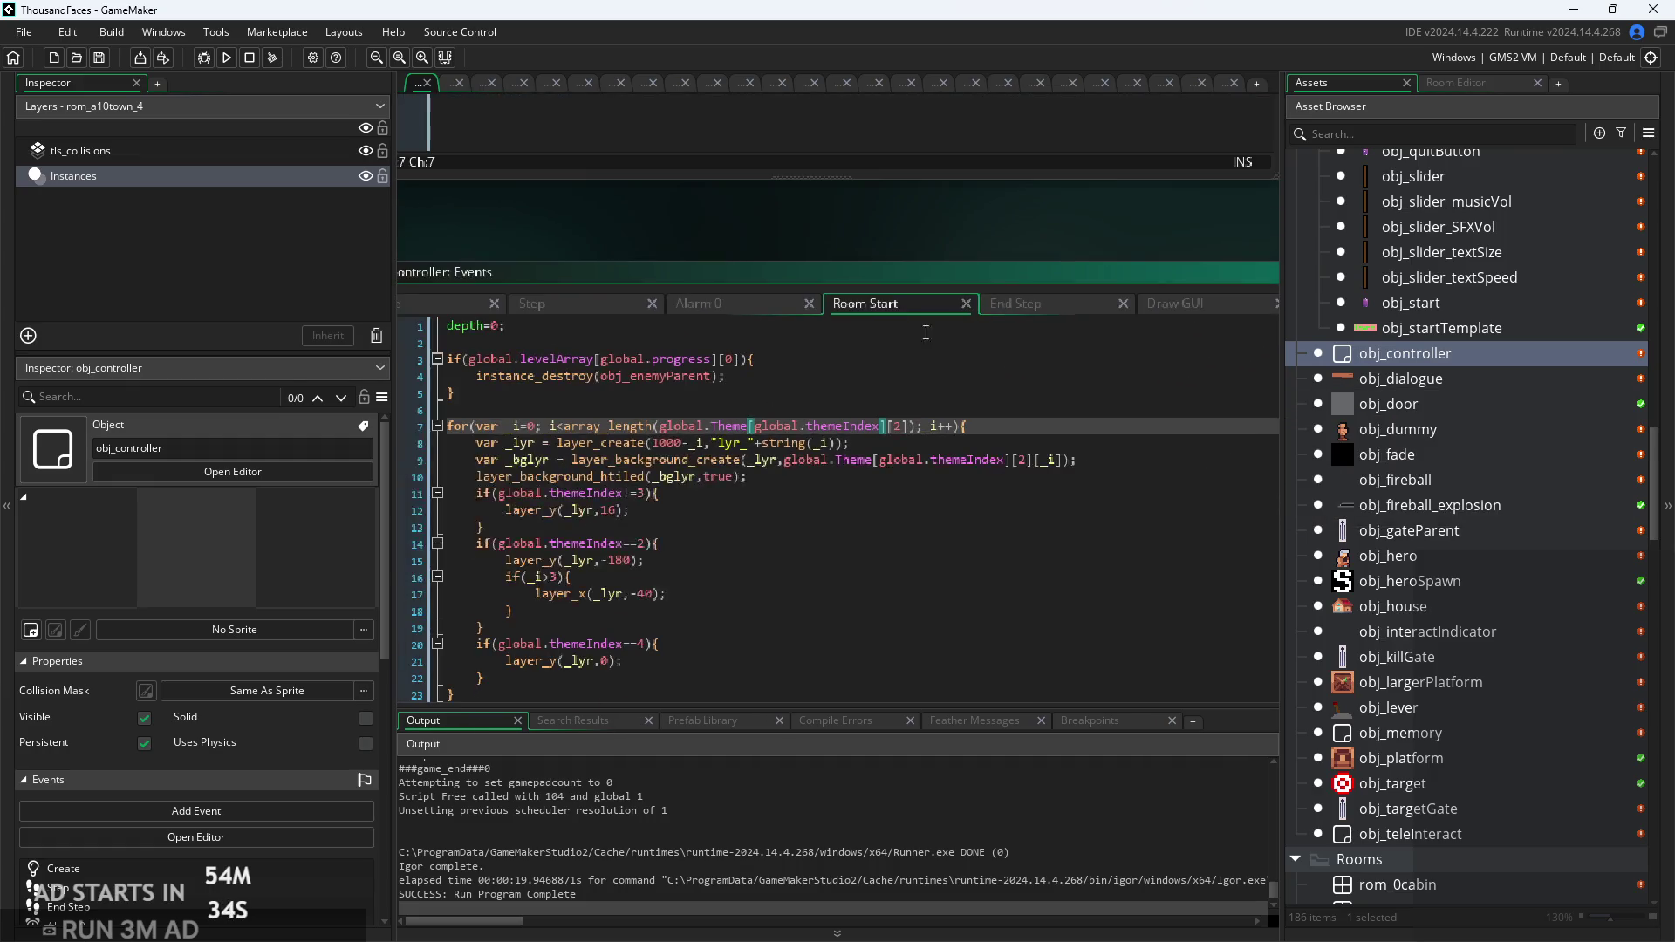
Step: Glance at End Step and Draw GUI, then inspect Room End's global.progress completion line
left_click(1048, 305)
left_click(1195, 302)
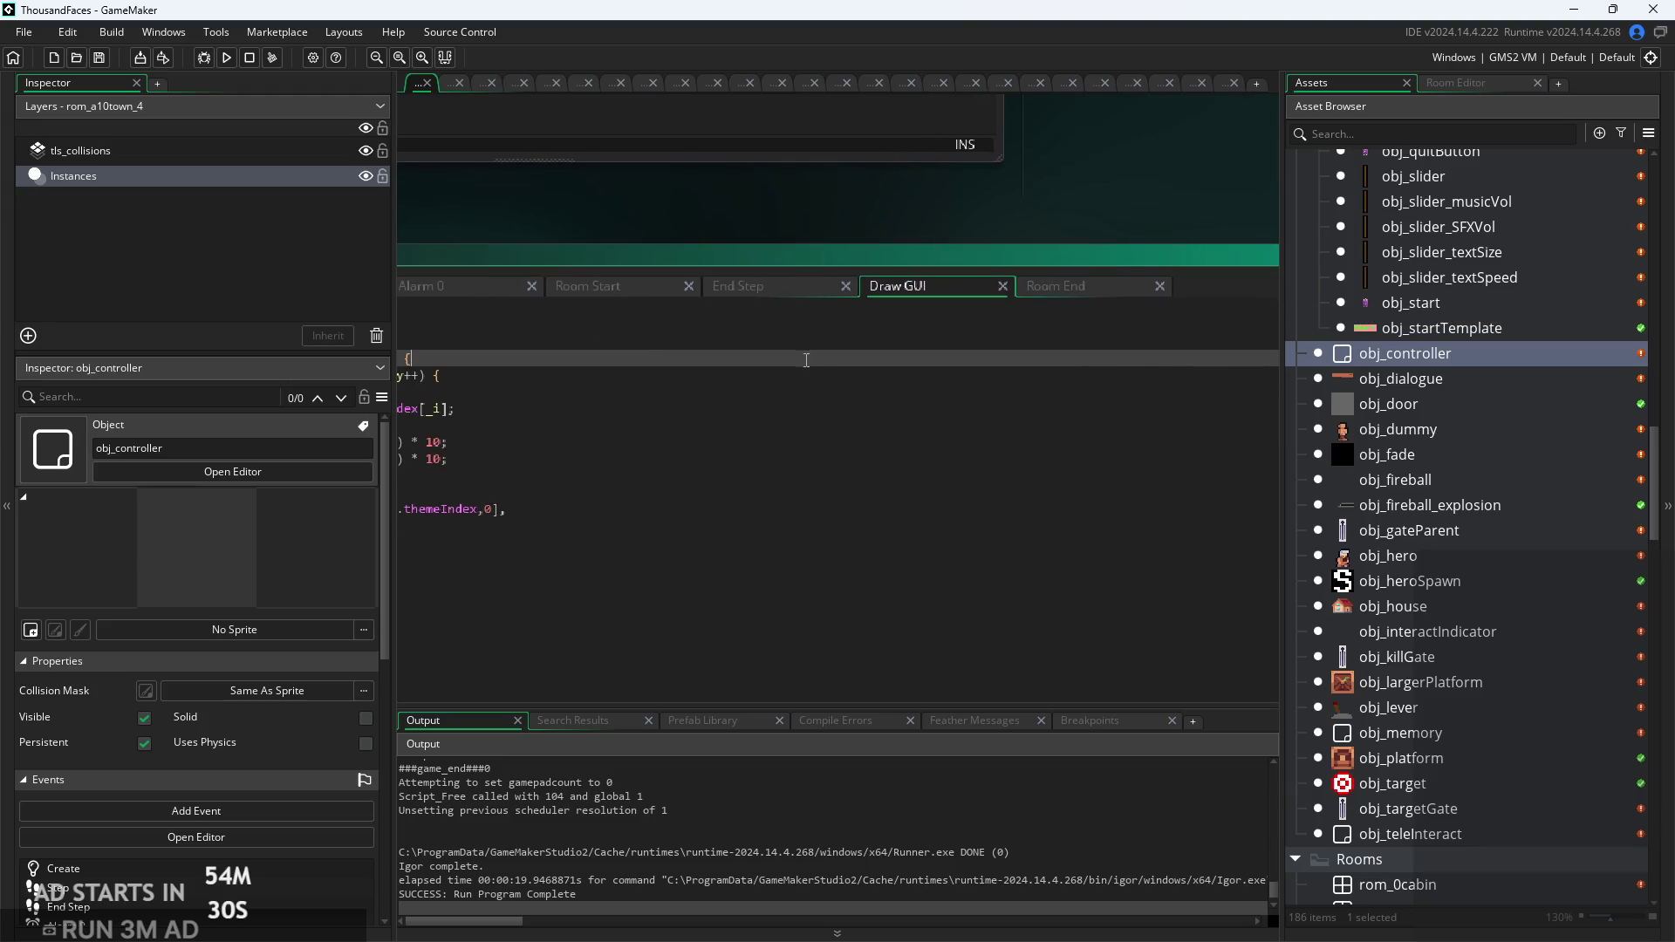
left_click(739, 288)
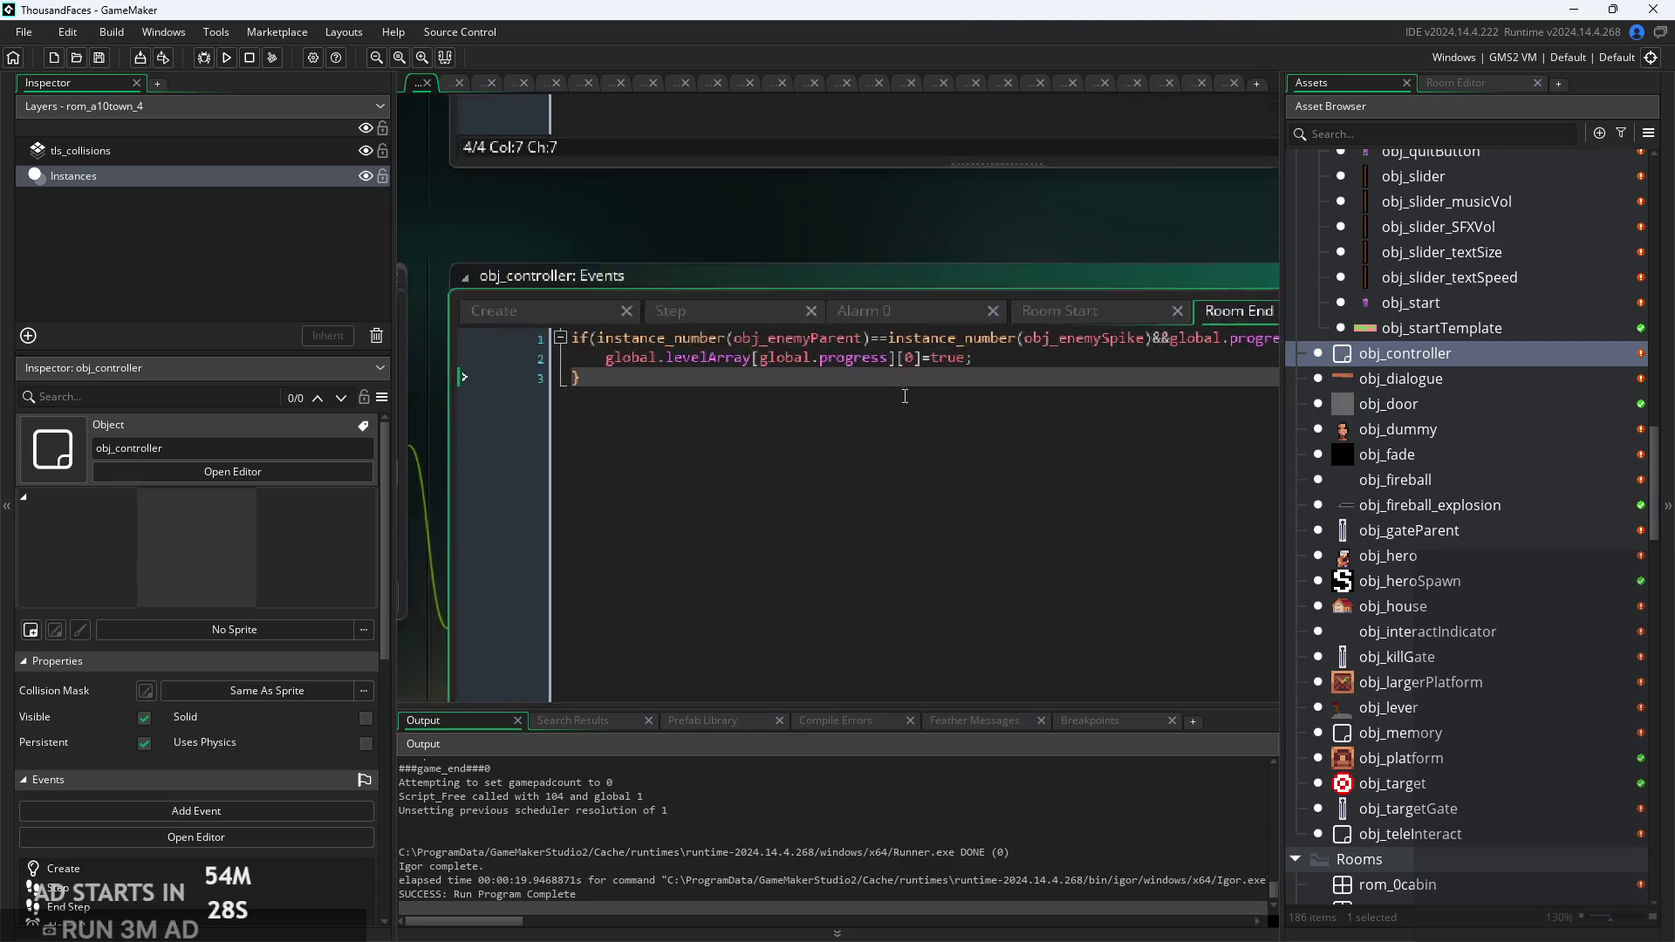
left_click(858, 351)
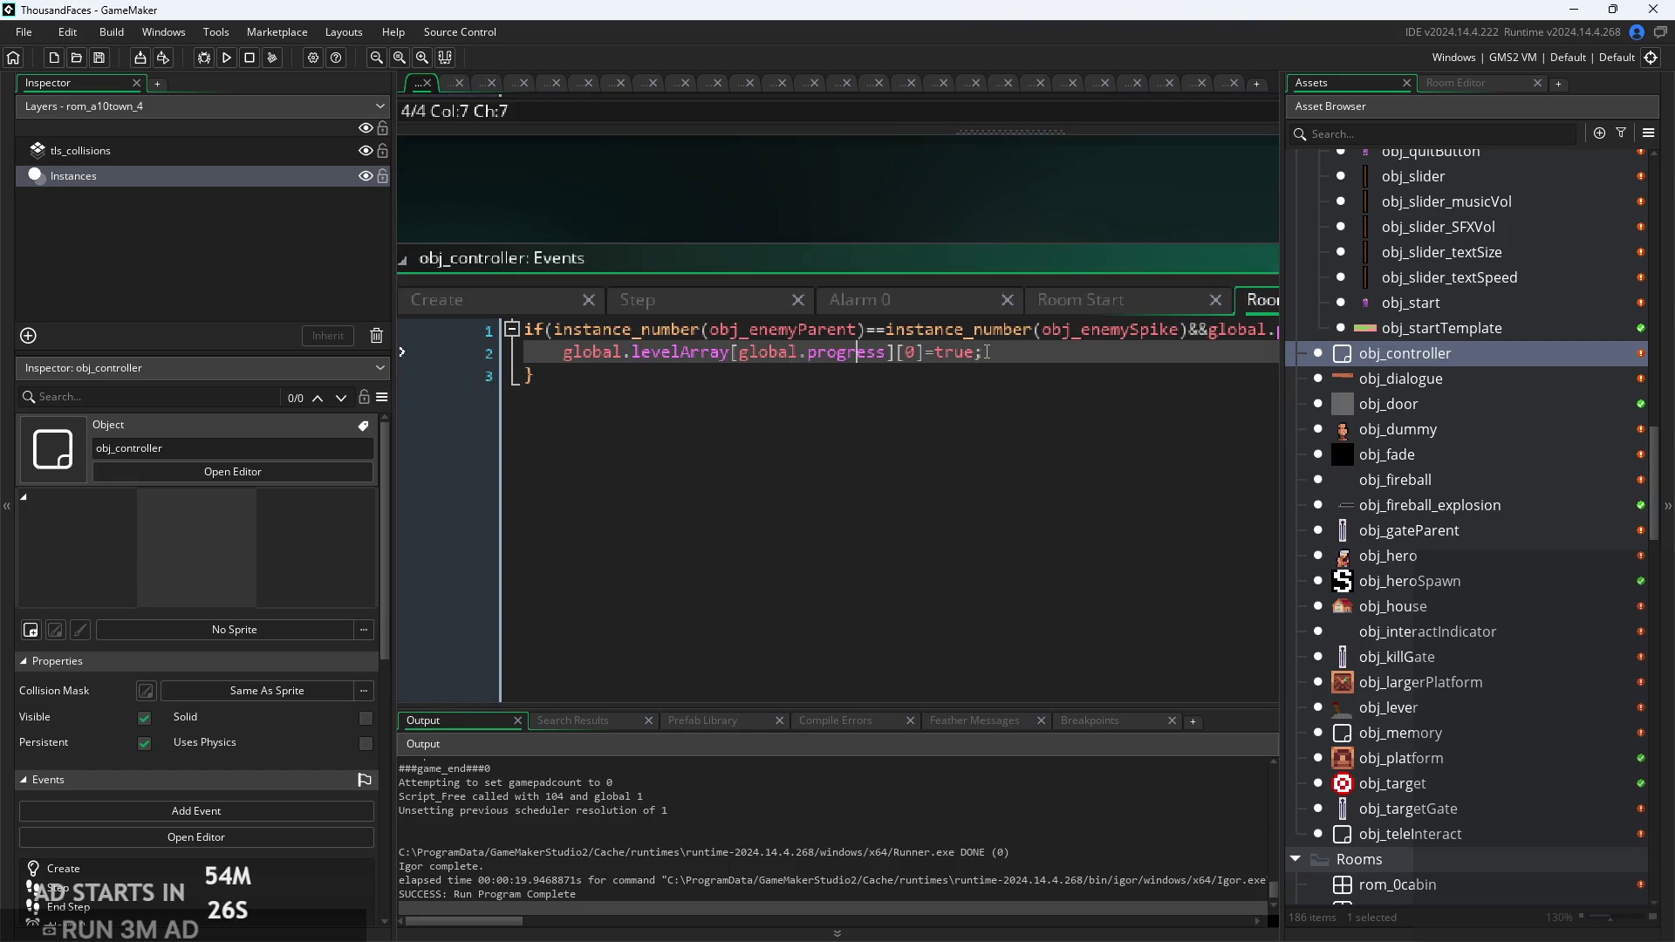
left_click(909, 371)
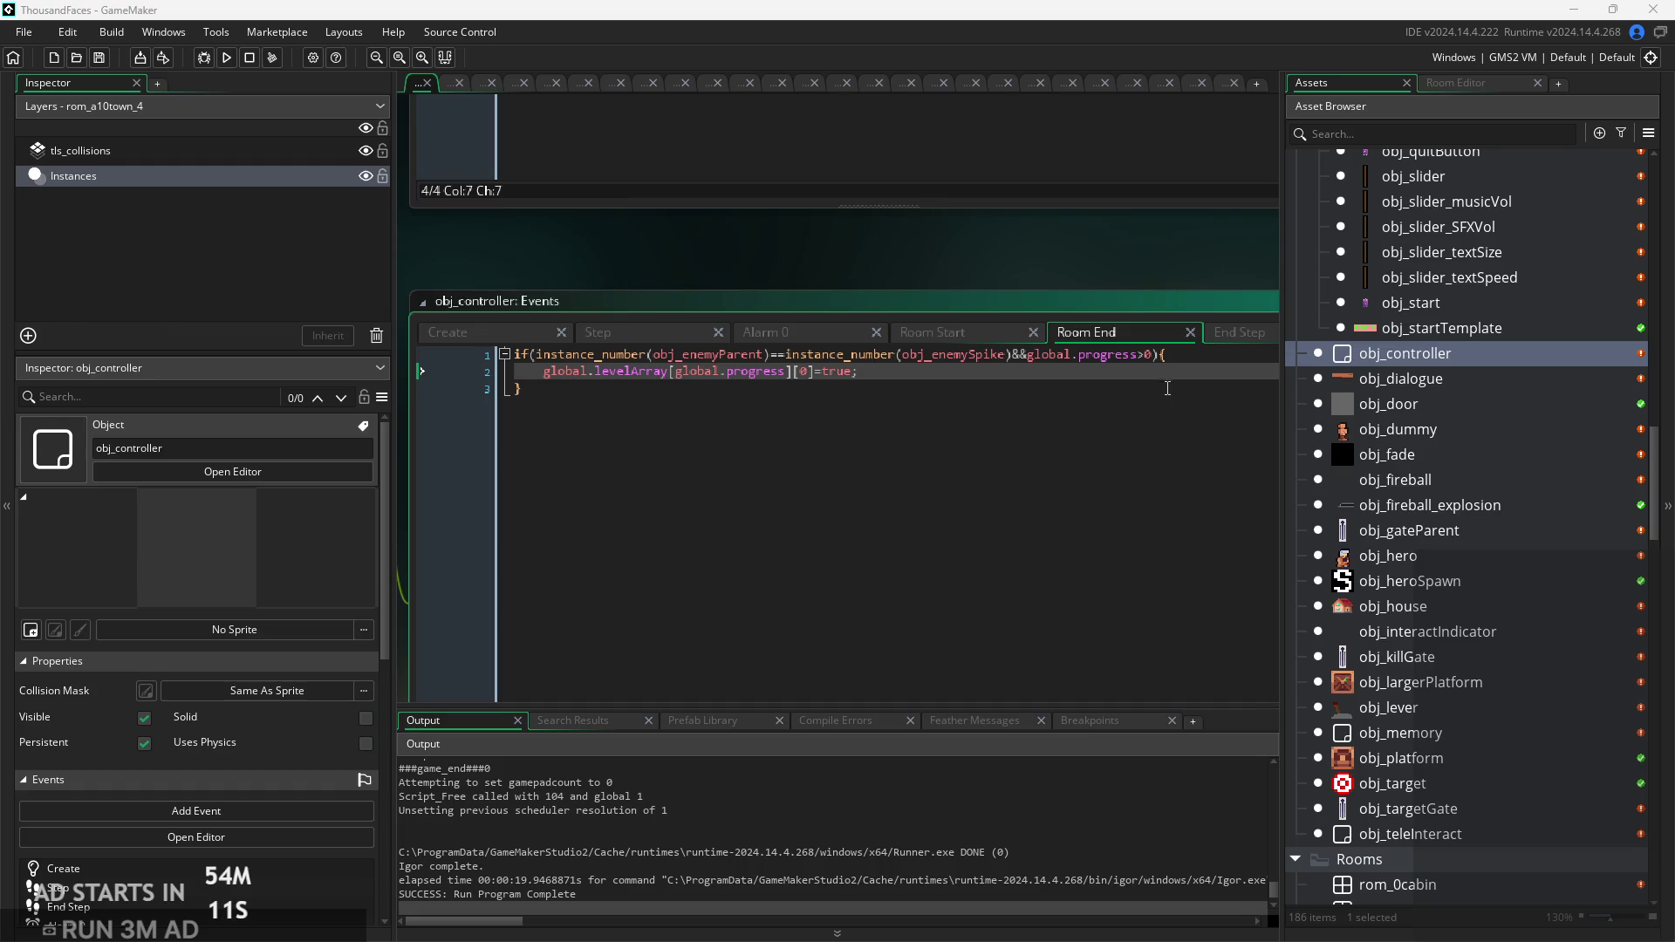
left_click(1211, 359)
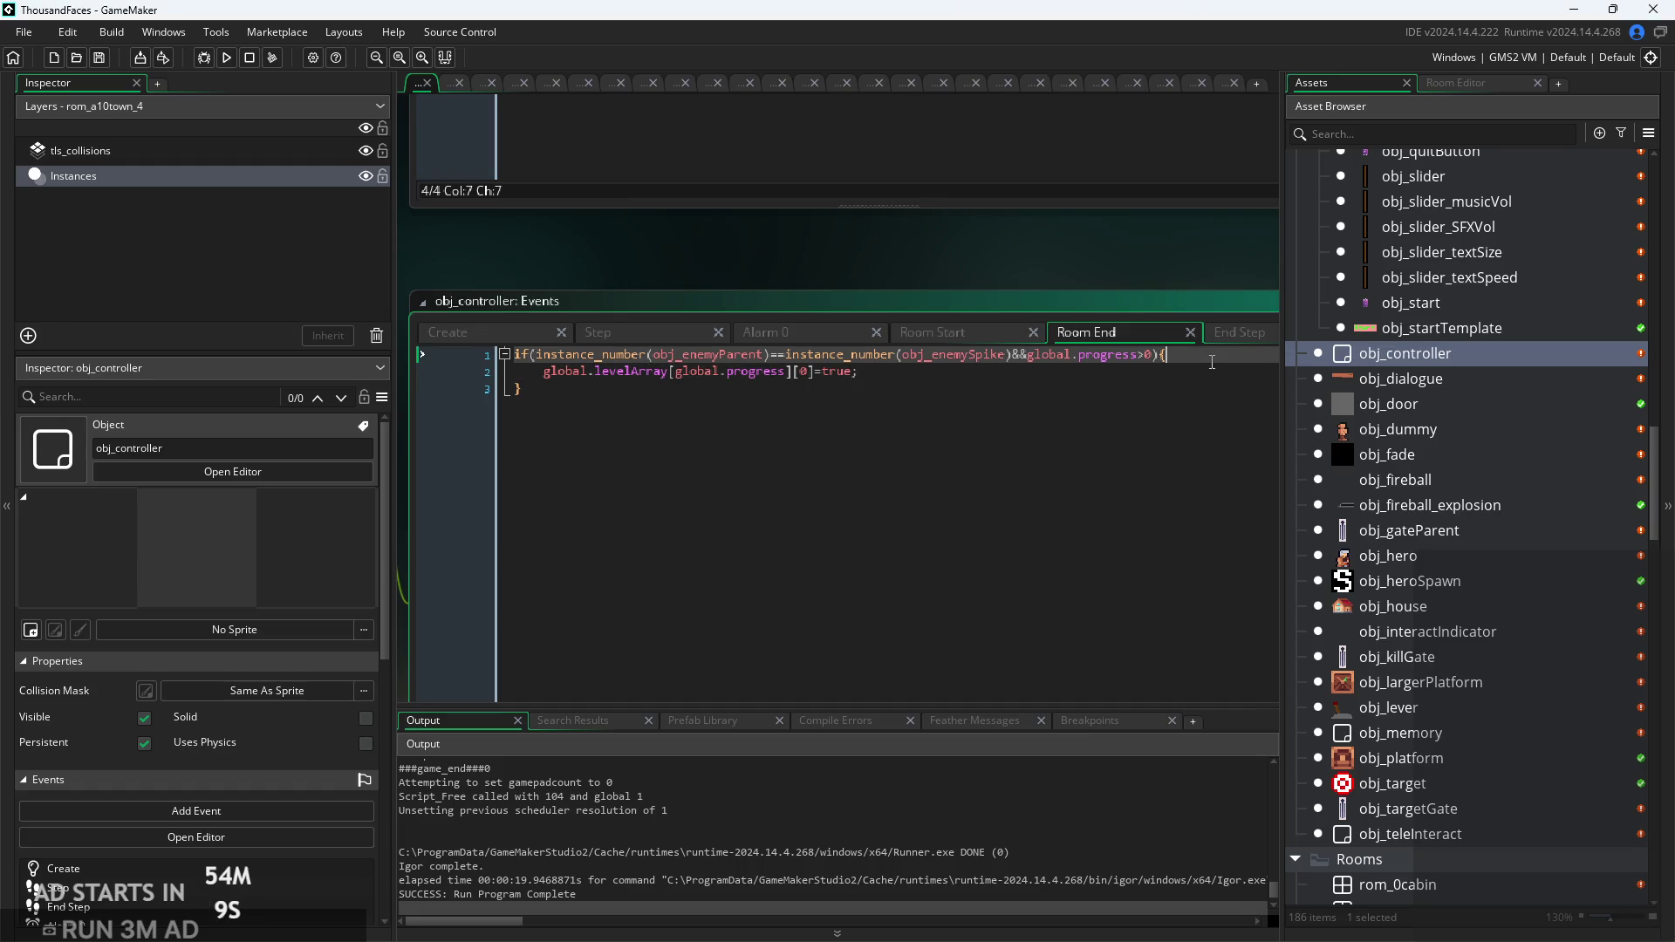